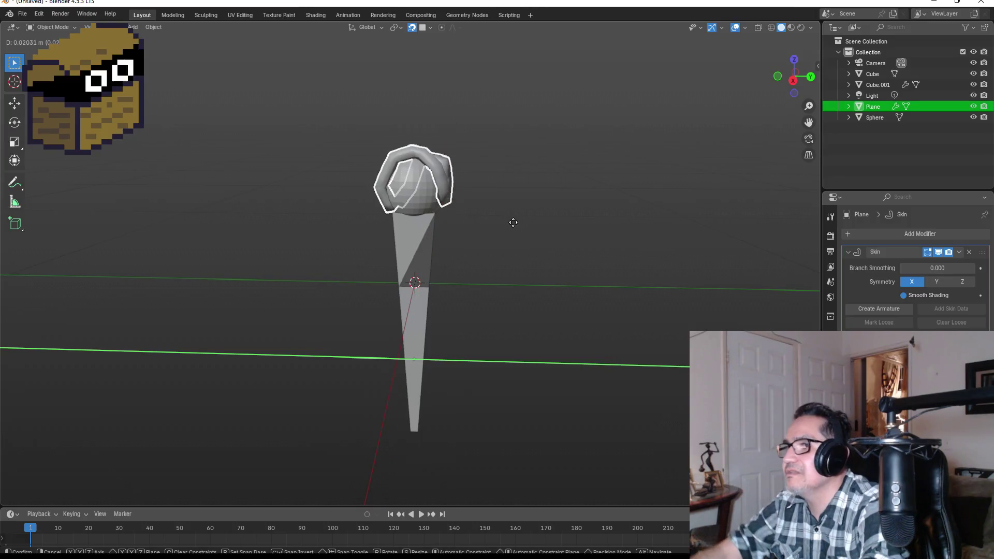
Step: Confirm the ear's Y move and nudge the Plane ear slightly along X
left_click(513, 222)
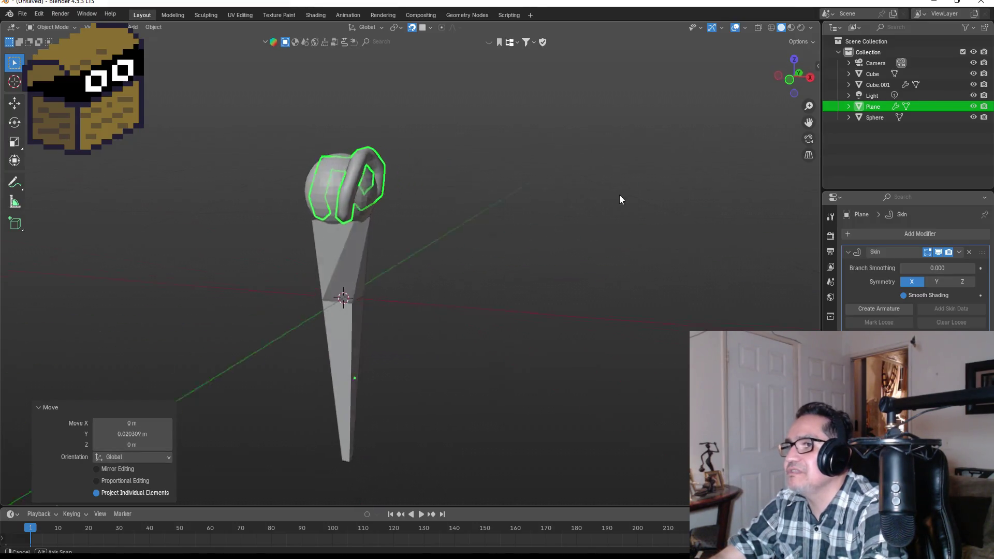
mouse_move(761, 200)
left_mouse_down()
mouse_move(552, 221)
mouse_move(490, 207)
mouse_move(563, 202)
left_mouse_up()
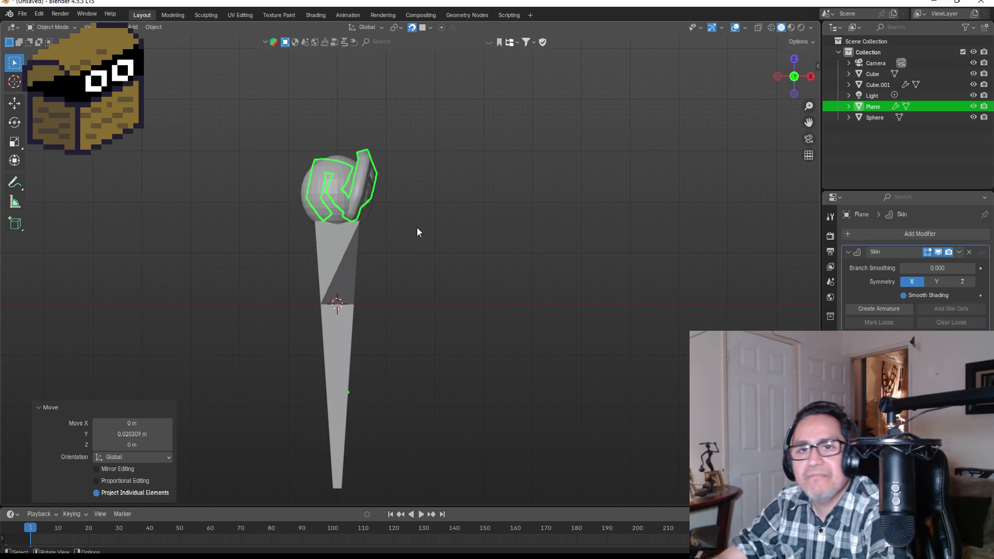
key("g")
key("x")
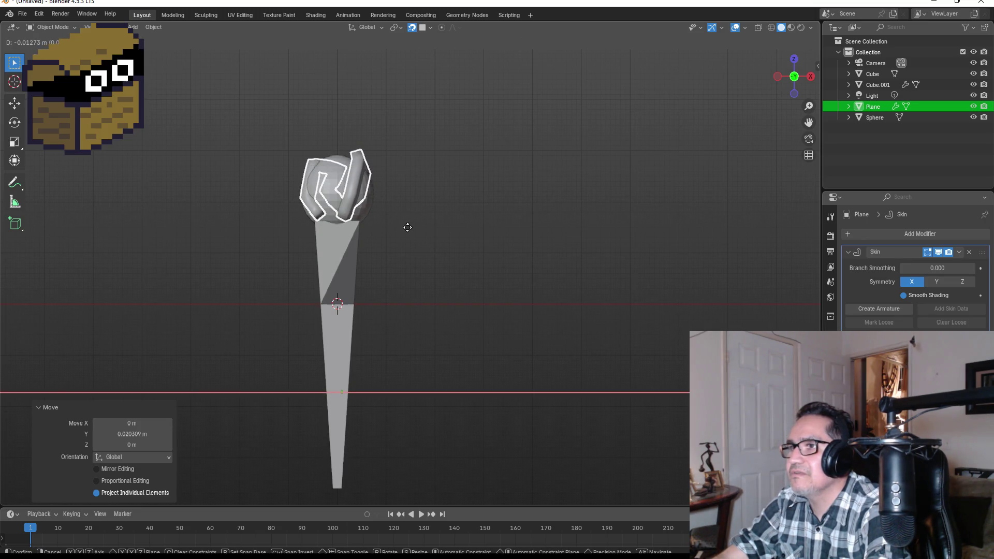
left_click(408, 231)
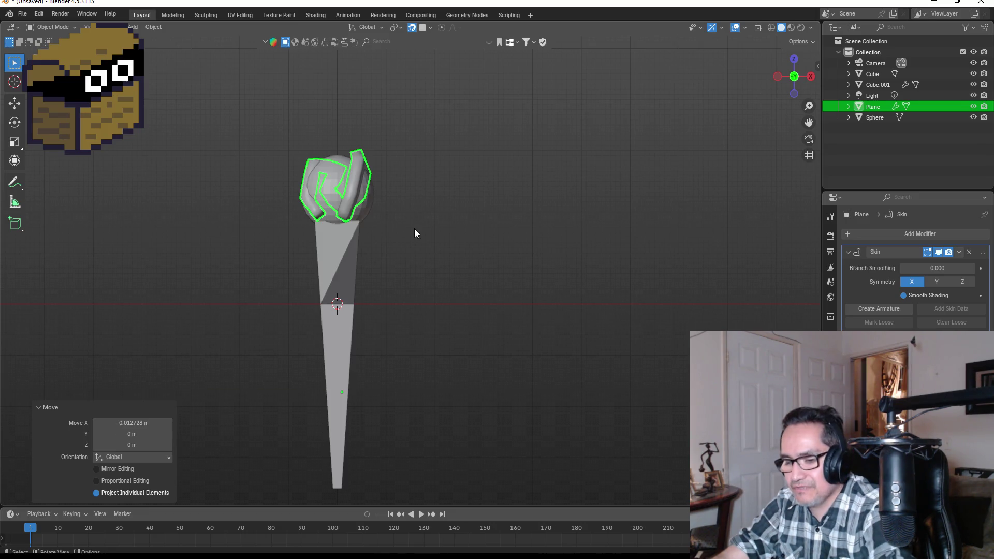
Step: Make the Plane ear's skin slightly thicker with a skin resize in Edit Mode
key("ctrl+a")
key("Escape")
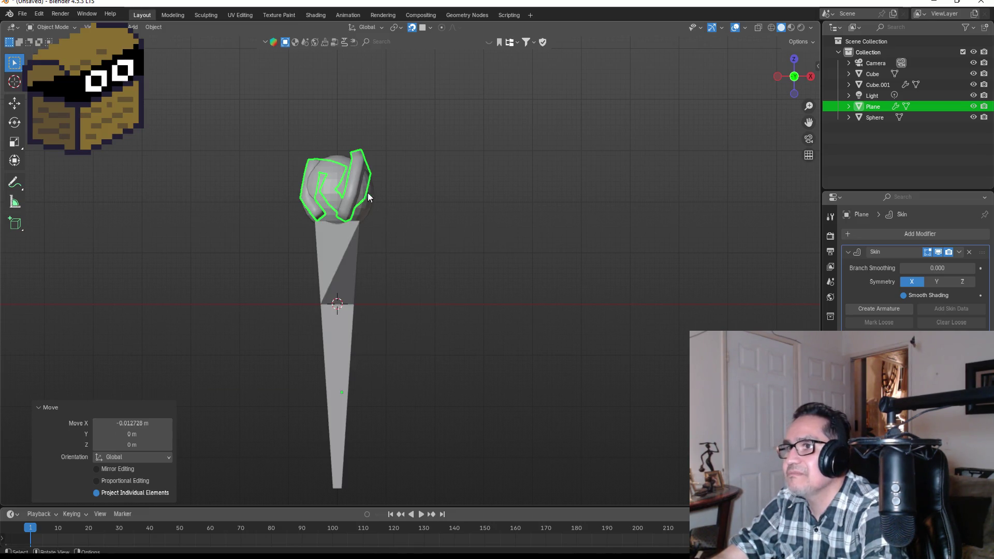
key("Tab")
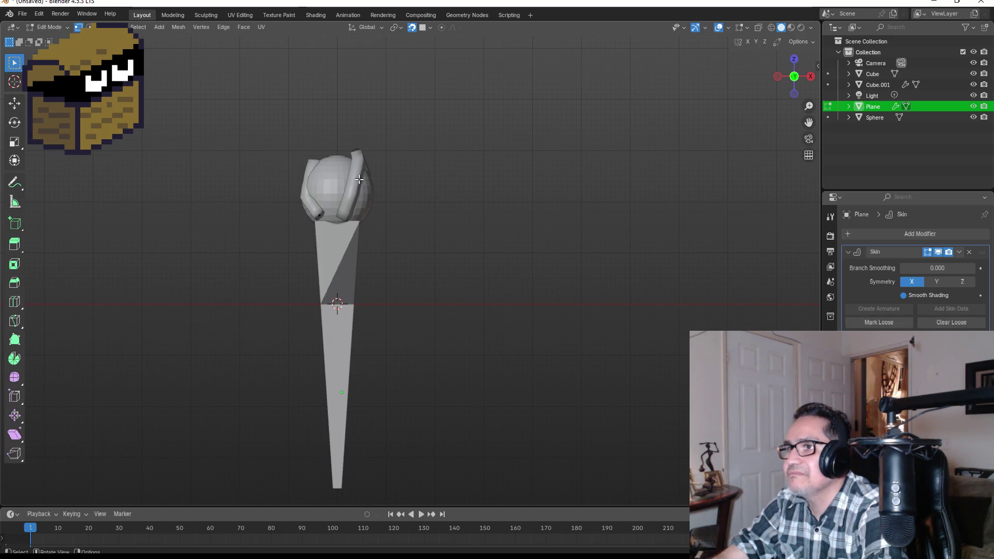
key("ctrl+a")
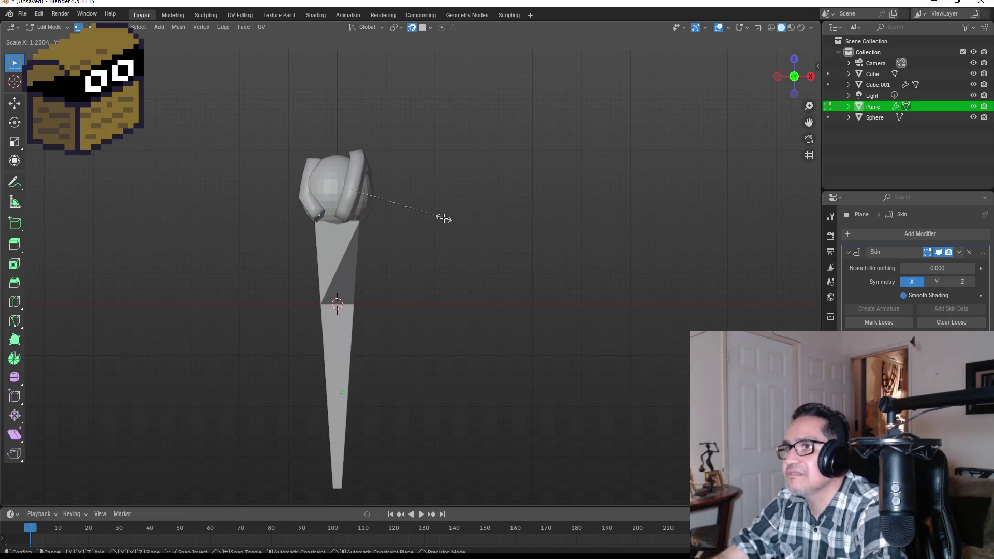
left_click(448, 220)
key("Tab")
Step: Move the ear 0.016664 m along Y, tucking it behind the sphere
mouse_move(390, 177)
left_mouse_down()
mouse_move(645, 214)
mouse_move(409, 215)
mouse_move(479, 208)
mouse_move(490, 218)
mouse_move(541, 196)
mouse_move(514, 216)
left_mouse_up()
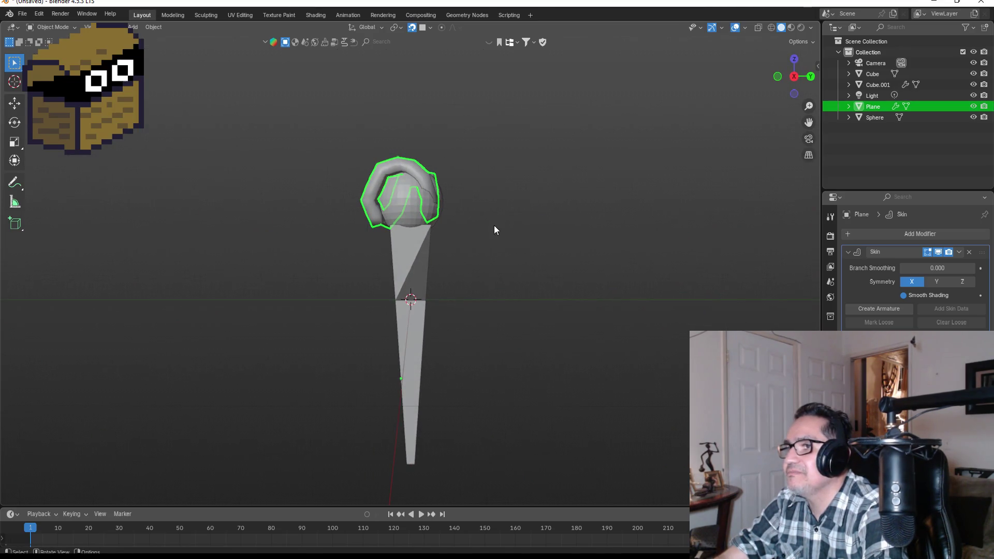
key("g")
key("y")
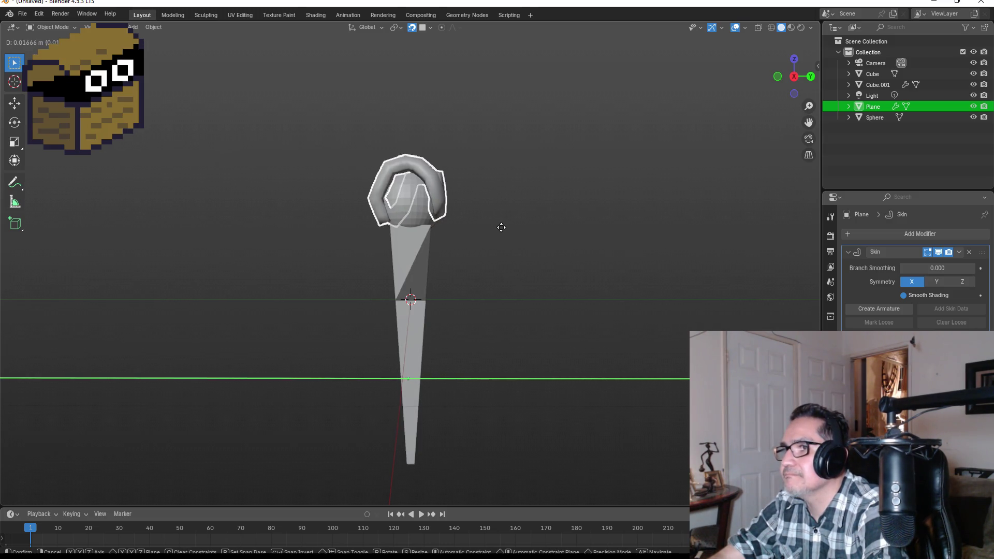
left_click(501, 227)
mouse_move(520, 226)
left_mouse_down()
mouse_move(502, 207)
mouse_move(440, 229)
mouse_move(269, 237)
mouse_move(336, 241)
left_mouse_up()
mouse_move(426, 237)
left_mouse_down()
mouse_move(432, 198)
mouse_move(503, 206)
mouse_move(620, 181)
mouse_move(493, 195)
mouse_move(222, 176)
mouse_move(411, 171)
mouse_move(401, 177)
left_mouse_up()
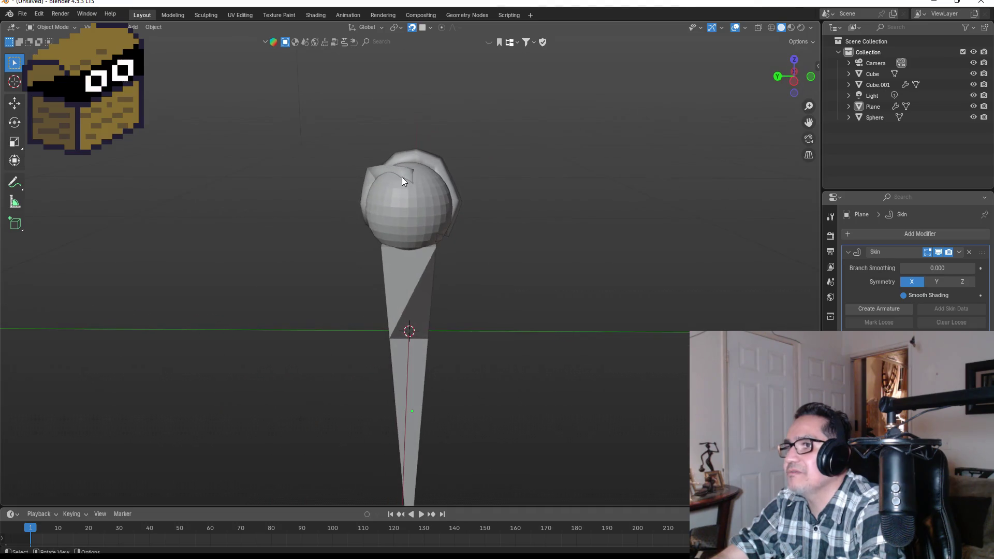
Step: Put the Plane ear in Edit Mode with skin display and snapping turned off
left_click(405, 175)
key("Tab")
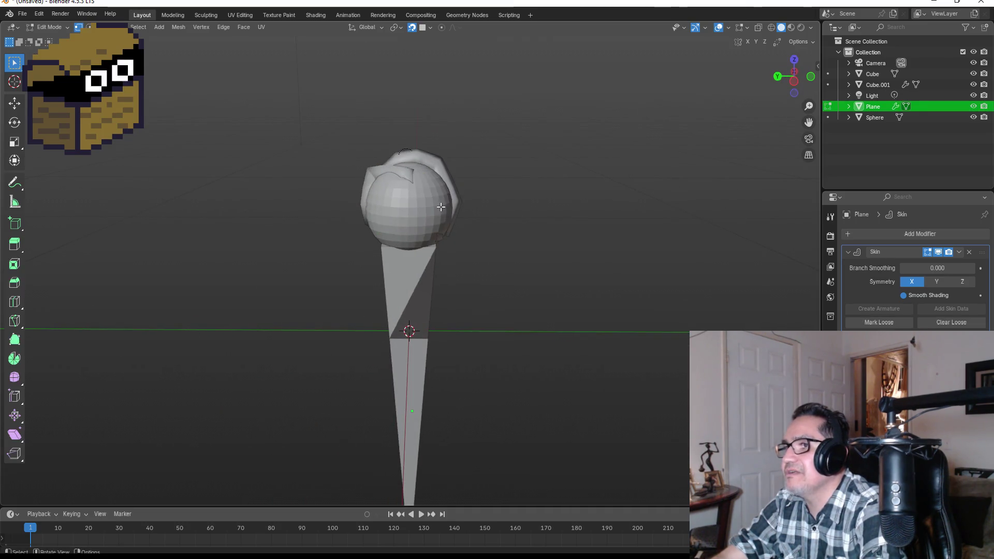
left_click_drag(451, 200, 481, 212)
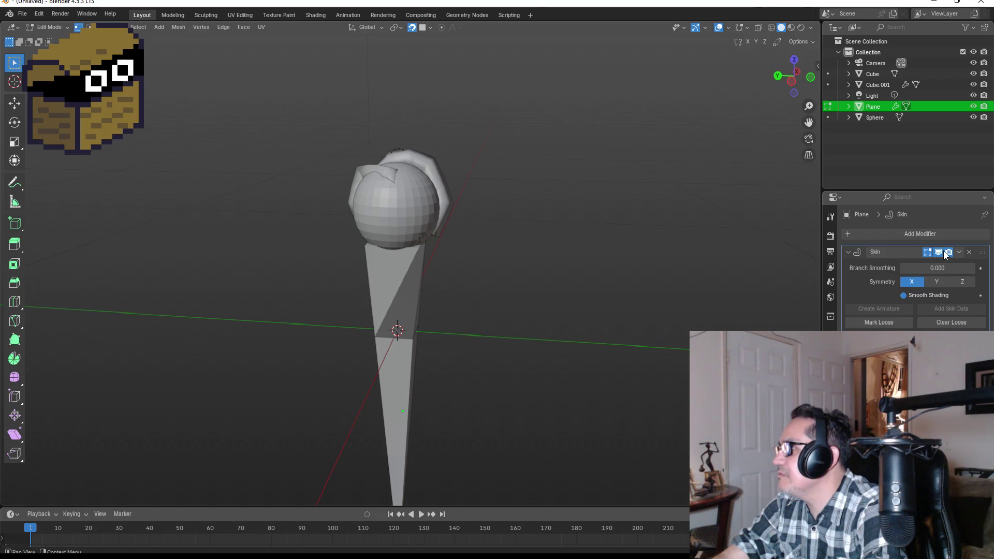
left_click(928, 252)
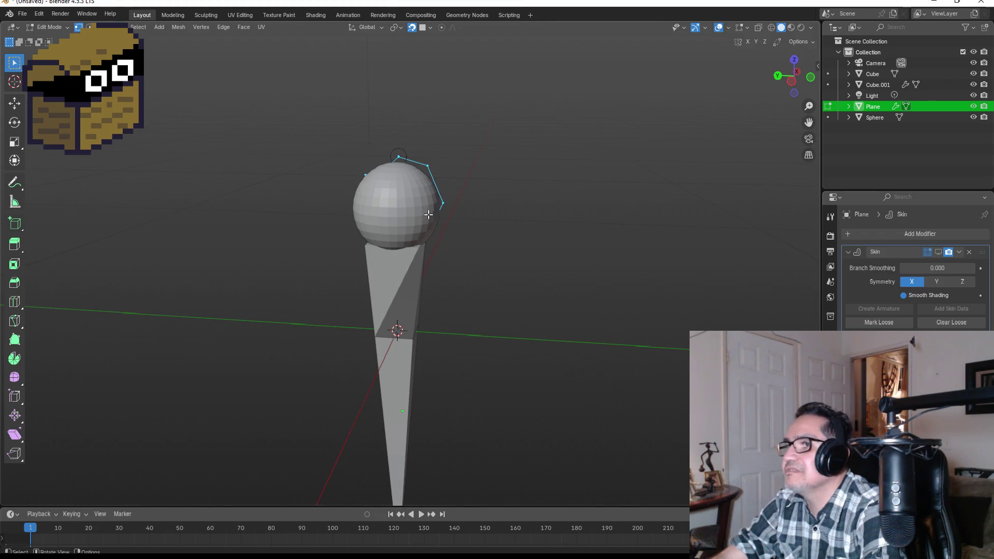
mouse_move(530, 182)
left_mouse_down()
mouse_move(564, 206)
mouse_move(514, 153)
left_mouse_up()
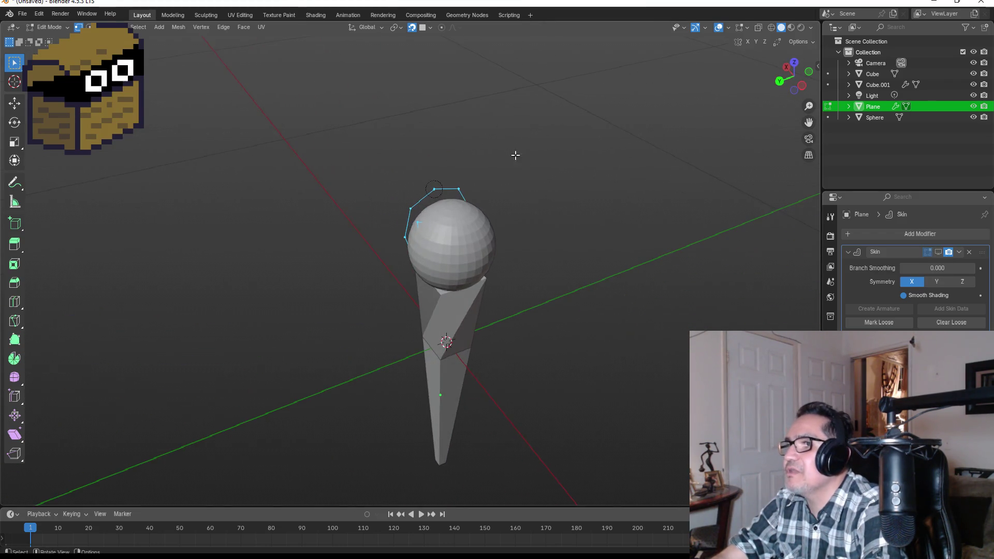
left_click(413, 28)
left_click_drag(479, 250, 417, 226)
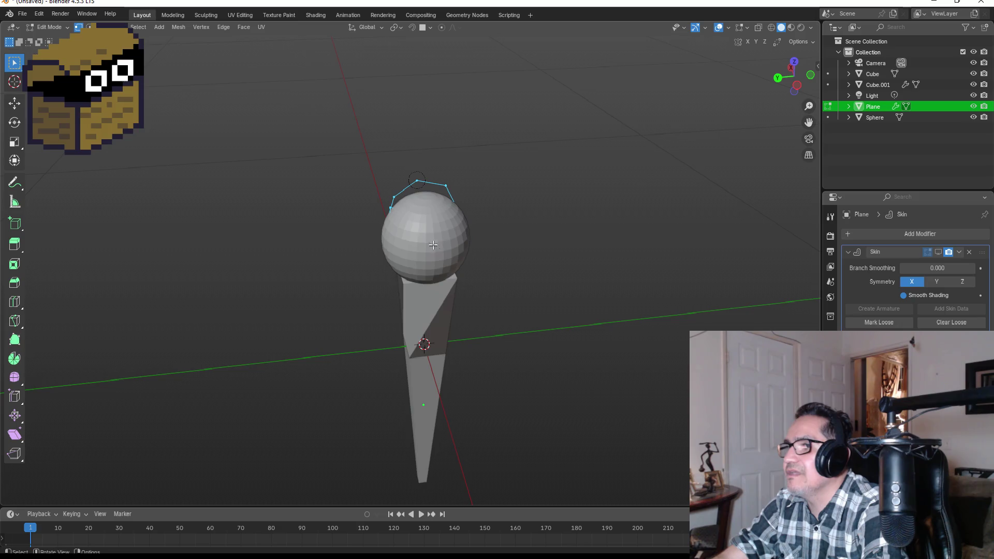
Step: Shift the selected top vertices and switch the viewport to wireframe shading
key("g")
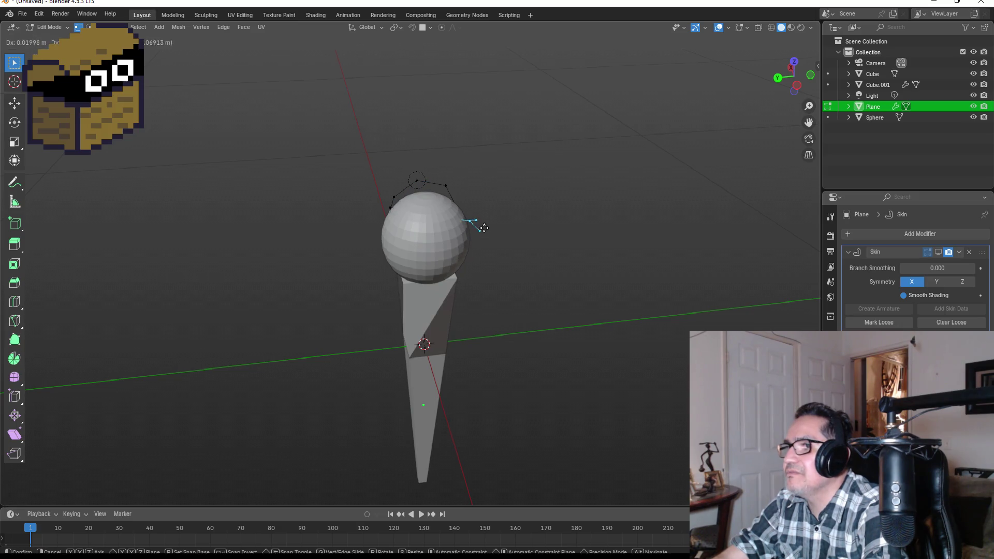
left_click(471, 248)
mouse_move(472, 274)
left_mouse_down()
mouse_move(546, 244)
mouse_move(603, 238)
left_mouse_up()
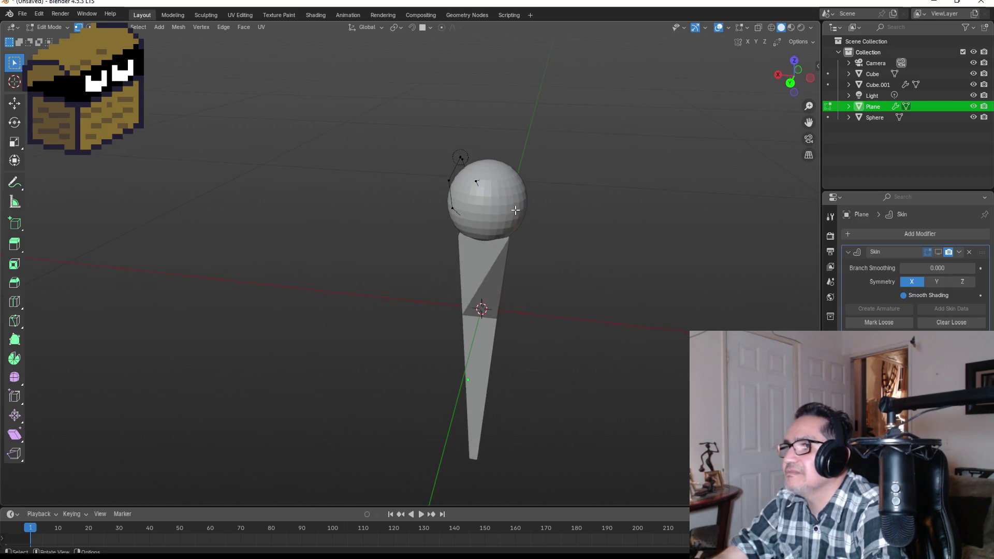
key("z")
left_click(399, 222)
mouse_move(614, 179)
left_mouse_down()
mouse_move(566, 164)
mouse_move(572, 177)
mouse_move(523, 203)
left_mouse_up()
Step: Reposition the ear's vertices at the sphere's top, right side and lower right
left_click(459, 212)
key("g")
left_click(473, 213)
mouse_move(478, 249)
left_mouse_down()
mouse_move(497, 206)
mouse_move(444, 220)
left_mouse_up()
left_click(444, 220)
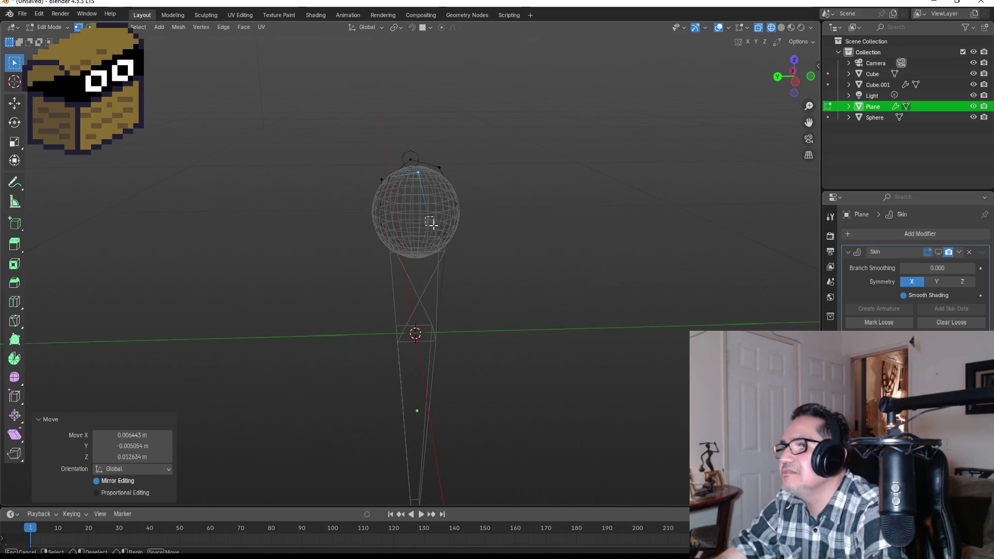
key("g")
left_click(471, 228)
left_click_drag(471, 226, 402, 221)
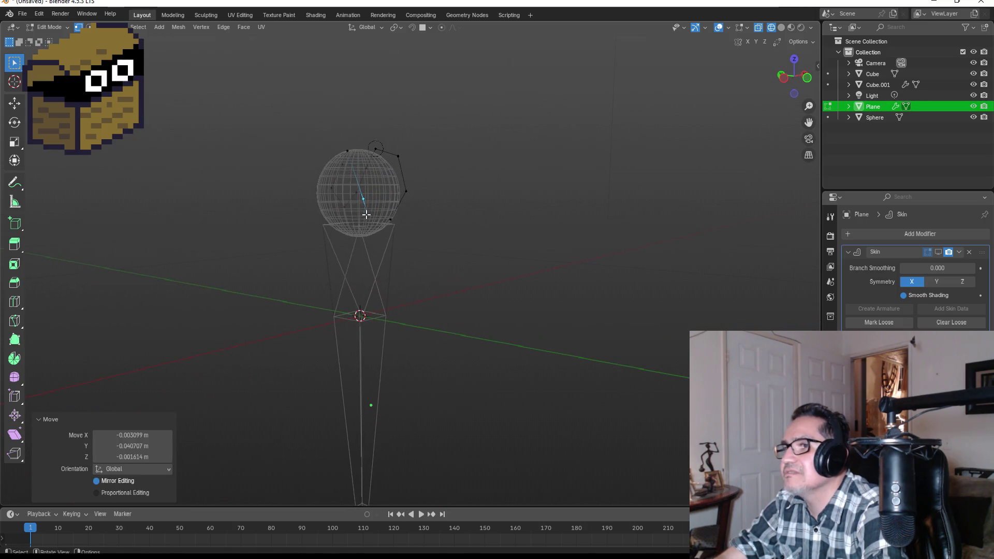
left_click(388, 224)
key("g")
left_click(390, 231)
Step: Move a left-edge vertex down-left along the sphere, then restore skin display and leave Edit Mode
left_click_drag(421, 228, 633, 219)
left_click_drag(562, 217, 573, 215)
left_click(449, 209)
key("g")
left_click(444, 229)
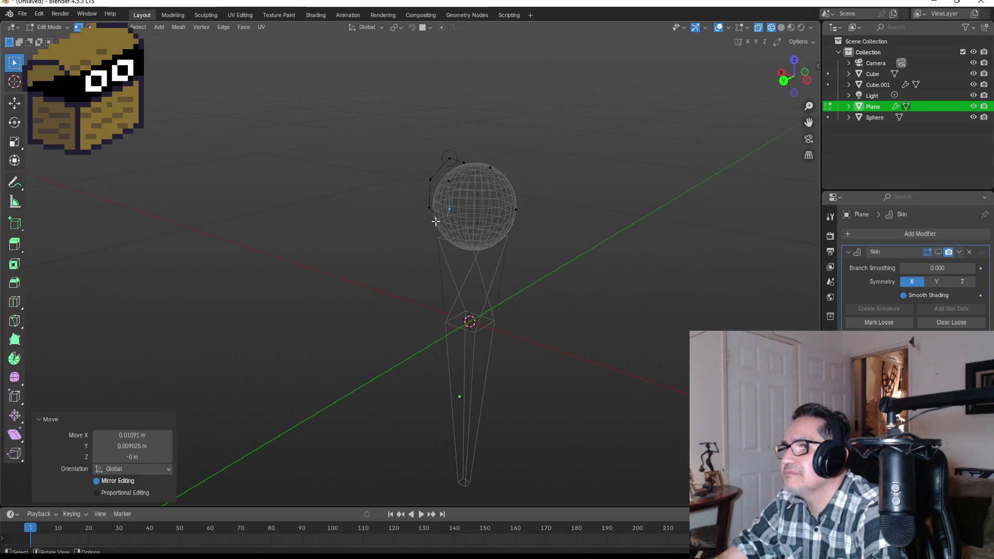
key("g")
left_click(450, 234)
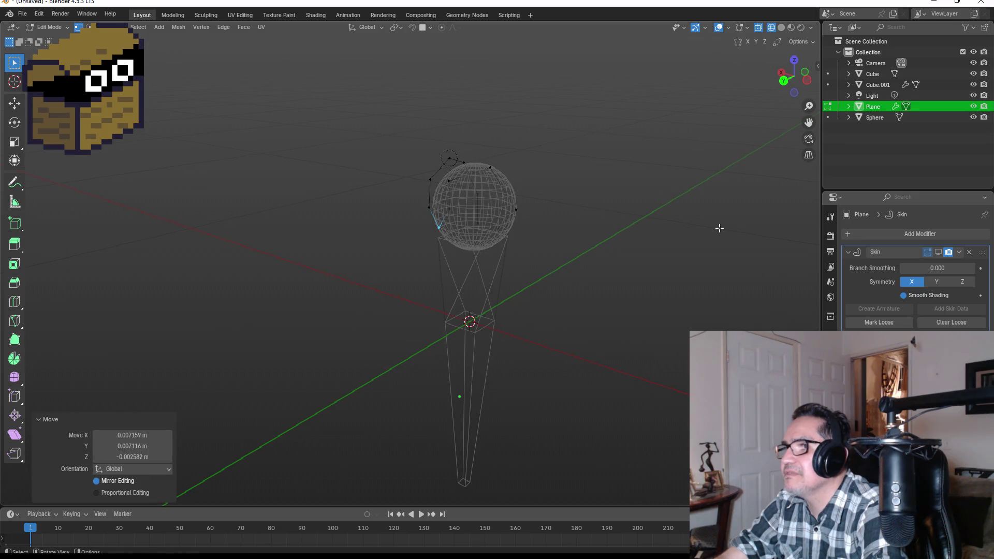
left_click(939, 252)
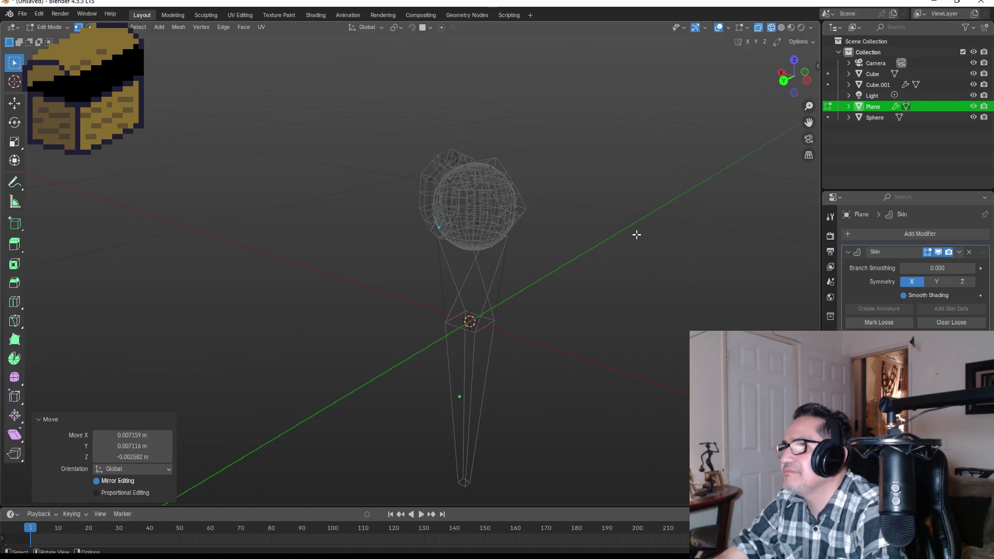
key("Tab")
Step: Switch the viewport back to solid shading and orbit to an angled view
key("z")
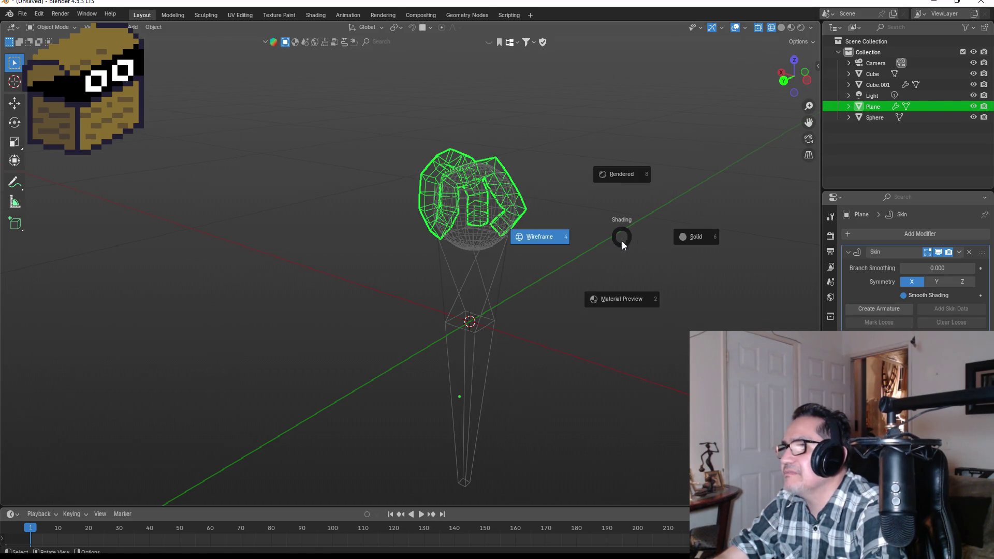
left_click(690, 238)
mouse_move(632, 221)
left_mouse_down()
mouse_move(604, 210)
mouse_move(484, 206)
left_mouse_up()
left_click(444, 233)
mouse_move(435, 261)
left_mouse_down()
mouse_move(494, 250)
mouse_move(726, 275)
left_mouse_up()
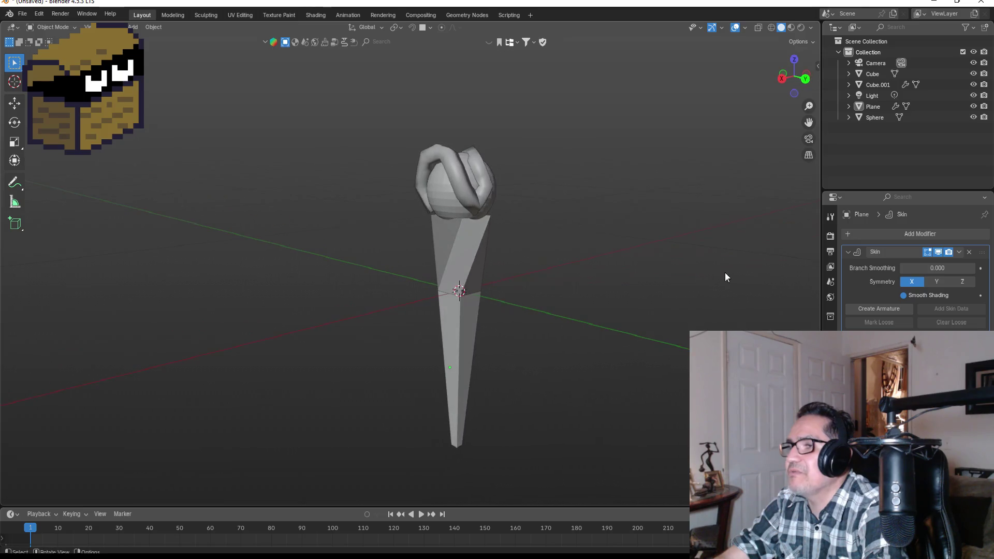
Step: Scale the Plane ear's skin down to 0.739 in Edit Mode
left_click(492, 194)
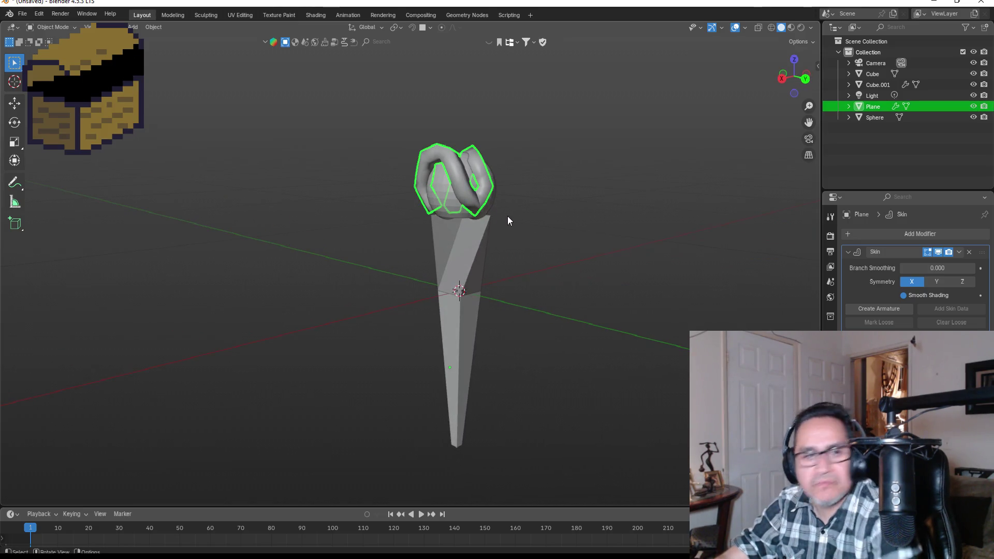
key("ctrl+a")
left_click(565, 149)
left_click(487, 170)
key("Tab")
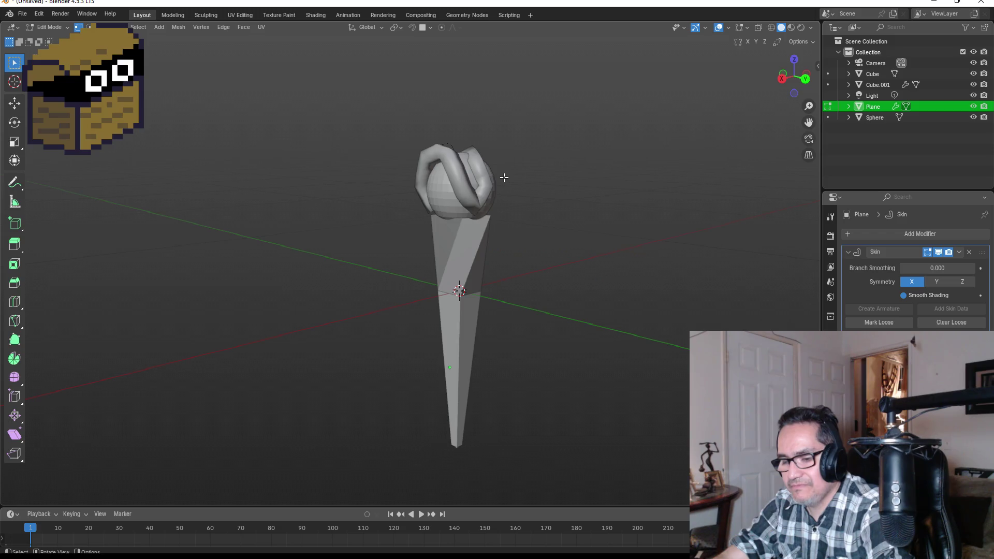
key("s")
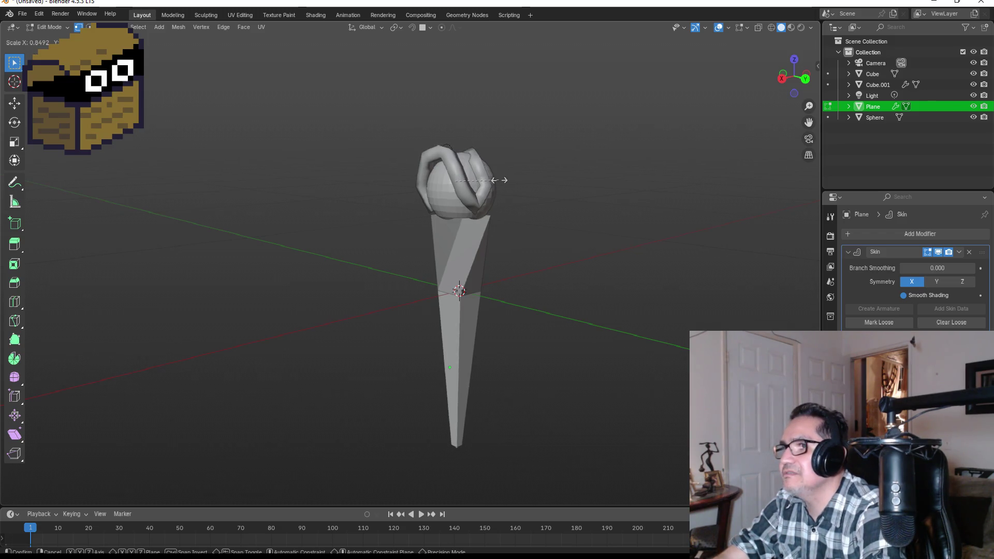
left_click(489, 180)
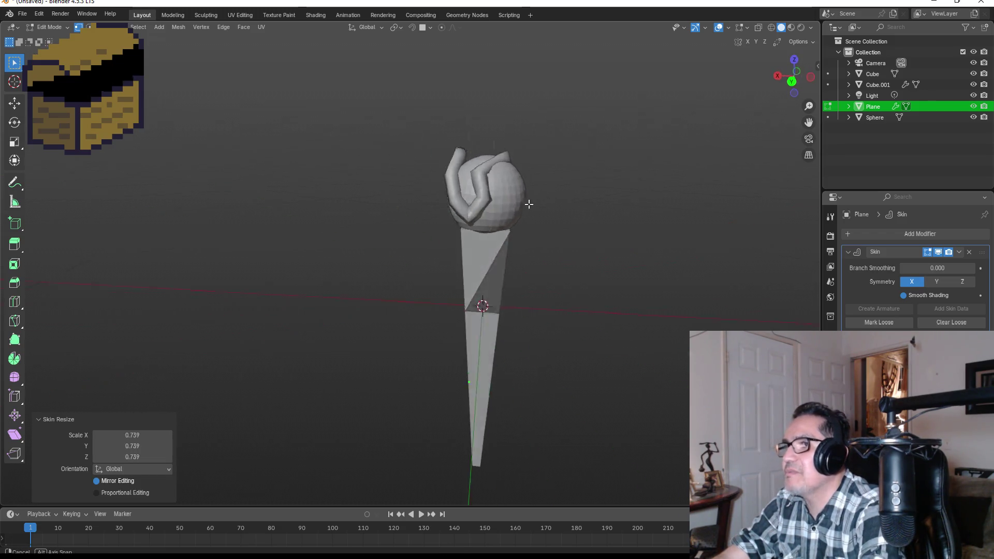
key("KP_1")
key("Tab")
Step: Move the ear −0.012 m in X and 0.006 m in Y
left_click(418, 214)
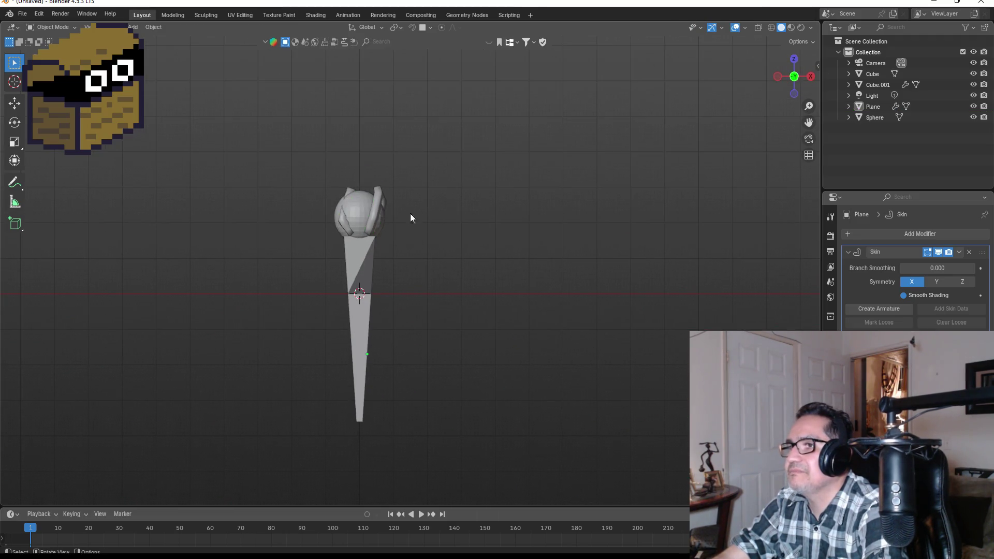
left_click(386, 200)
key("g")
left_click(380, 201)
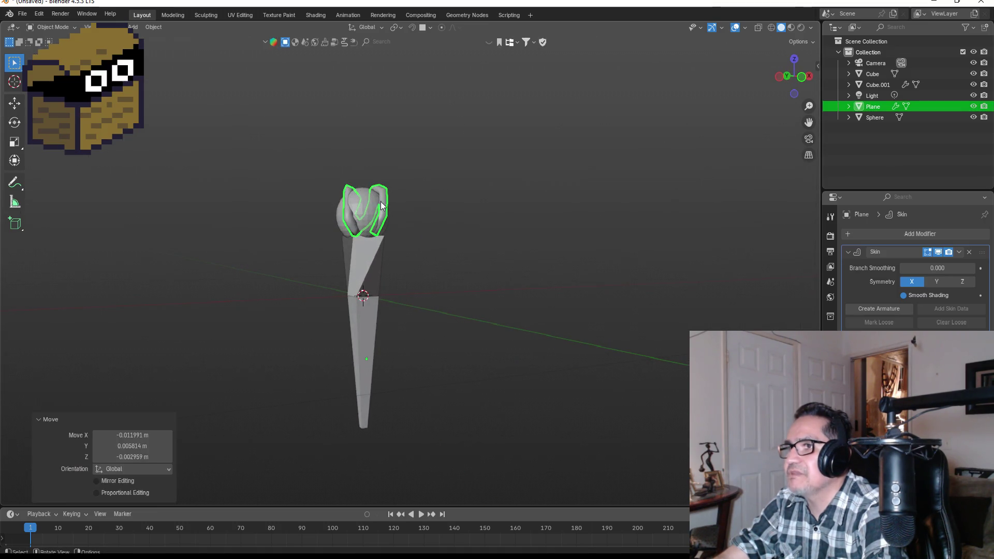
left_click(490, 206)
mouse_move(489, 206)
left_mouse_down()
mouse_move(174, 211)
mouse_move(82, 225)
mouse_move(365, 350)
left_mouse_up()
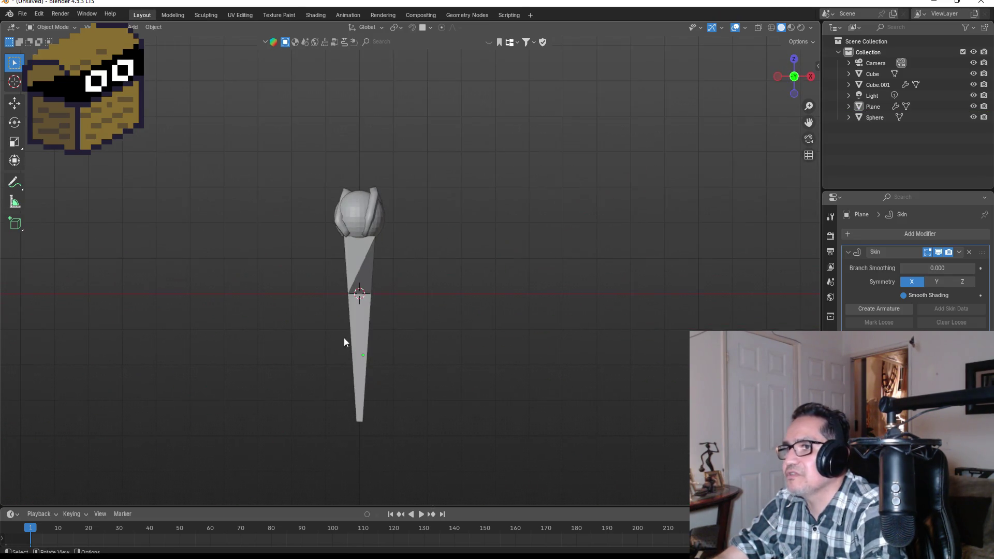
Step: Switch the viewport to Material Preview shading
left_click(378, 284)
left_click(415, 306)
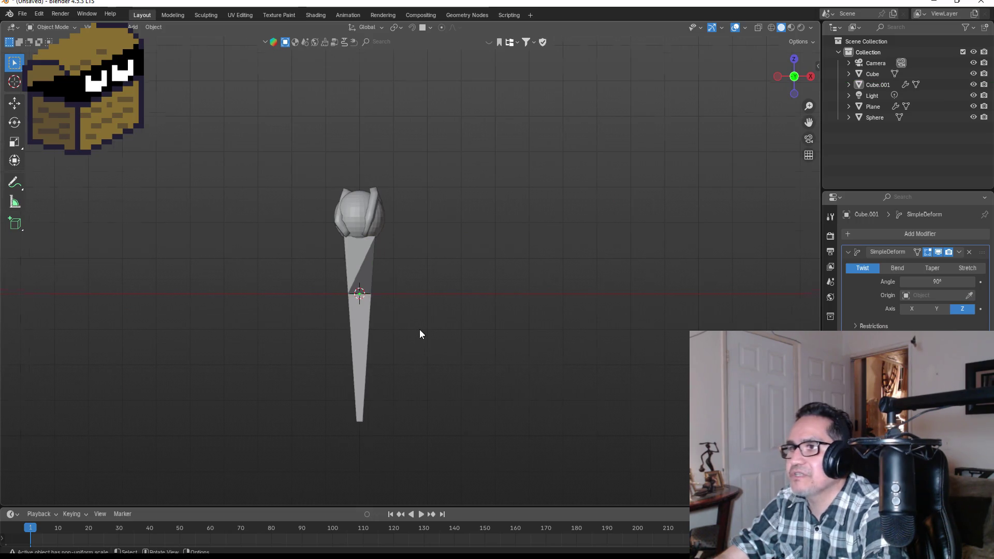
scroll(419, 329, "down", 4)
scroll(411, 313, "up", 3)
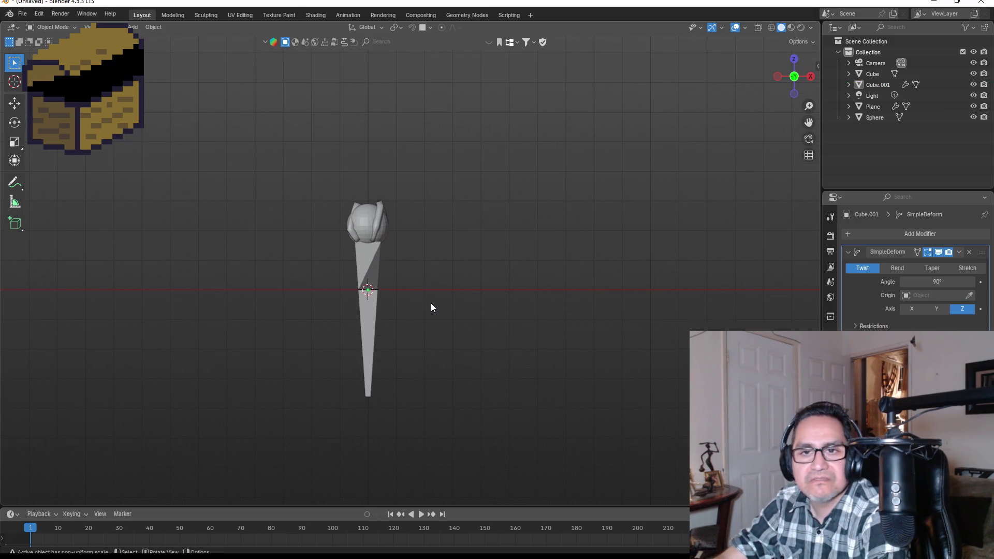
scroll(414, 303, "up", 2)
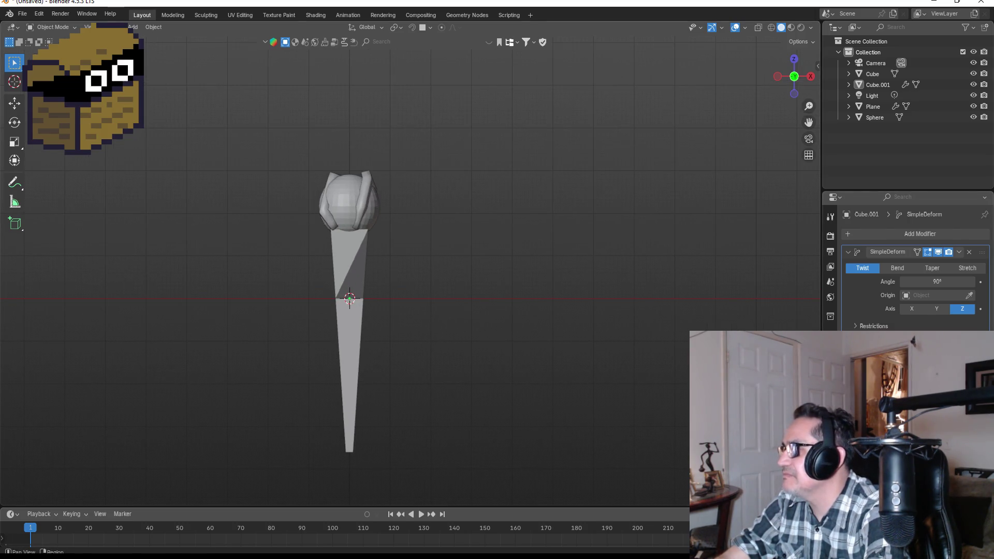
key("z")
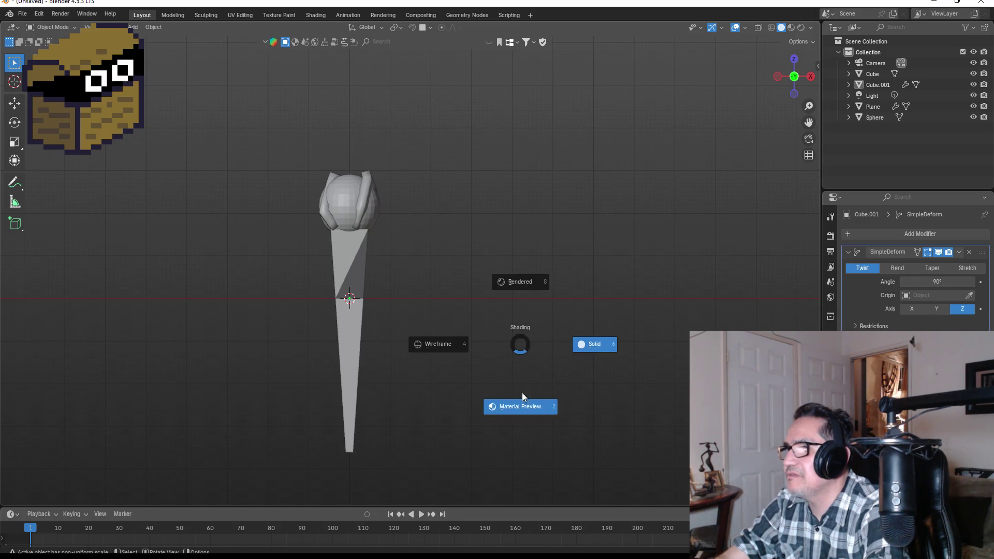
left_click(523, 409)
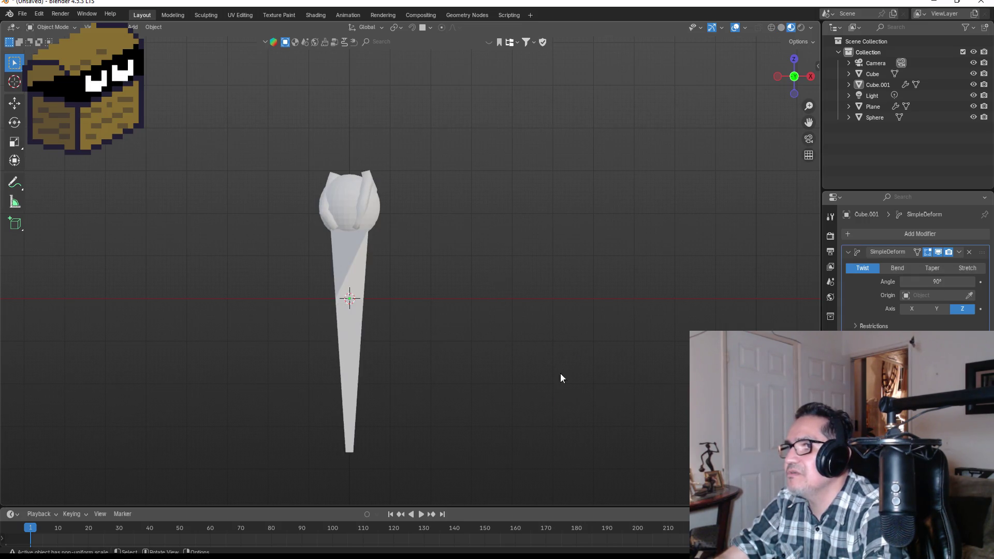
Step: Apply Shade Auto Smooth to the sphere scoop
left_click(350, 257)
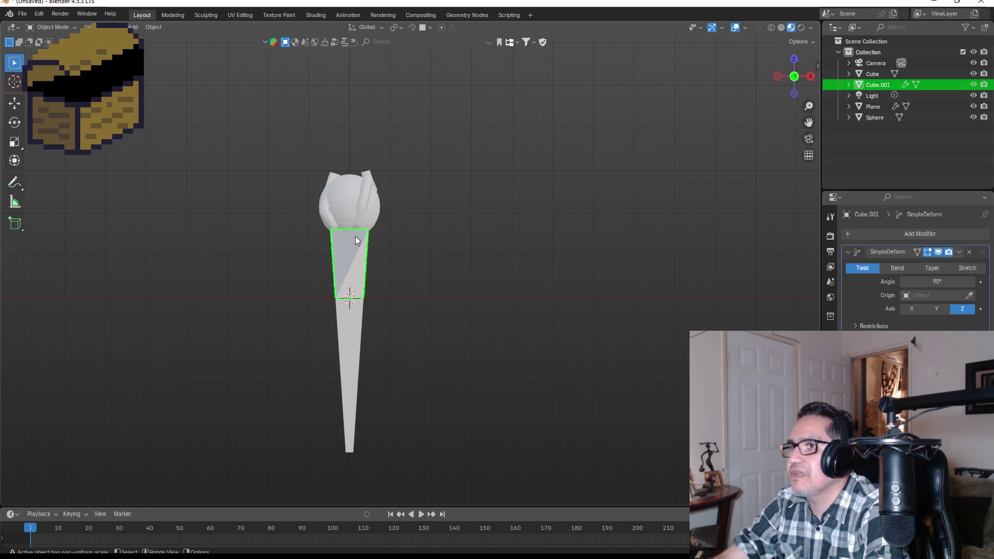
left_click(351, 199)
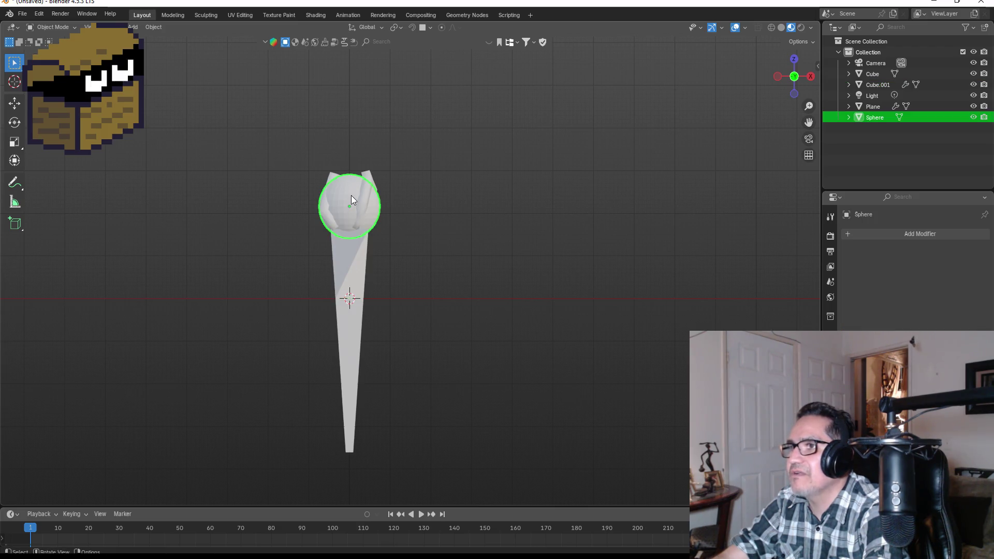
left_click(351, 263)
left_click(344, 335)
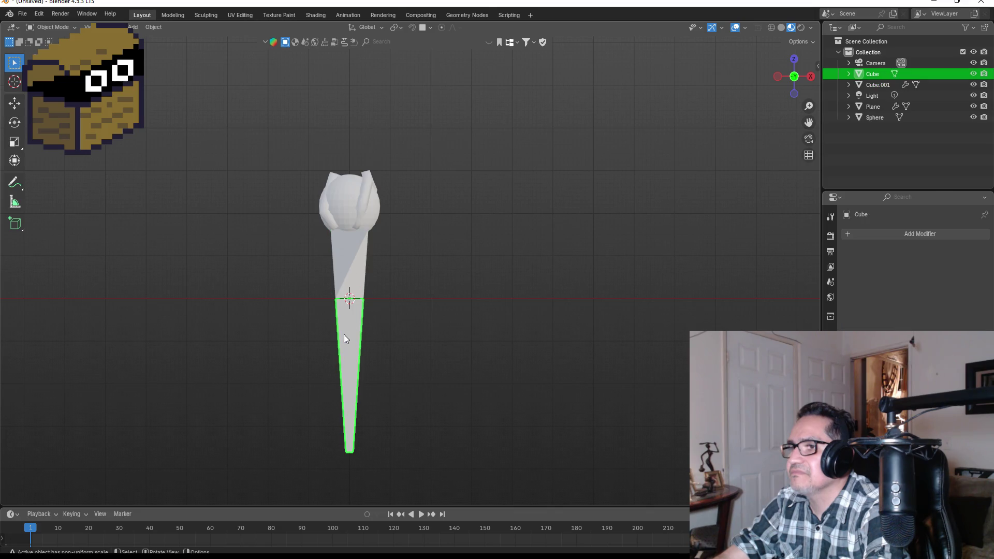
left_click(346, 249)
left_click(347, 187)
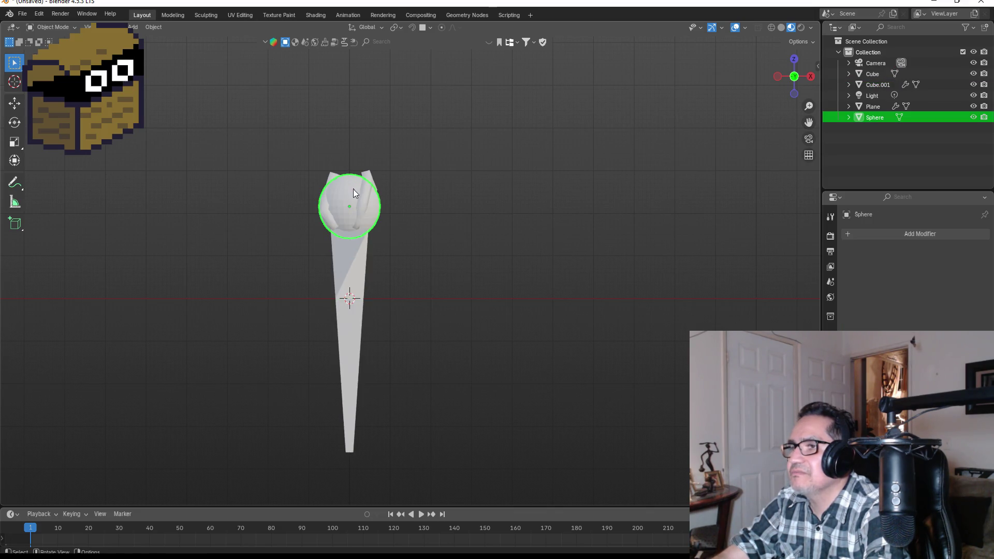
right_click(337, 189)
left_click(313, 200)
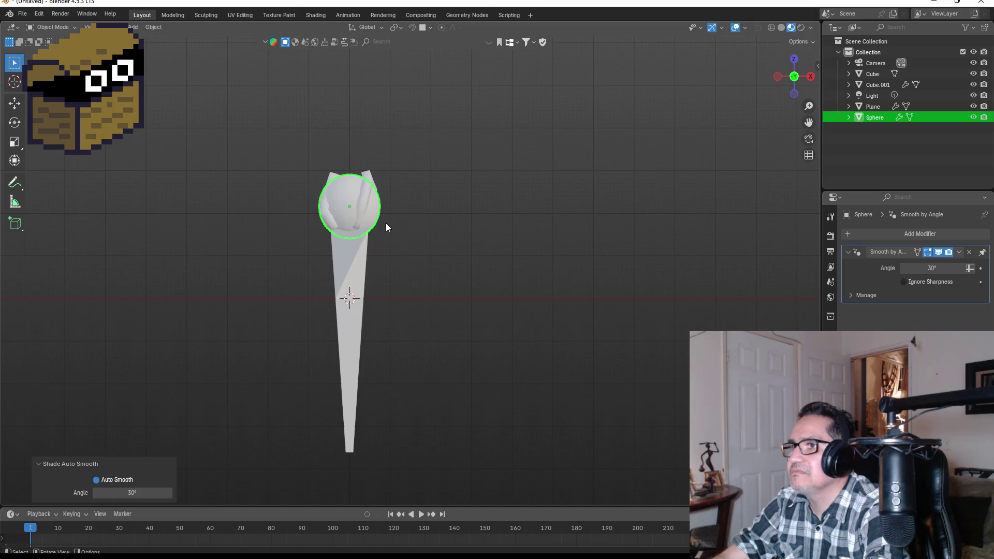
Step: Apply Shade Auto Smooth to the grey rock plane and the lower cone
left_click(368, 180)
right_click(358, 259)
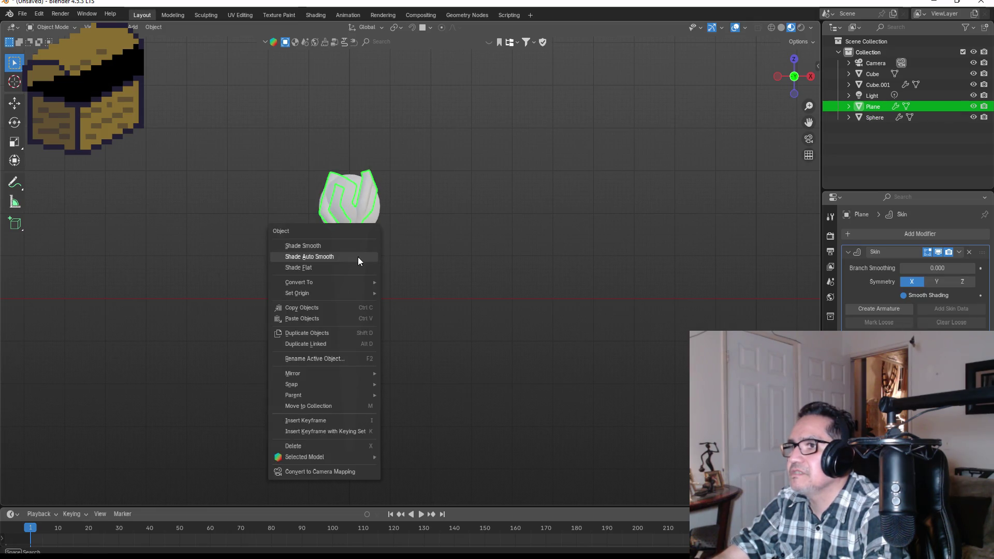
left_click(327, 258)
left_click(346, 348)
right_click(345, 343)
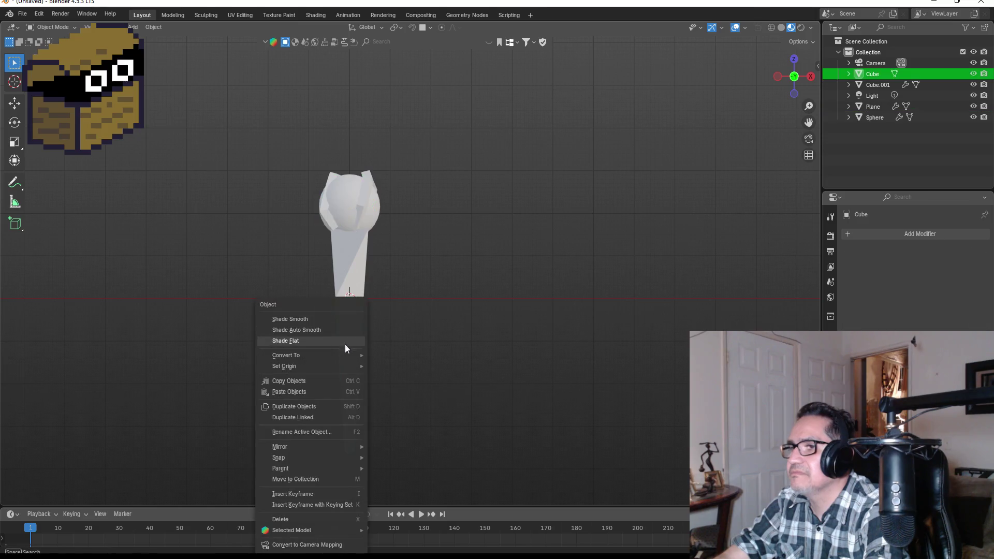
left_click(315, 329)
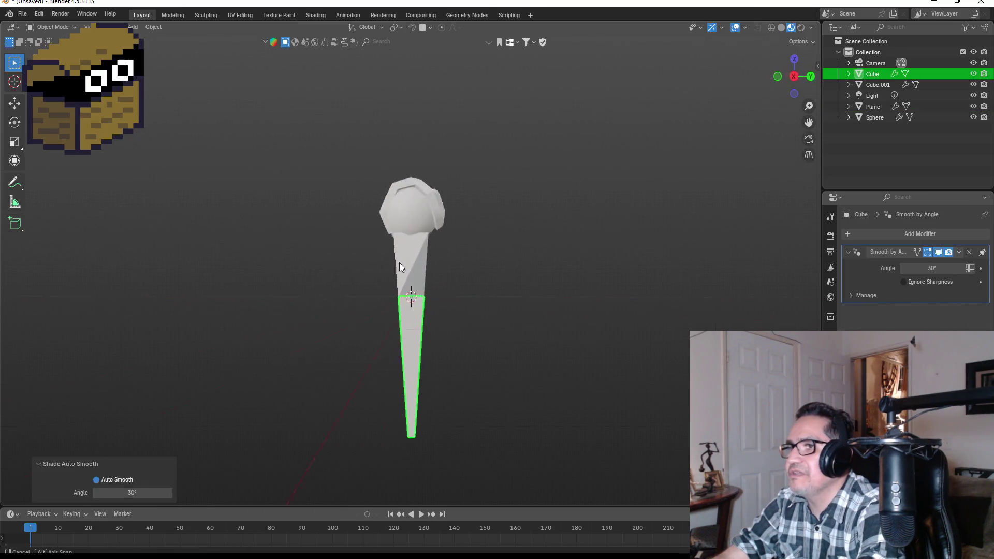
left_click(468, 274)
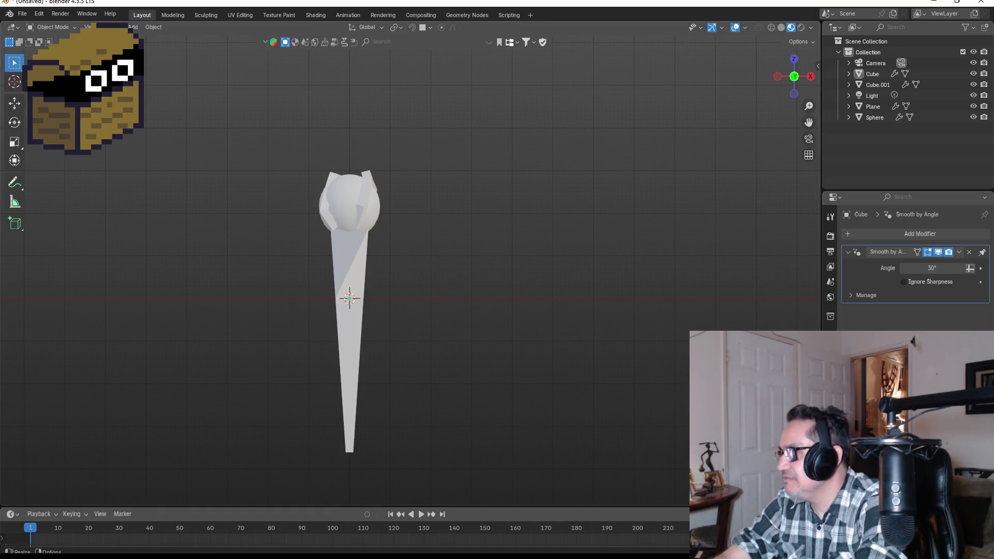
left_click(830, 425)
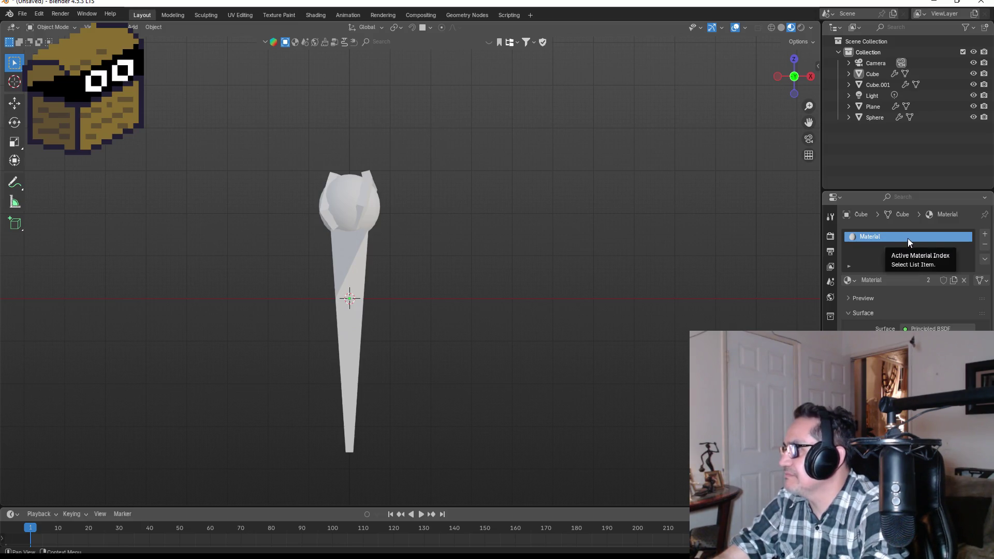
Step: Rename the cone's material to Brown
double_click(887, 237)
key("BackSpace")
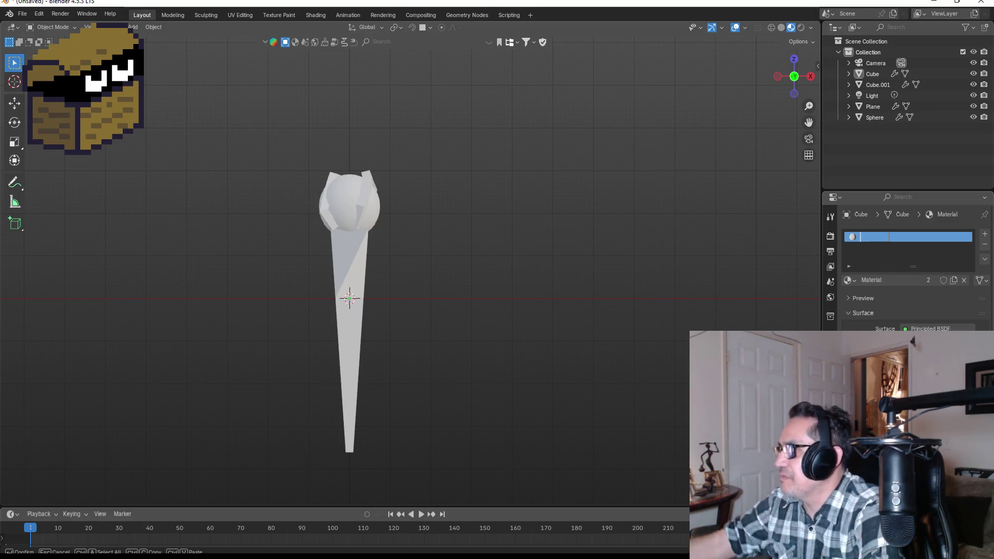
type("Brown")
key("Return")
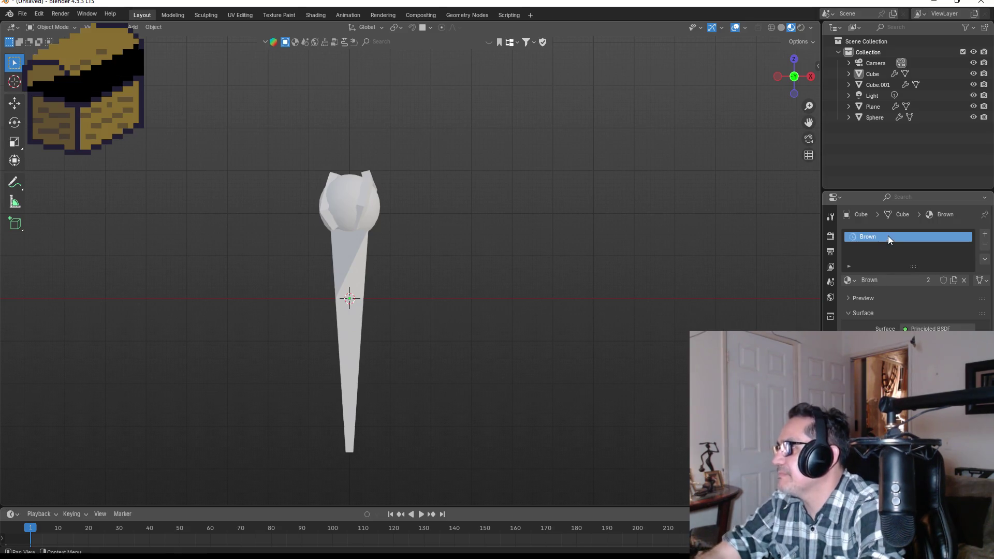
Step: Set Brown's base colour to dark orange-brown (H 0.058, S 0.965, V 0.335)
left_click(932, 344)
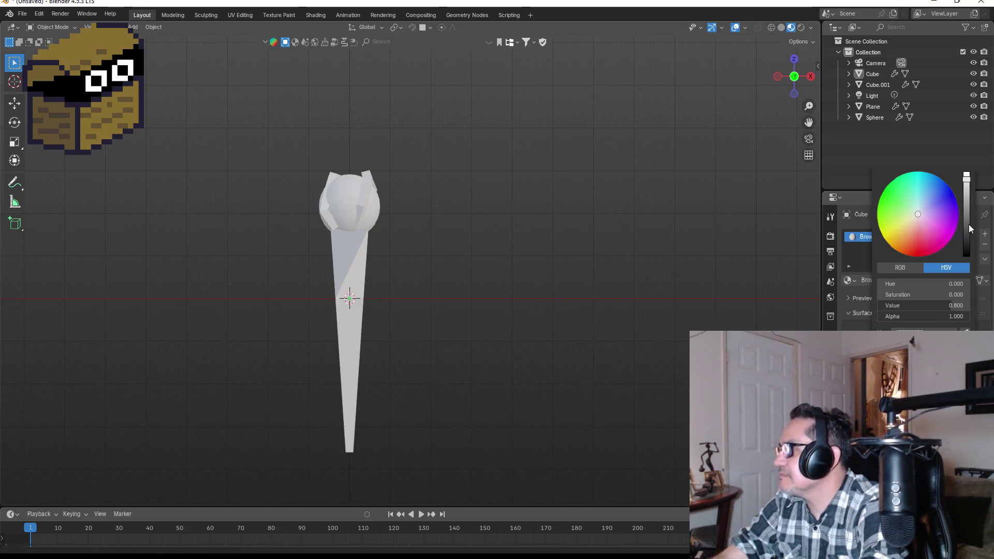
left_click_drag(920, 222, 900, 243)
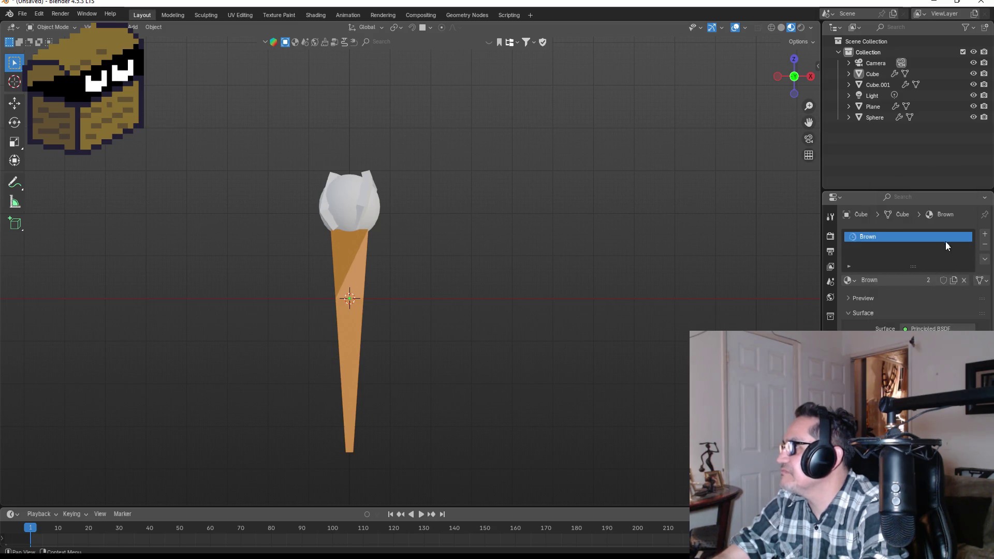
left_click(932, 345)
left_click_drag(969, 206, 966, 213)
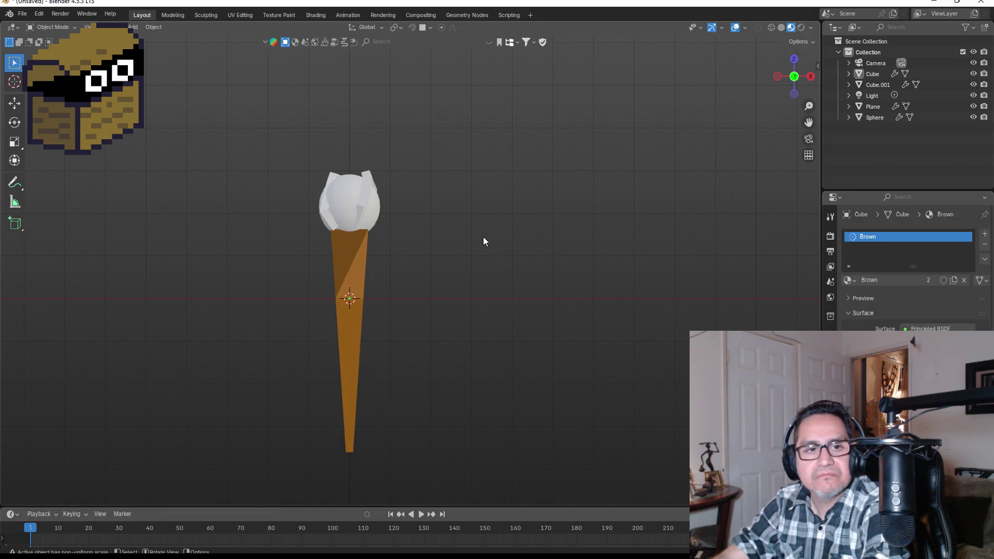
scroll(331, 217, "up", 2)
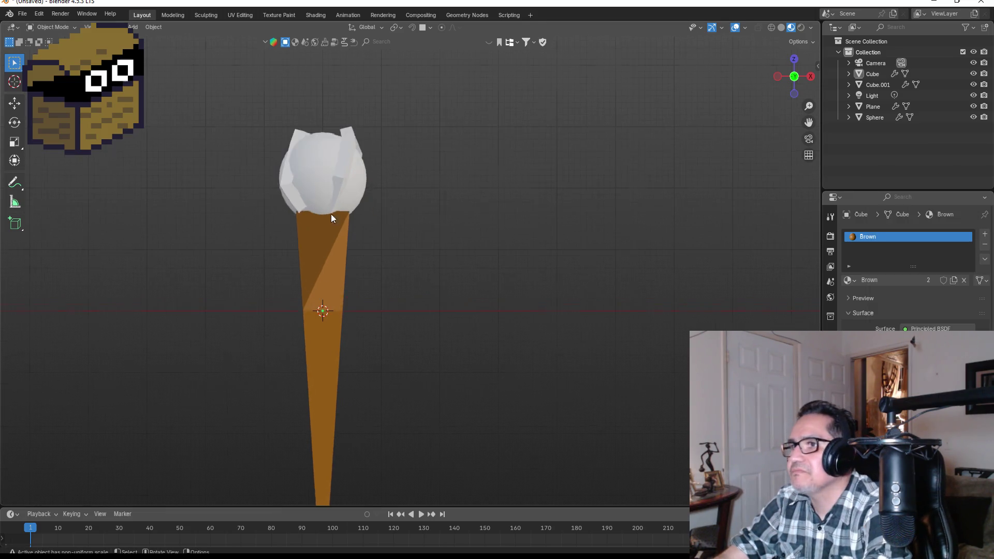
left_click(322, 155)
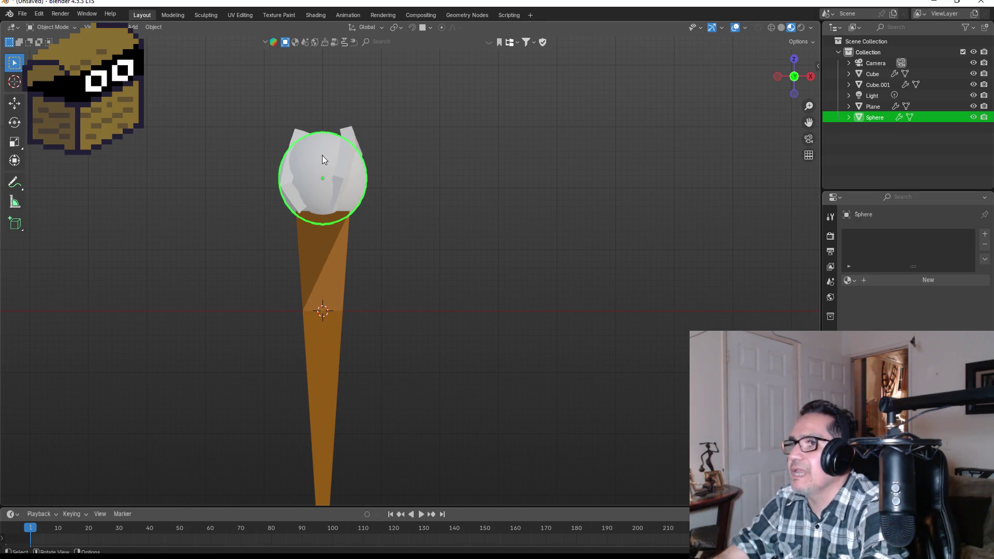
Step: Create a material named Blue for the sphere with colour H 0.672, S 1.0, V 0.8
left_click(910, 280)
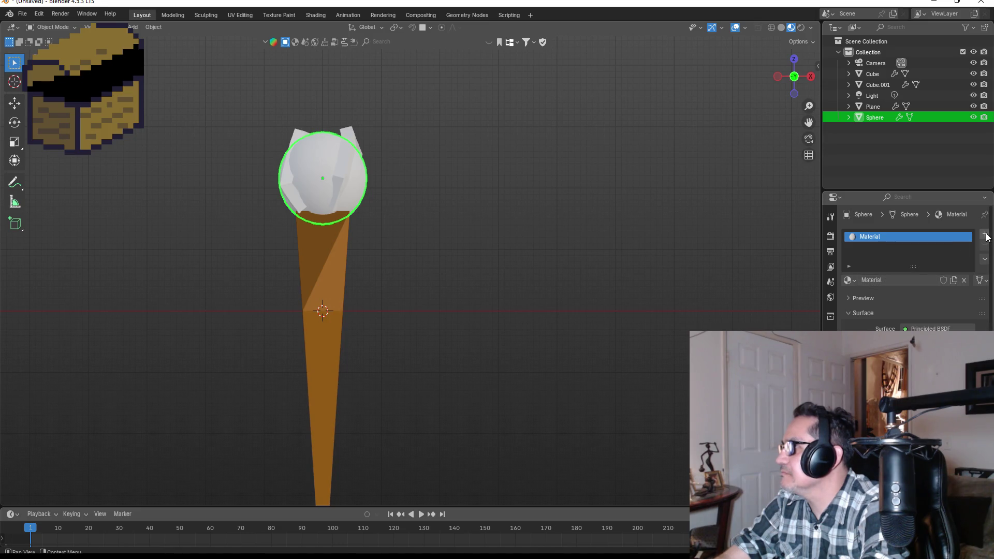
double_click(932, 236)
type("Blue")
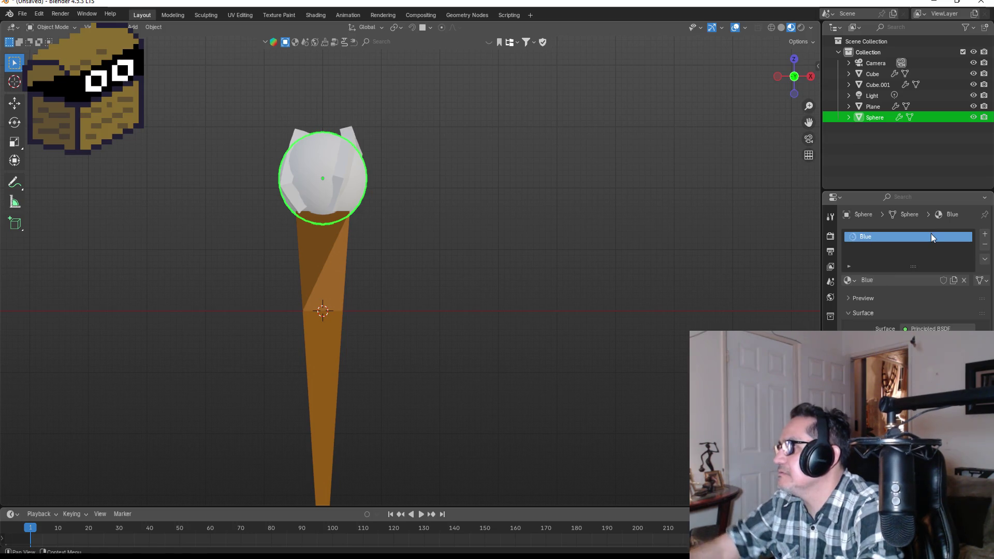
key("Return")
left_click(937, 342)
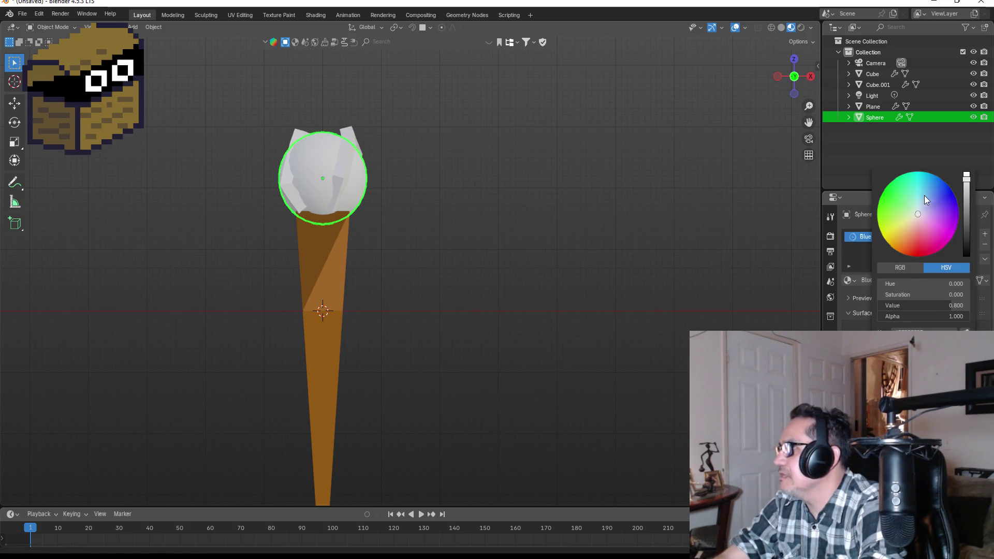
left_click_drag(929, 209, 956, 201)
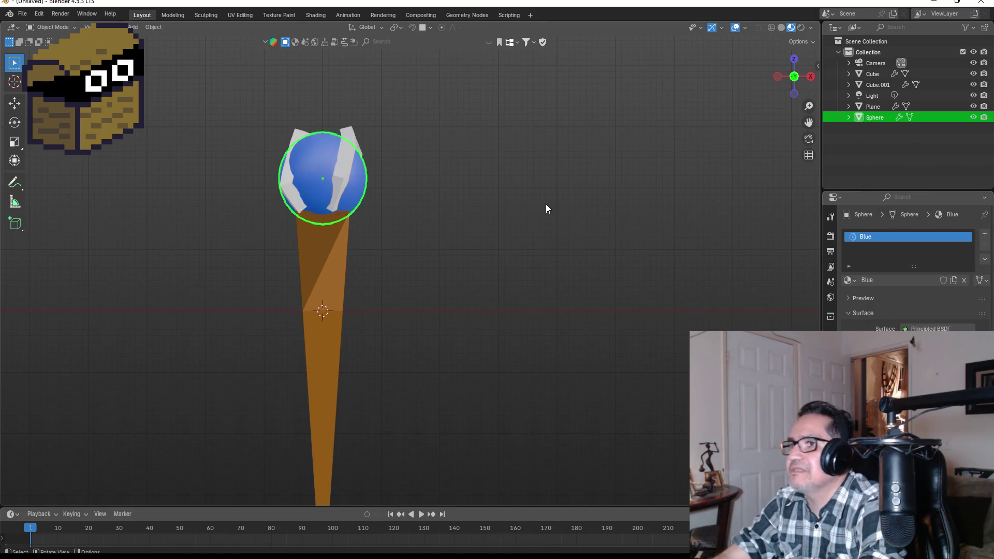
left_click(452, 225)
left_click_drag(463, 193, 524, 217)
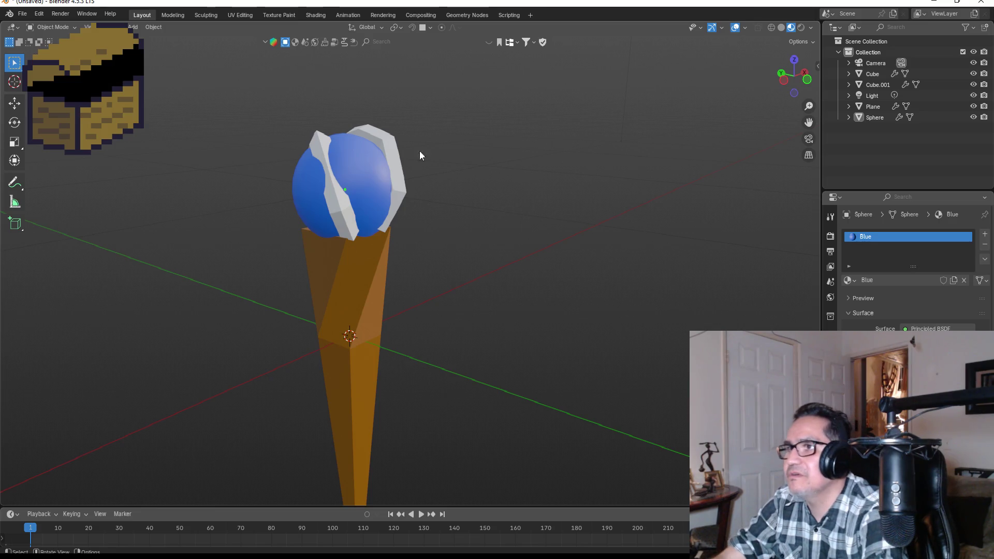
left_click(385, 147)
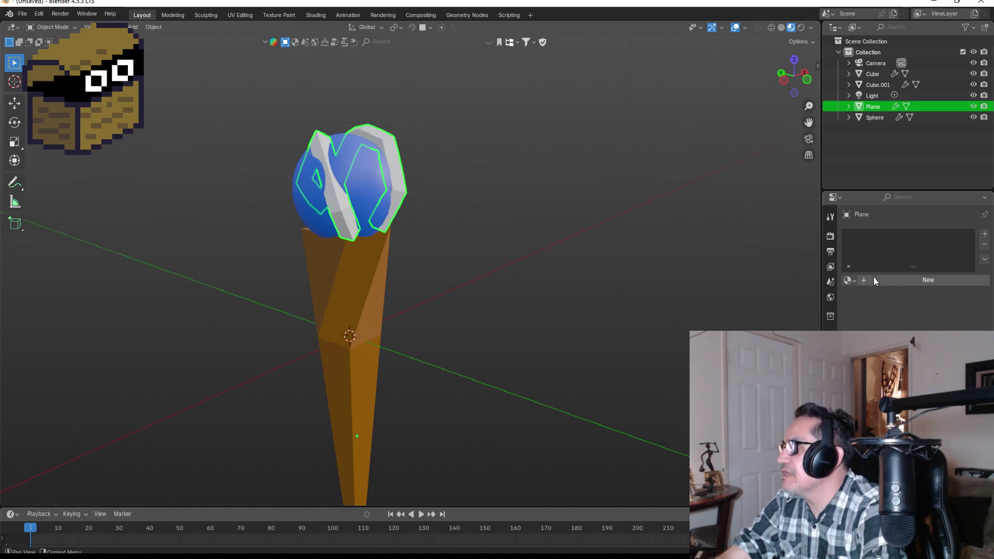
Step: Add a new material slot and material to the Plane object, named Green
left_click(986, 236)
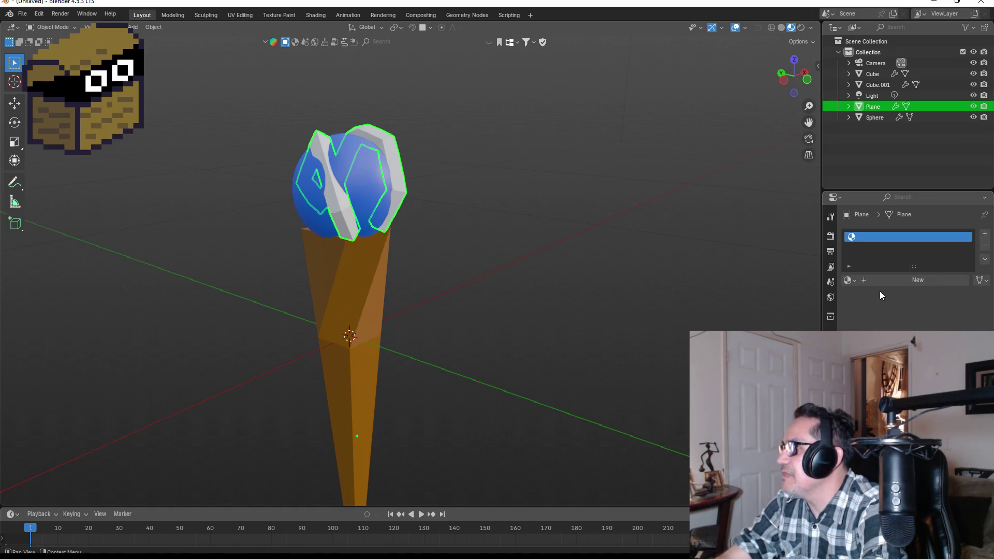
left_click(910, 280)
double_click(896, 237)
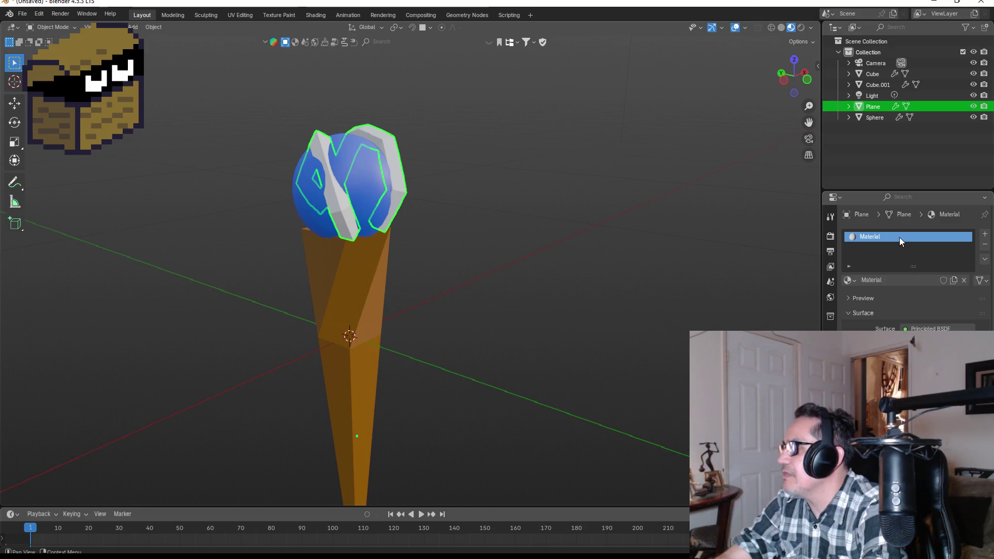
type("Gfee")
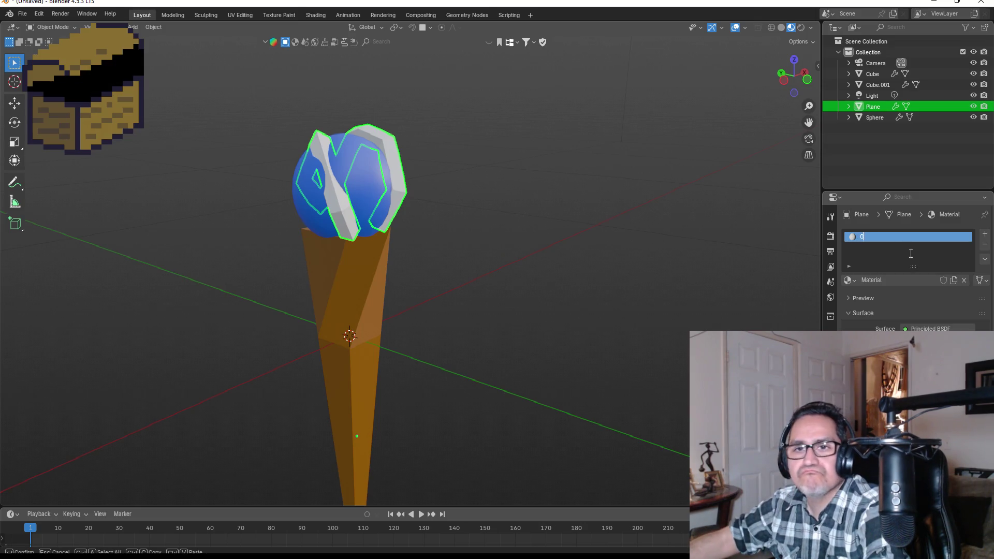
key("BackSpace")
key("BackSpace")
key("BackSpace")
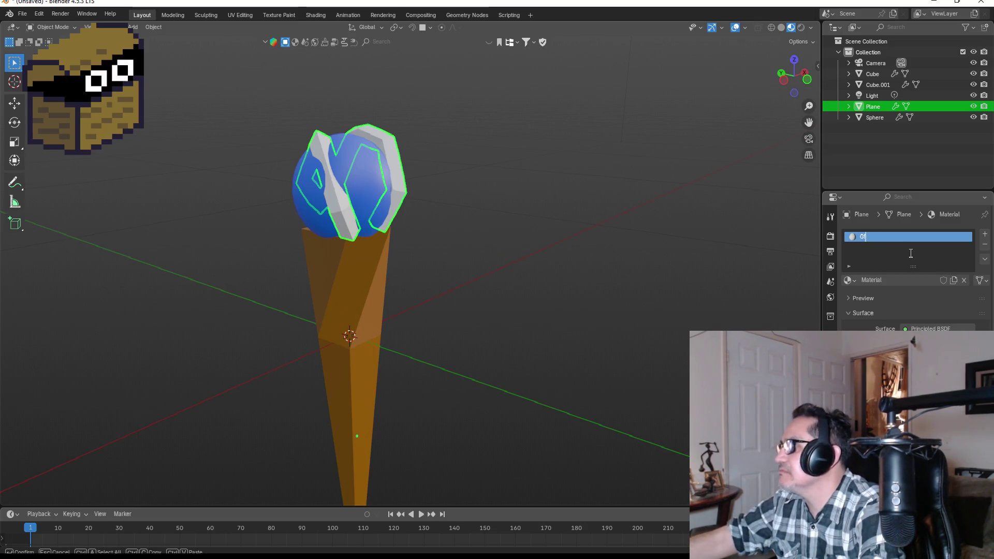
type("een")
key("Return")
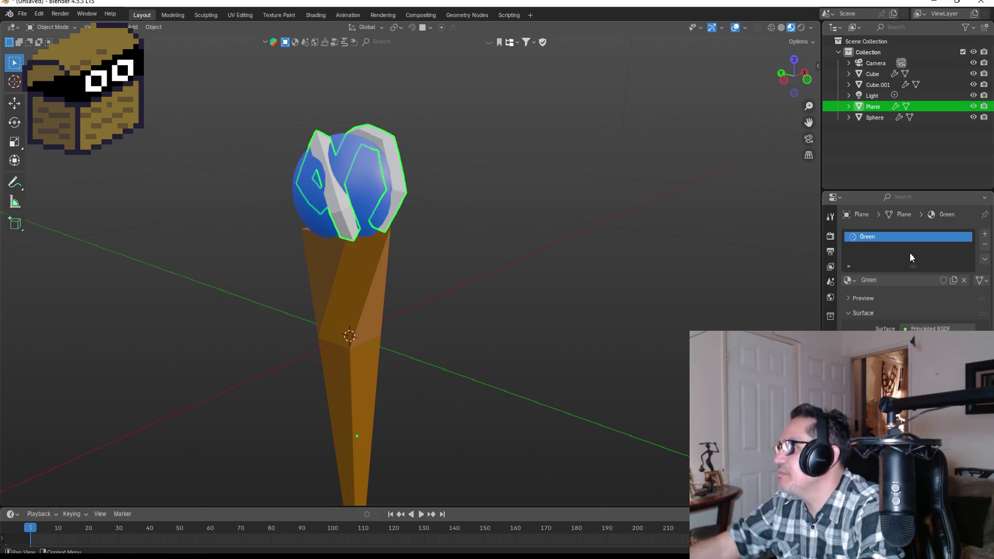
Step: Change the Green material's base colour to magenta pink
left_click(937, 340)
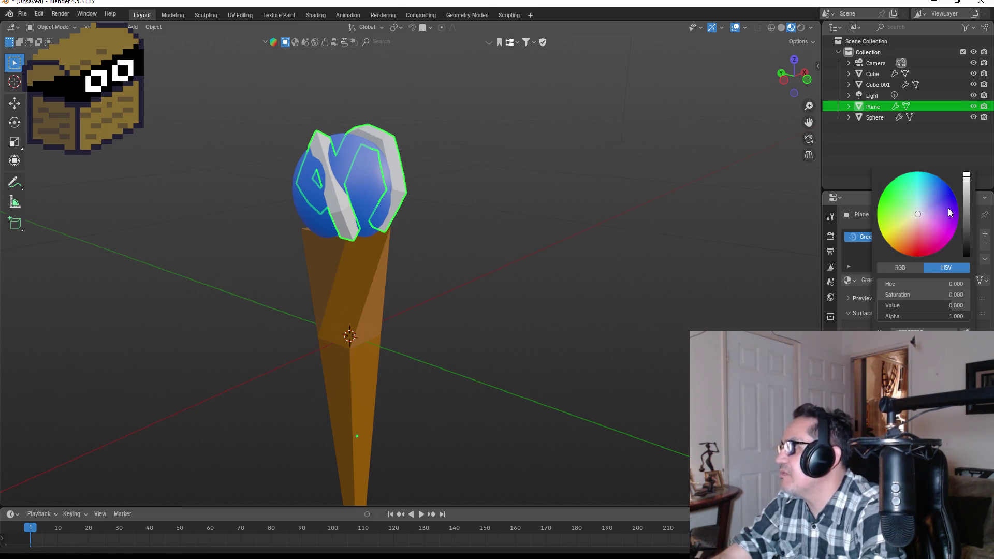
left_click_drag(937, 209, 938, 228)
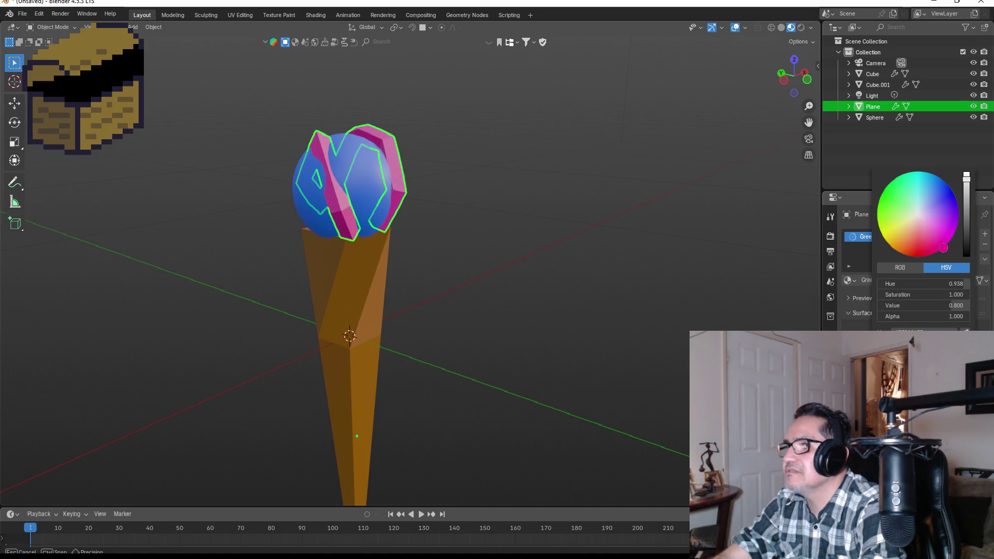
left_click(561, 244)
mouse_move(544, 255)
left_mouse_down()
mouse_move(483, 273)
mouse_move(686, 282)
mouse_move(528, 275)
mouse_move(448, 306)
left_mouse_up()
scroll(487, 275, "down", 4)
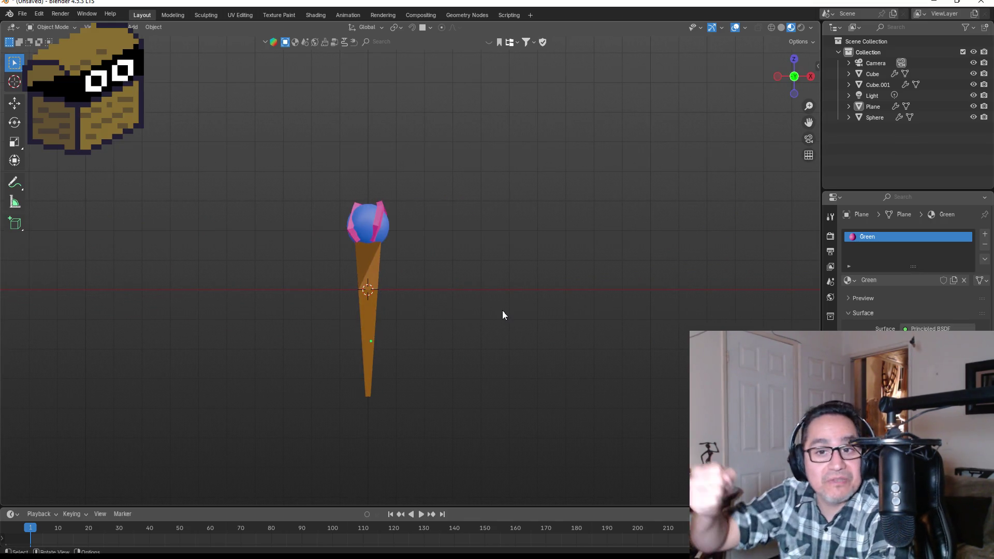
mouse_move(449, 280)
left_mouse_down()
mouse_move(480, 281)
mouse_move(317, 293)
mouse_move(403, 312)
mouse_move(350, 268)
mouse_move(95, 273)
mouse_move(236, 311)
mouse_move(480, 321)
mouse_move(413, 291)
mouse_move(424, 281)
mouse_move(426, 290)
mouse_move(482, 284)
mouse_move(464, 320)
mouse_move(371, 287)
left_mouse_up()
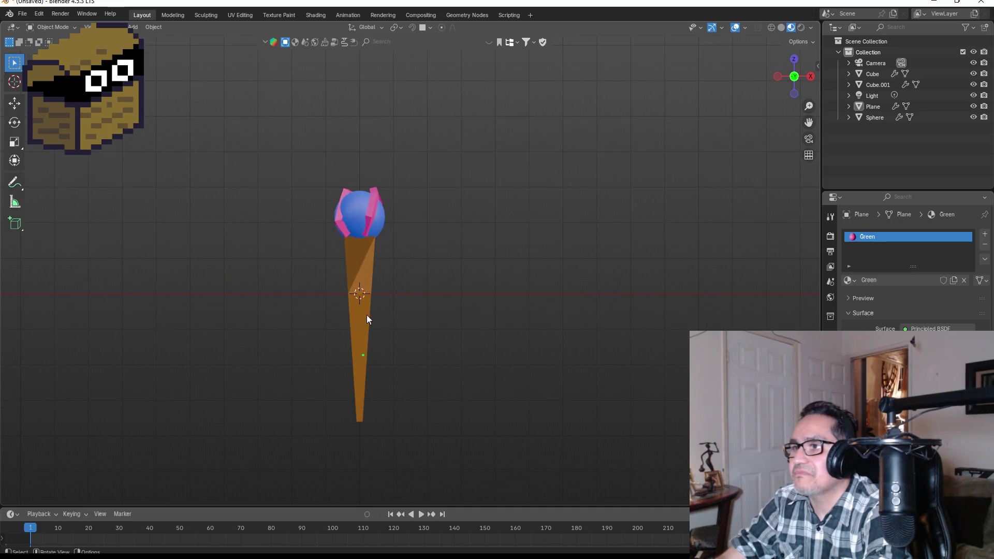
left_click(362, 278)
Step: Raise the two cone parts, then lift the whole staff 0.35892 m along Z
left_click(358, 331, "shift")
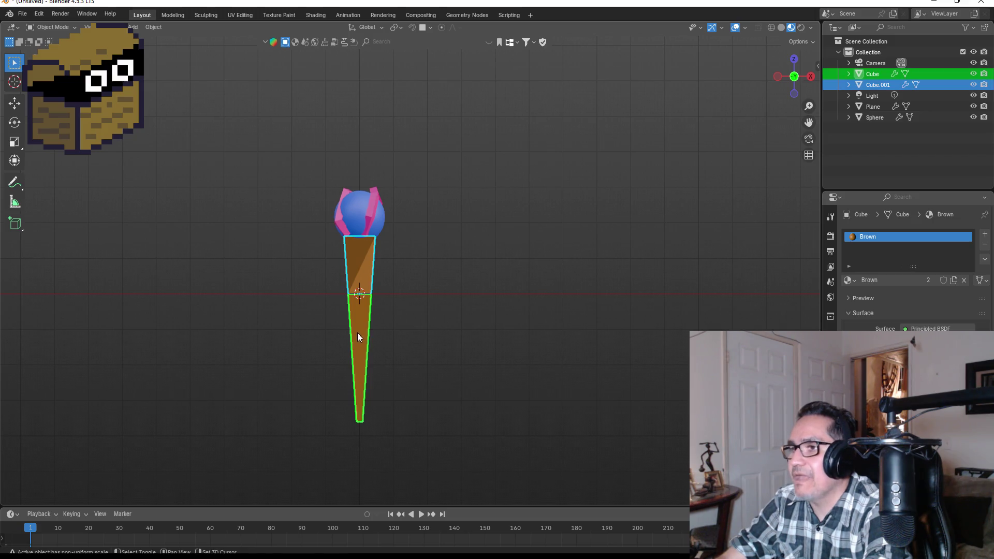
key("g")
key("z")
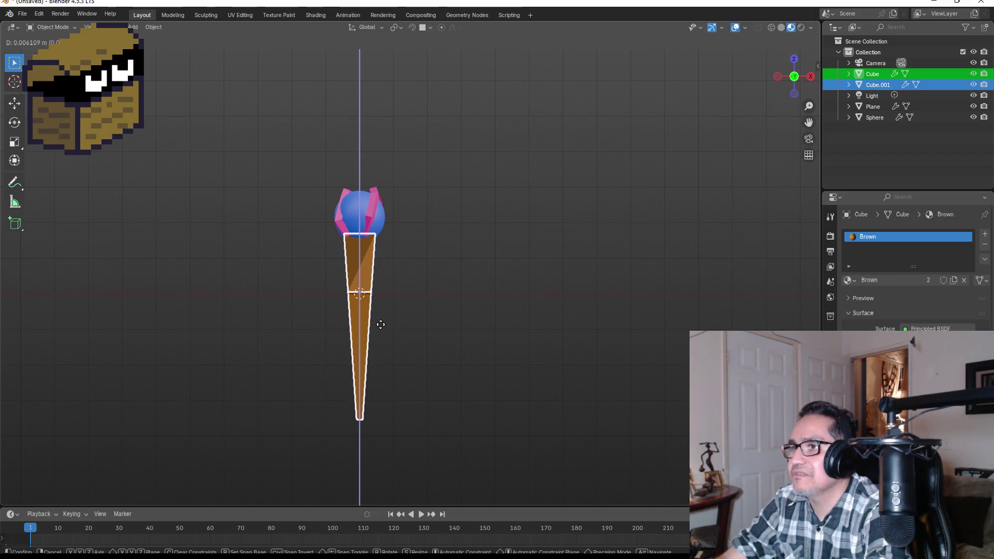
left_click(380, 325)
mouse_move(231, 149)
left_mouse_down()
mouse_move(457, 359)
mouse_move(486, 452)
left_mouse_up()
key("g")
key("z")
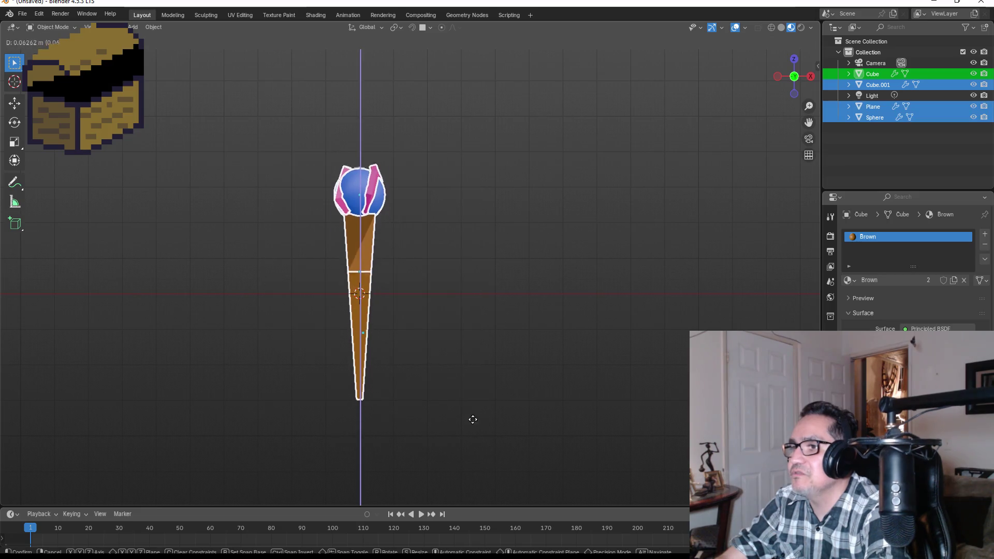
left_click(460, 325)
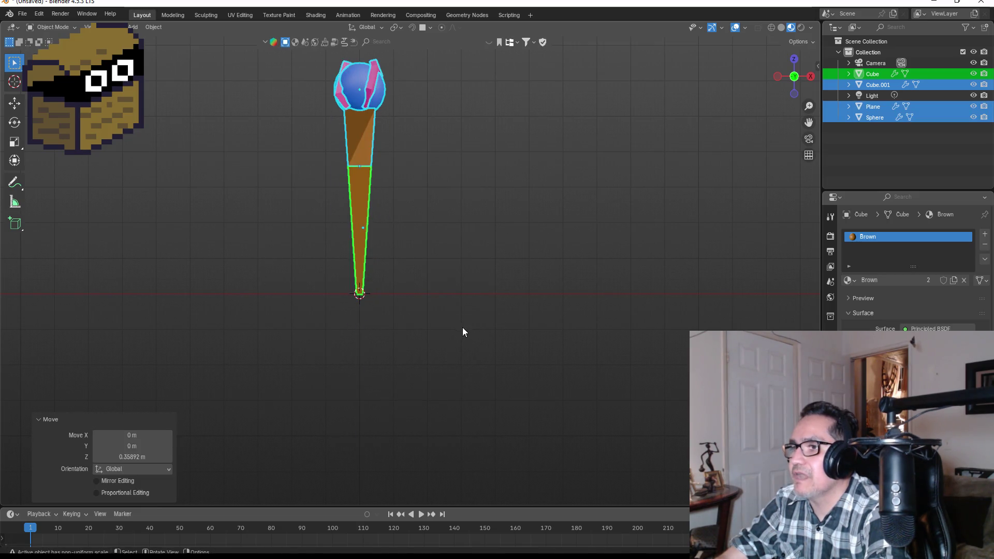
Step: Set the lower shaft's origin to the 3D cursor at its bottom tip
left_click(357, 262)
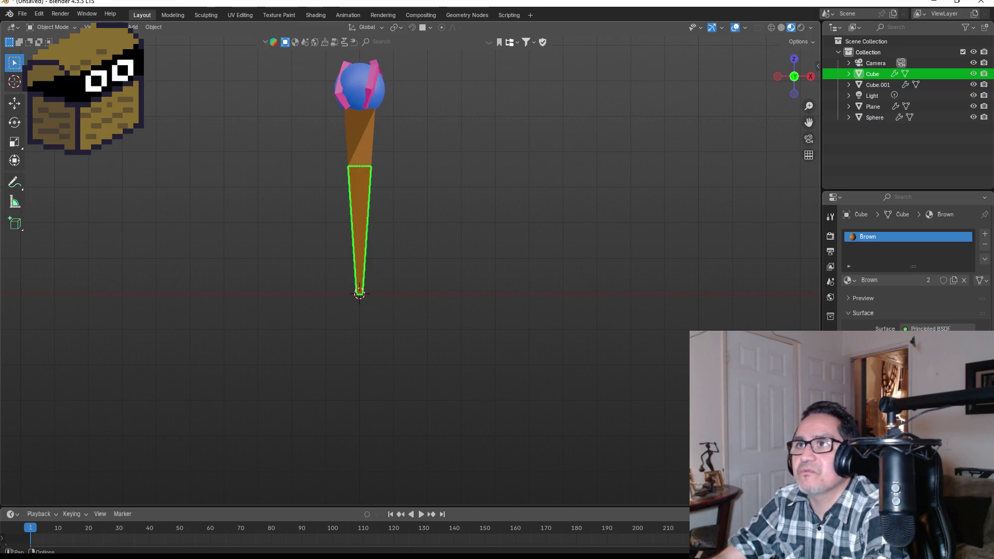
left_click(153, 27)
mouse_move(175, 52)
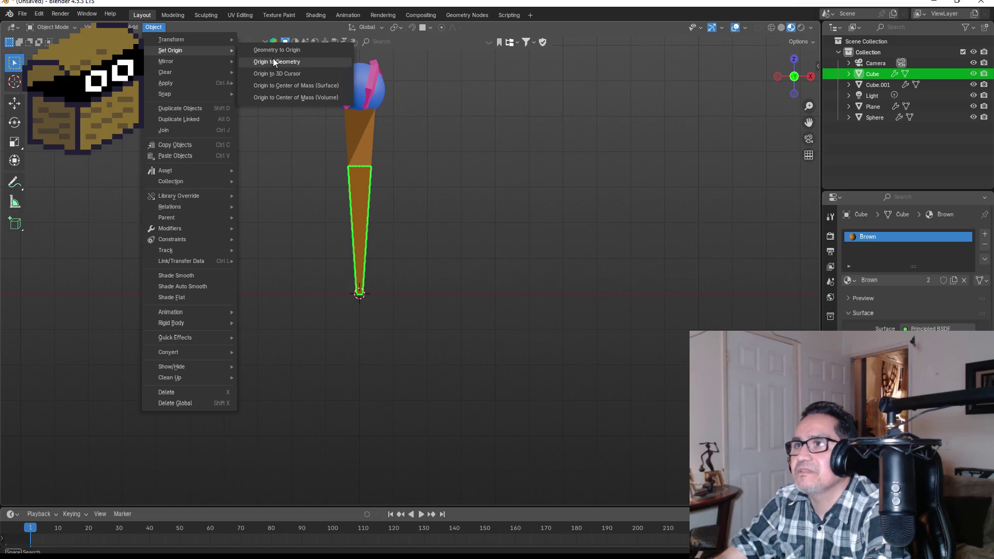
left_click(287, 76)
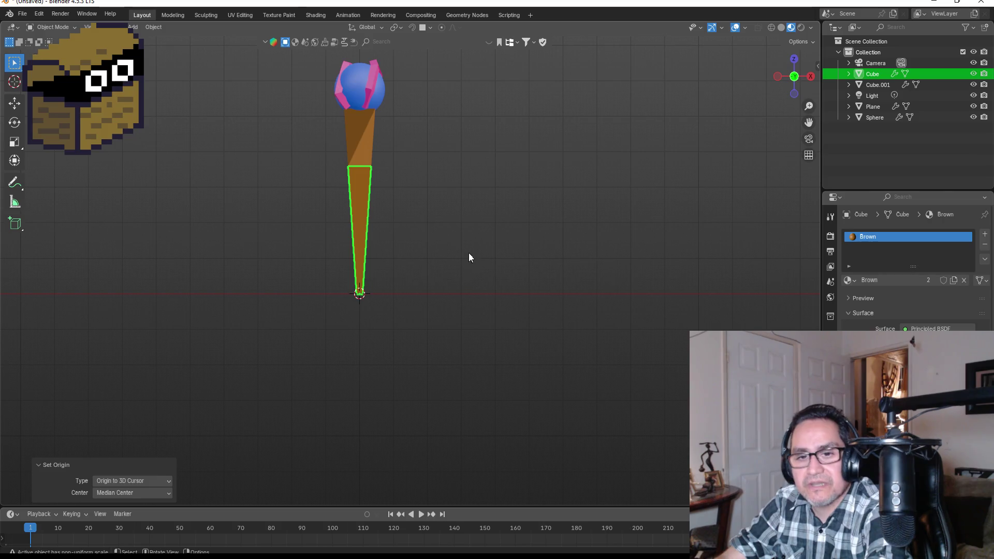
Step: Check the upper cone, sphere and shards, then view the staff in perspective
left_click(362, 133)
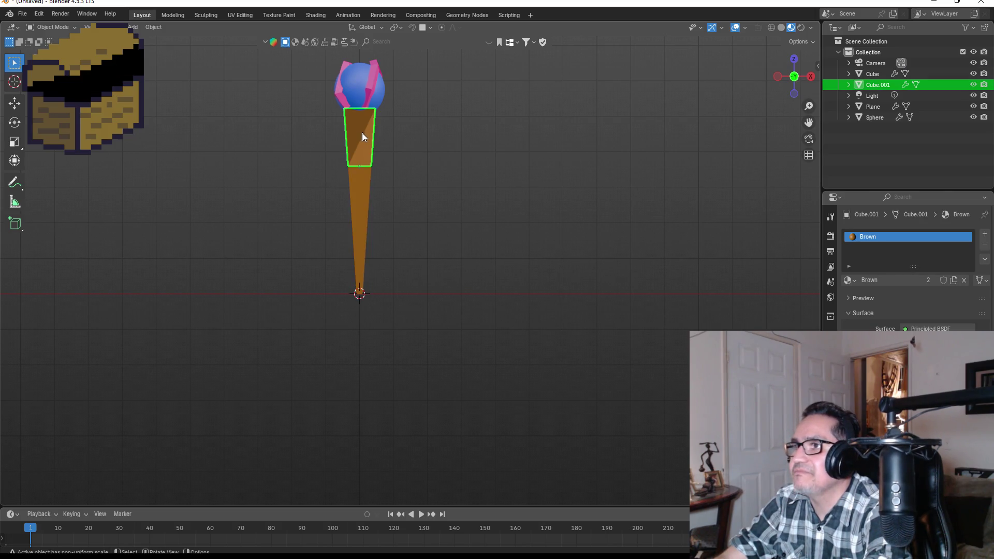
left_click(362, 76)
left_click(374, 77)
left_click(440, 126)
mouse_move(447, 148)
left_mouse_down()
mouse_move(242, 159)
mouse_move(271, 173)
mouse_move(391, 182)
left_mouse_up()
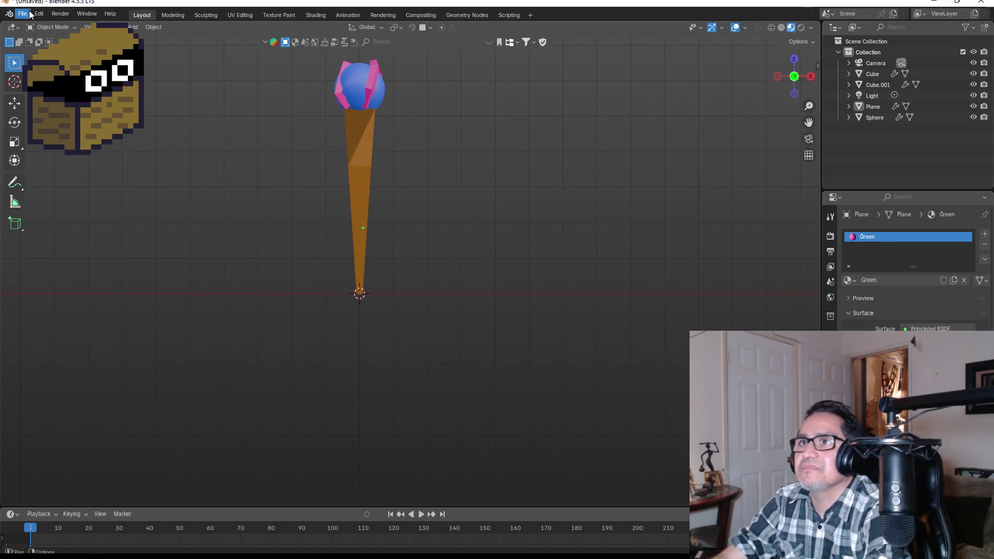
left_click_drag(492, 160, 455, 239)
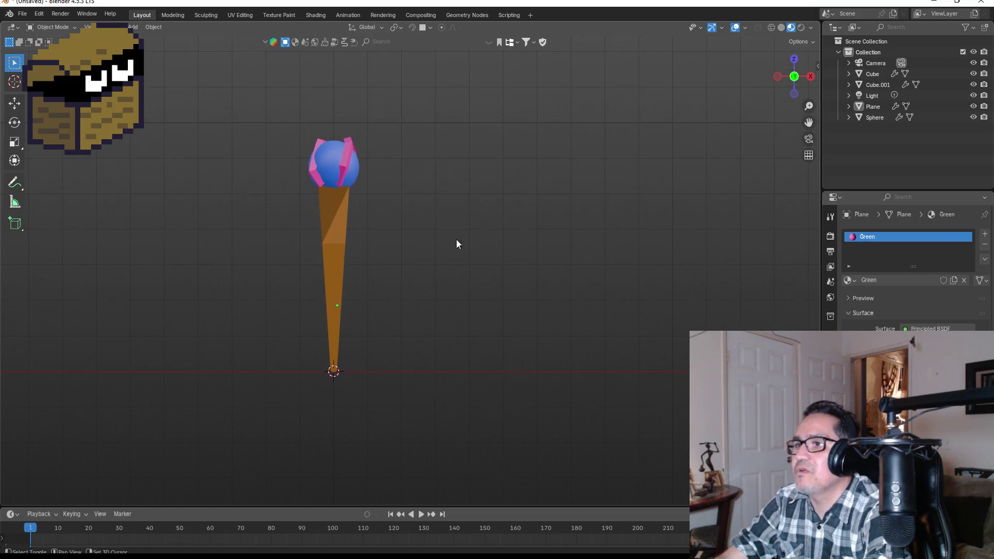
Step: Save the staff scene under the new name MagicStaff.blend with Save As
left_click(22, 14)
left_click(42, 95)
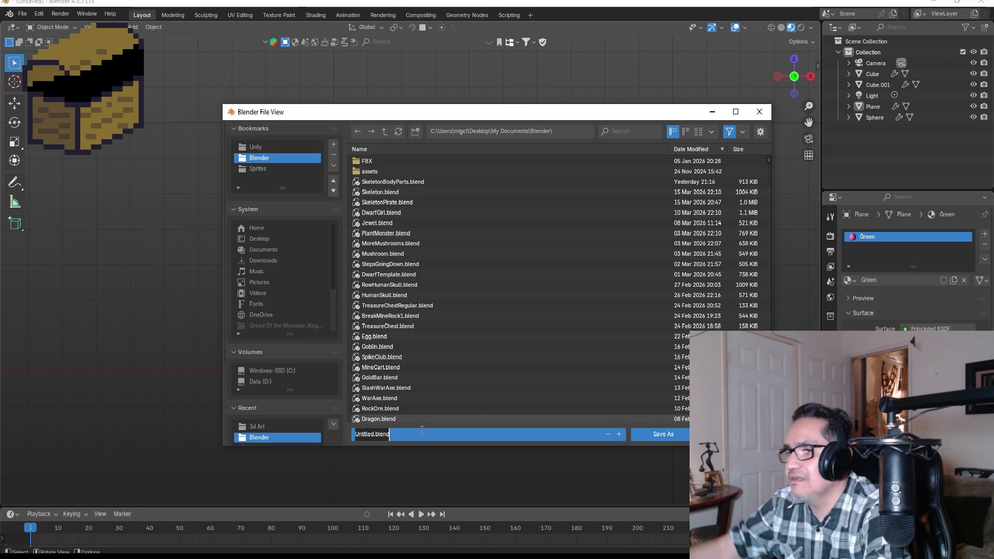
key("BackSpace")
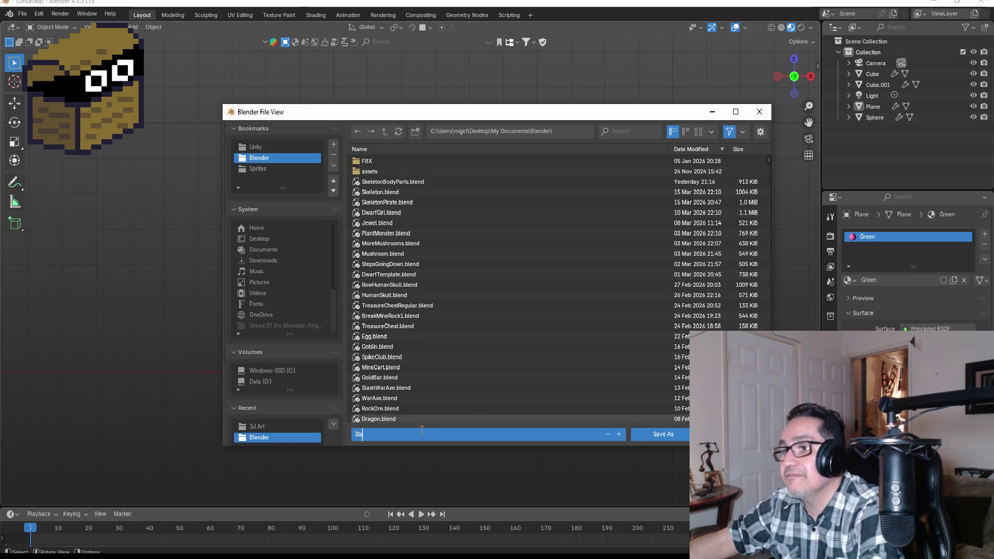
type("ff")
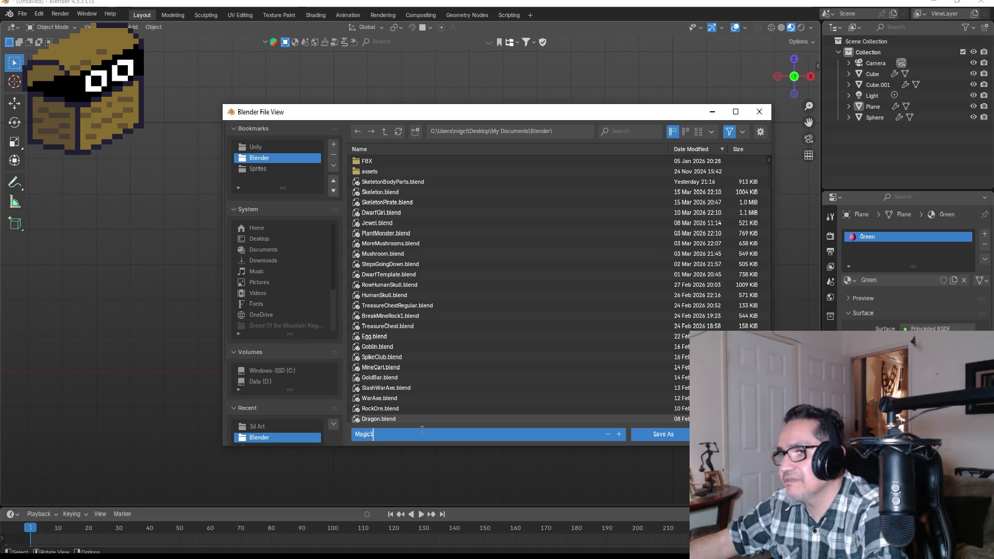
type("ff")
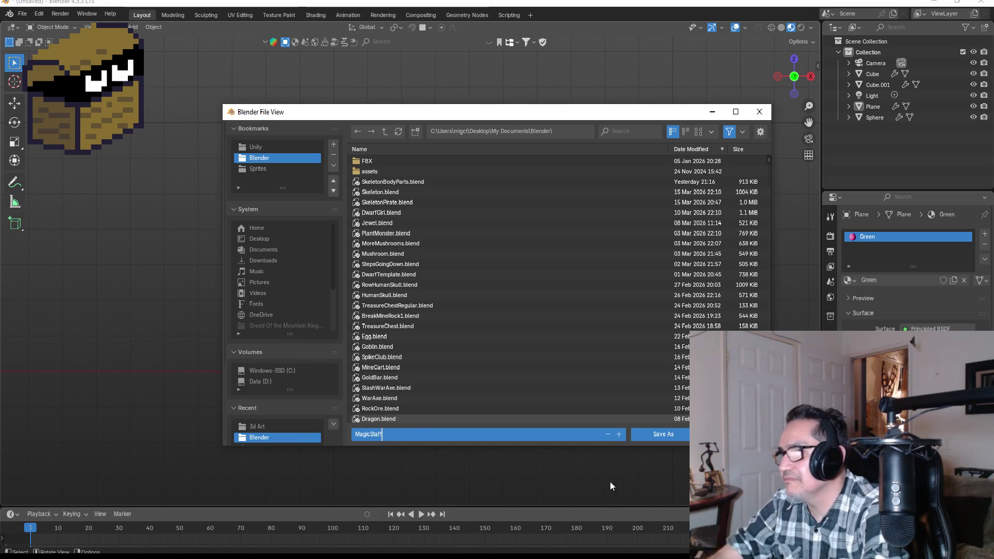
left_click(665, 438)
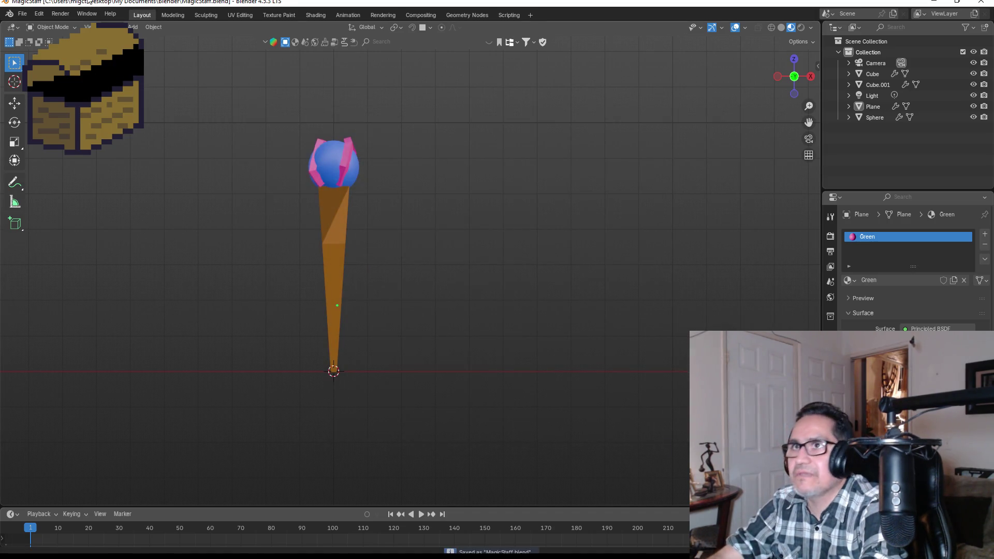
left_click(22, 14)
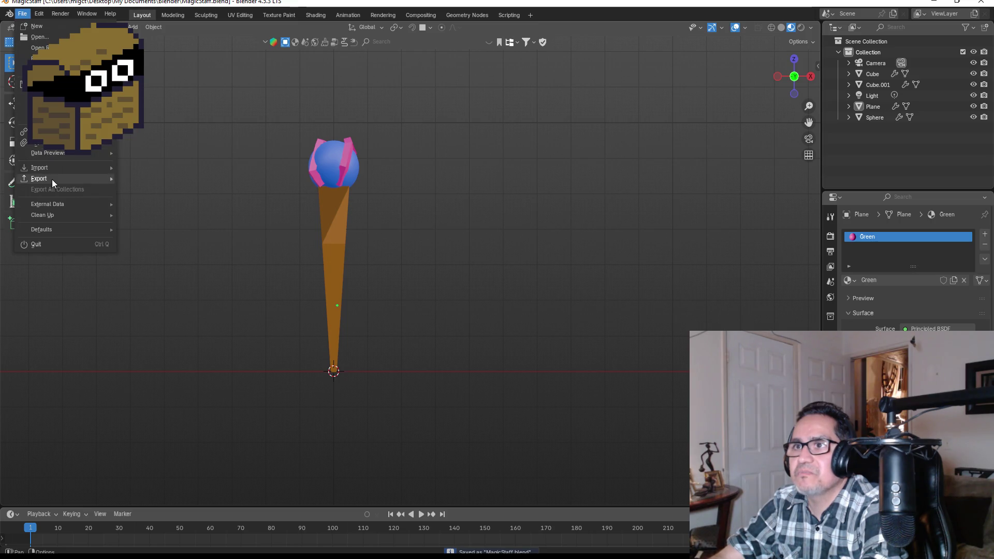
Step: Export MagicStaff.fbx to Unity > Dwarf Miner > Assets > 3d Art using the ExportUnity preset
mouse_move(52, 179)
left_click(155, 275)
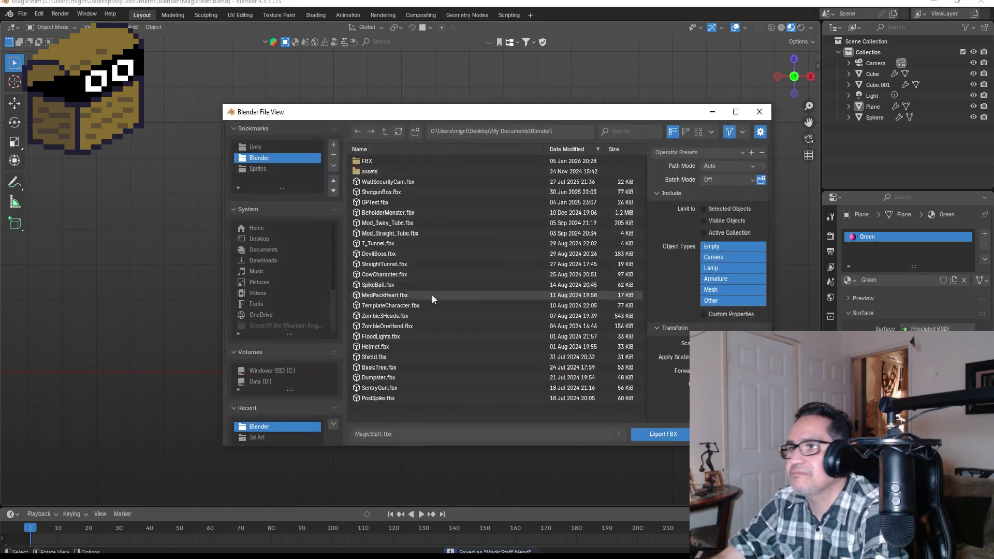
left_click(260, 148)
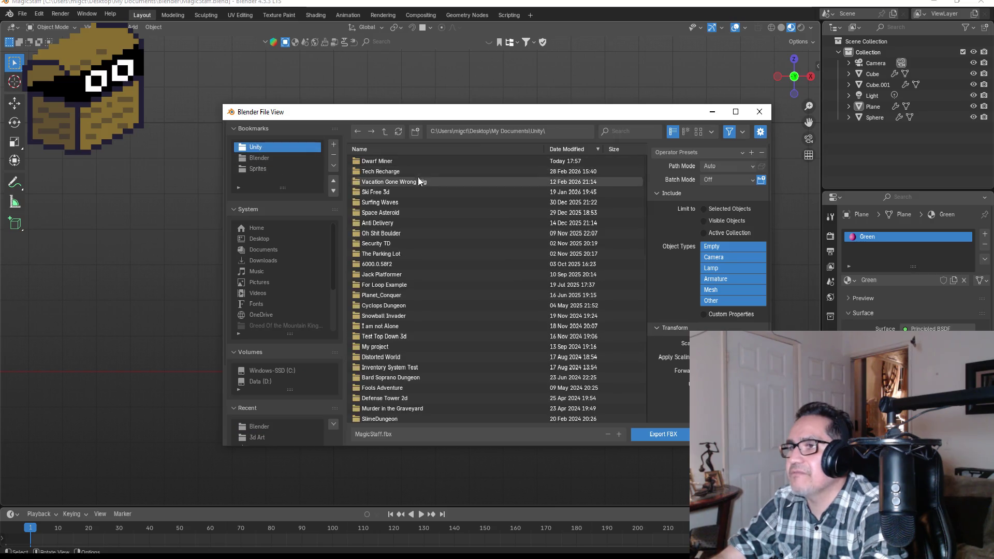
double_click(389, 161)
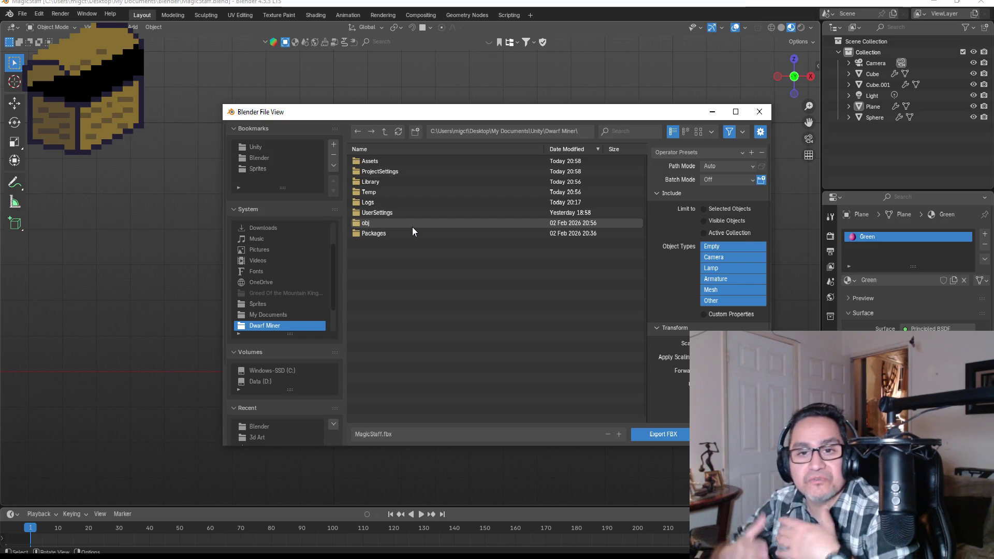
left_click(383, 162)
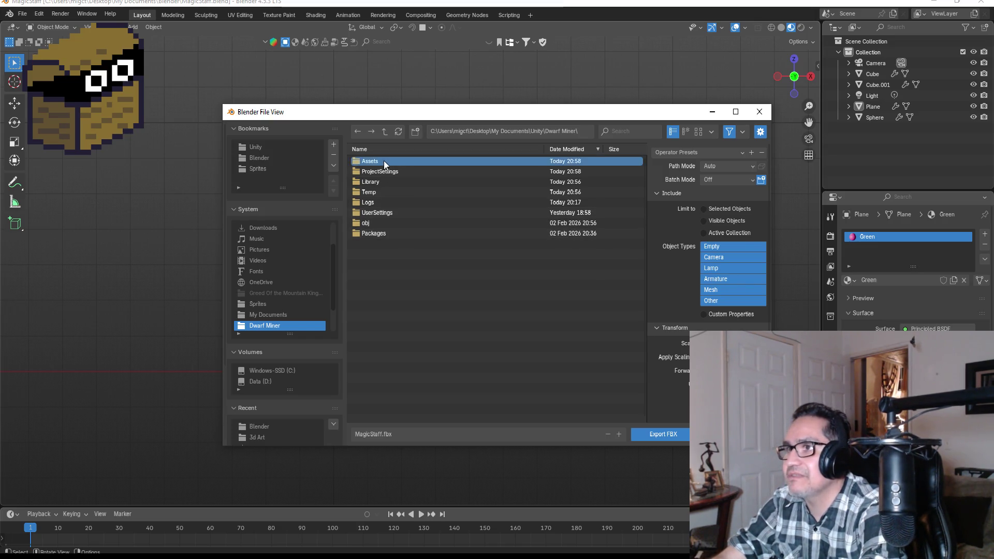
double_click(383, 160)
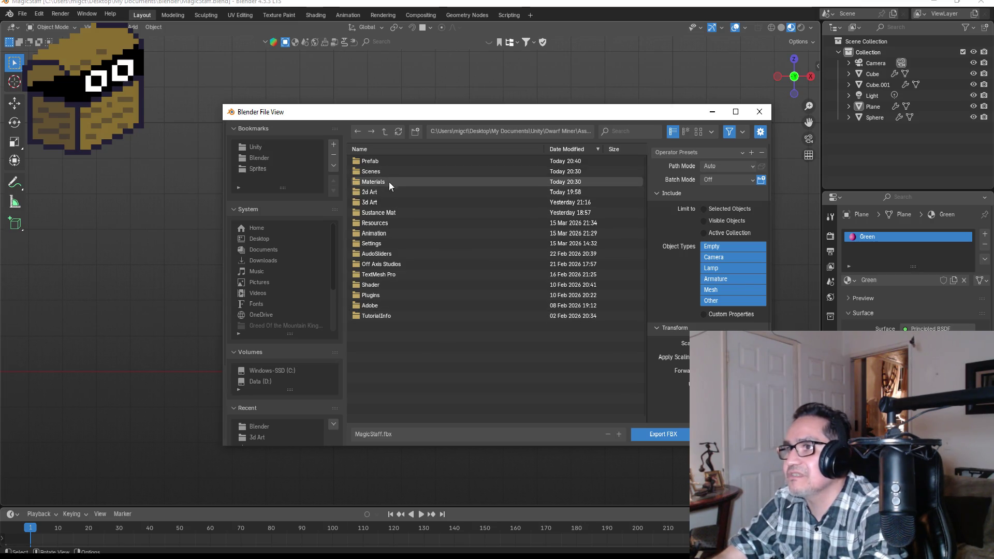
double_click(388, 202)
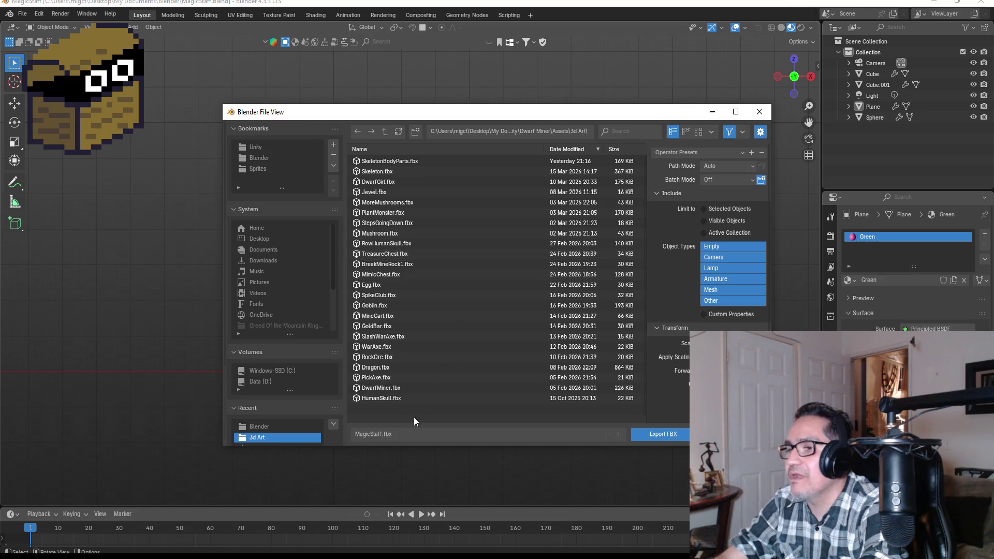
left_click(703, 152)
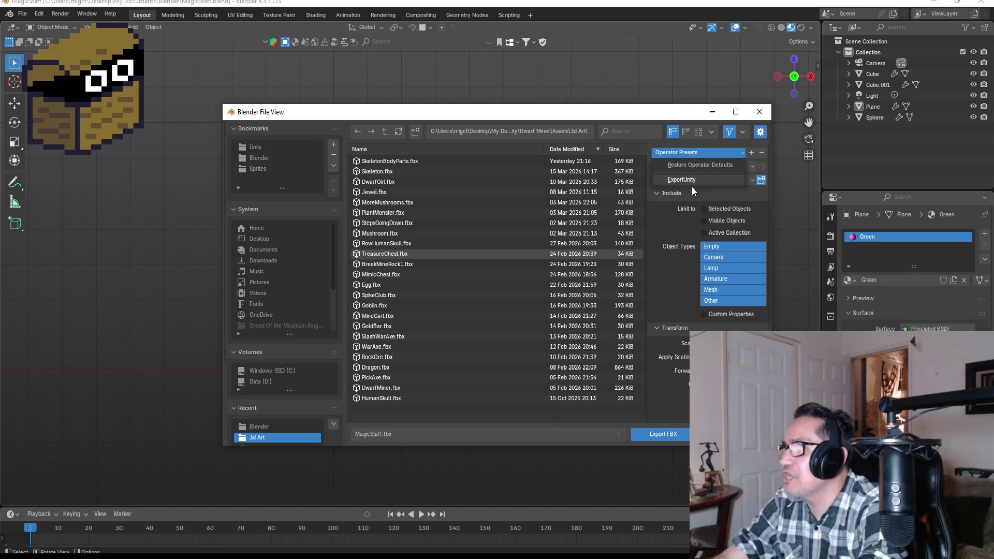
left_click(695, 180)
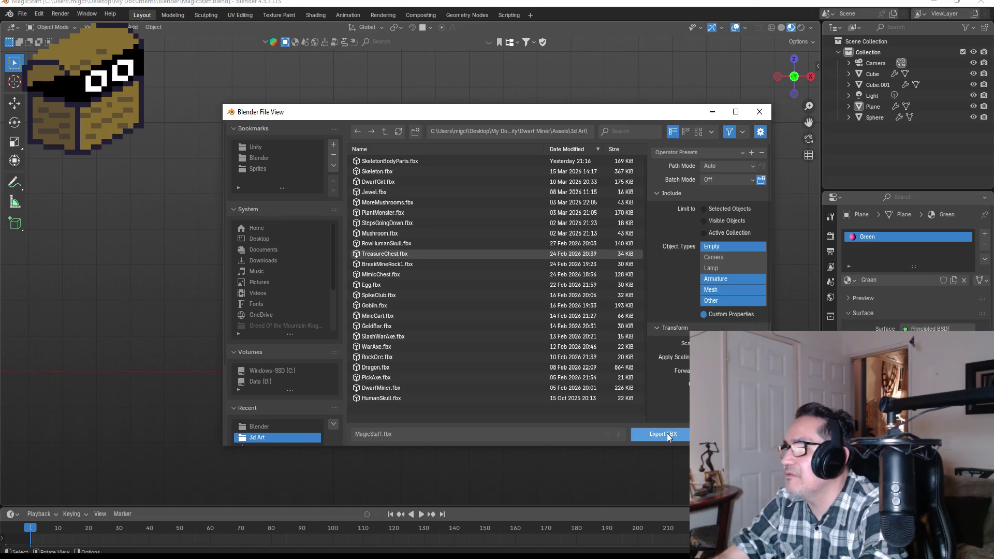
left_click(666, 435)
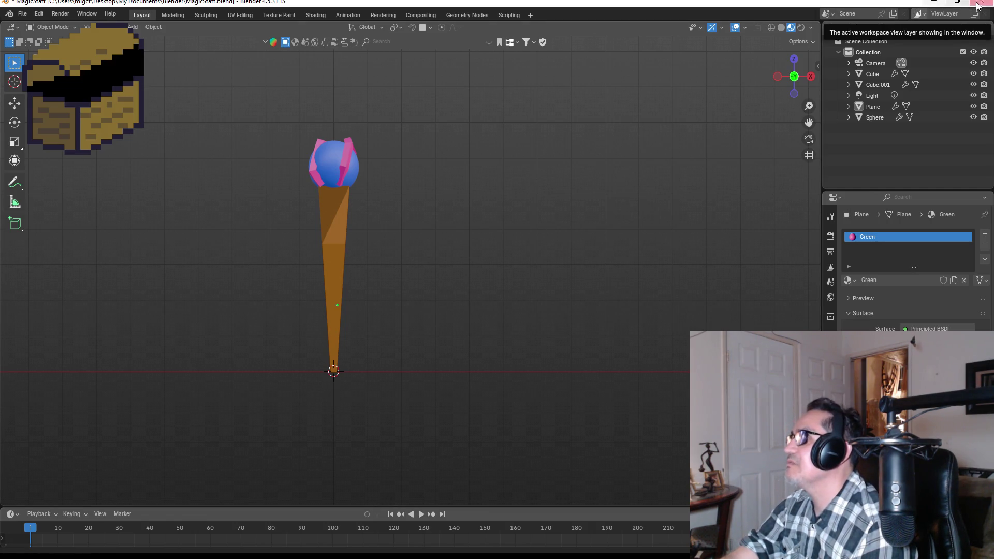
Step: Minimise the Blender window to bring Unity Hub into view
left_click(935, 4)
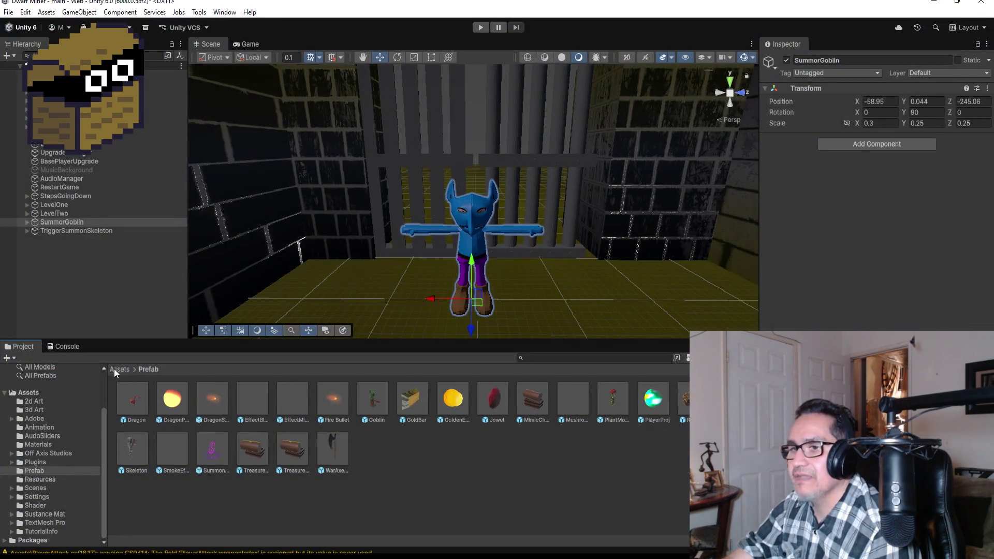
Step: Drag the MagicStaff model from Assets/3d Art into the scene beside the blue goblin
left_click(119, 369)
double_click(172, 401)
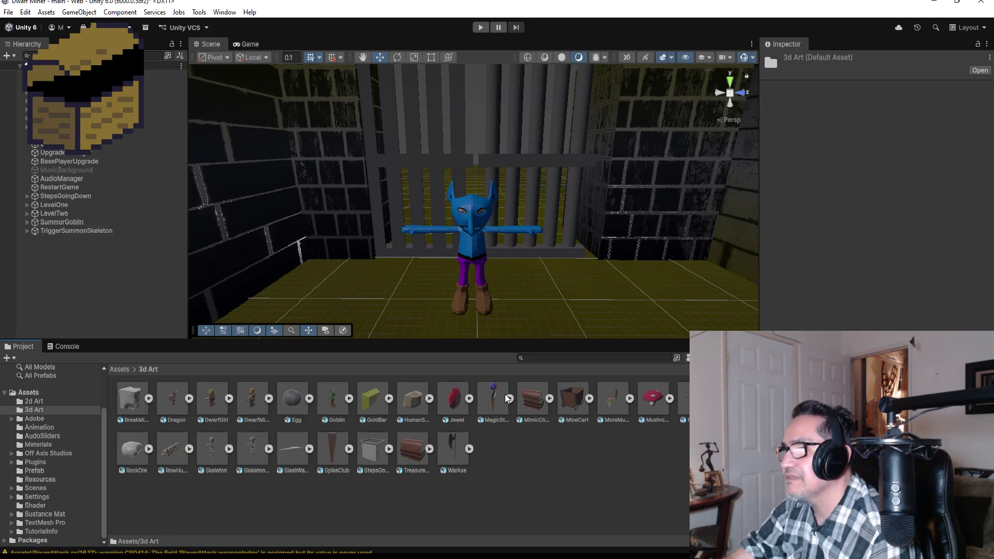
left_click(500, 409)
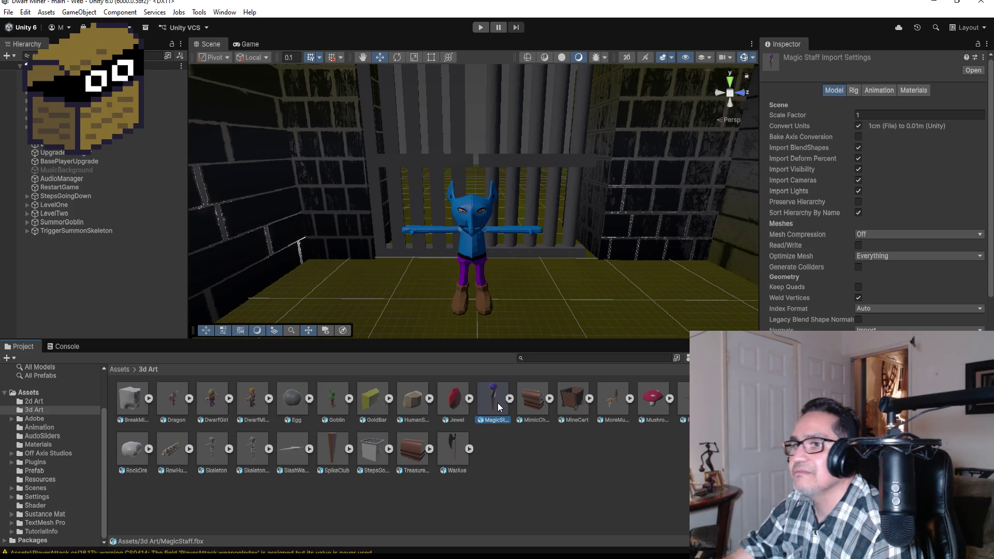
mouse_move(498, 403)
left_mouse_down()
mouse_move(439, 275)
mouse_move(427, 297)
left_mouse_up()
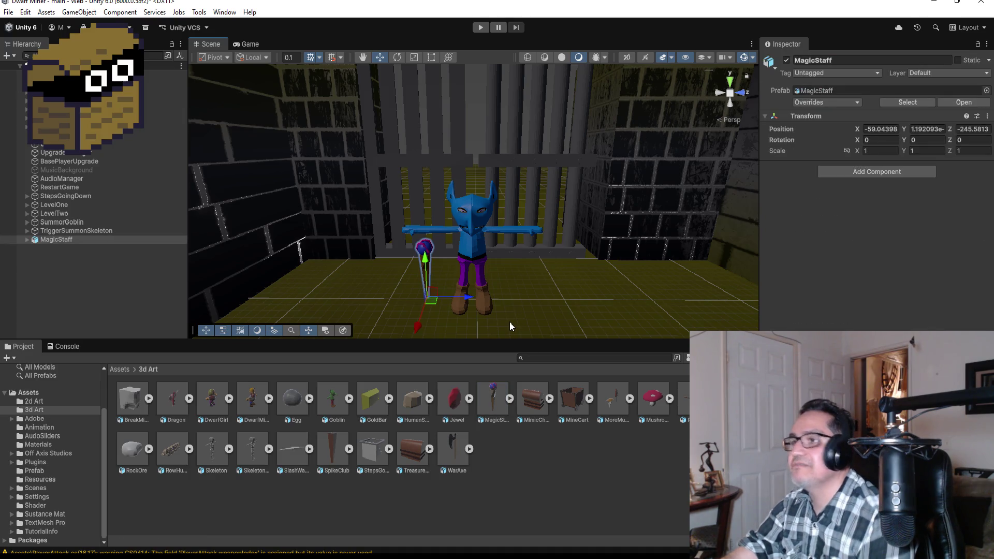
scroll(363, 269, "up", 5)
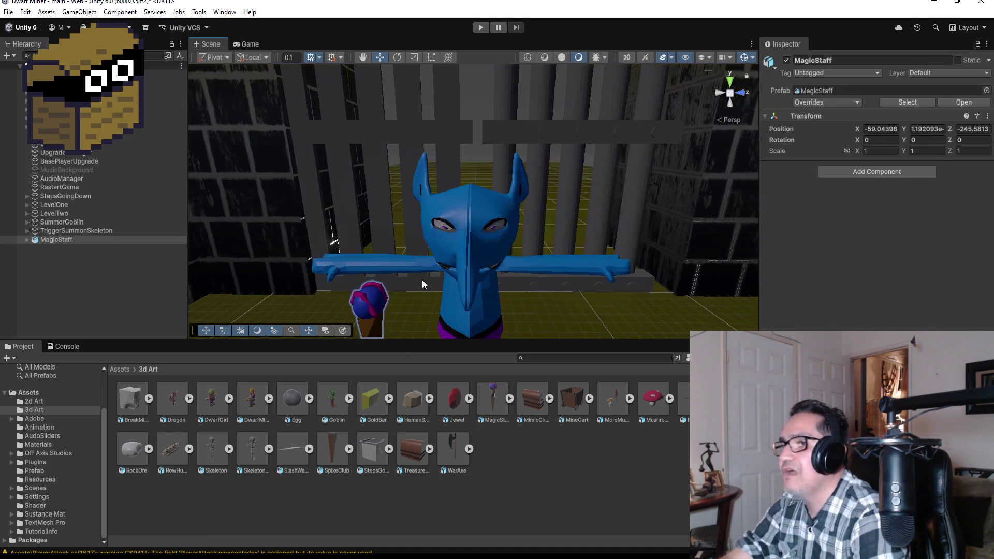
scroll(414, 294, "down", 2)
left_click(392, 284)
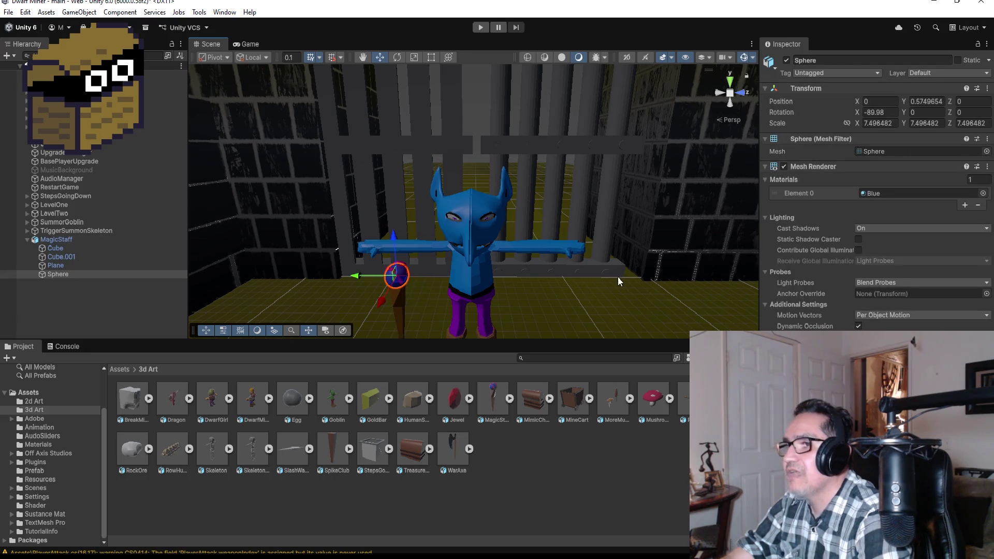
Step: Try several materials on the staff's Sphere, settling on the blue swirl material
left_click(982, 193)
scroll(916, 301, "up", 3)
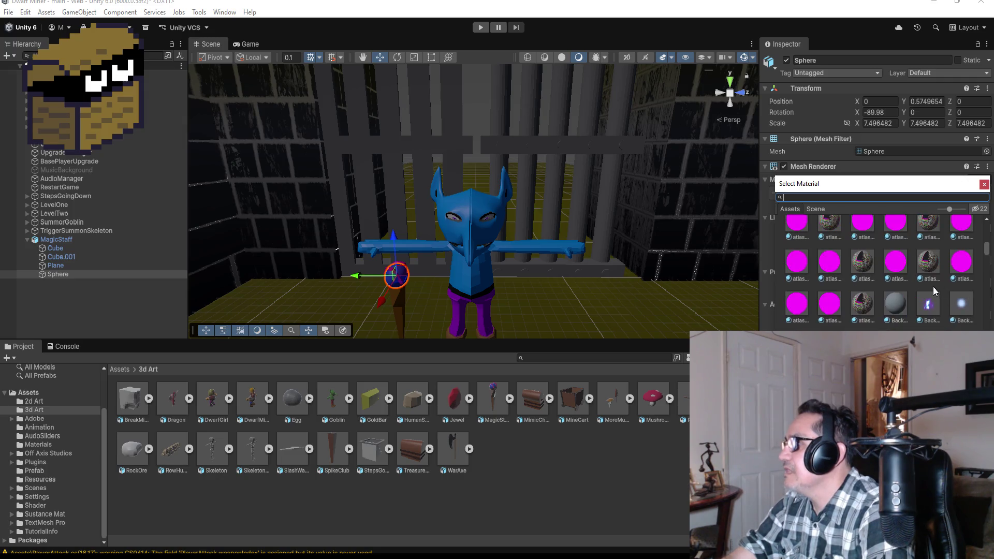
left_click(964, 302)
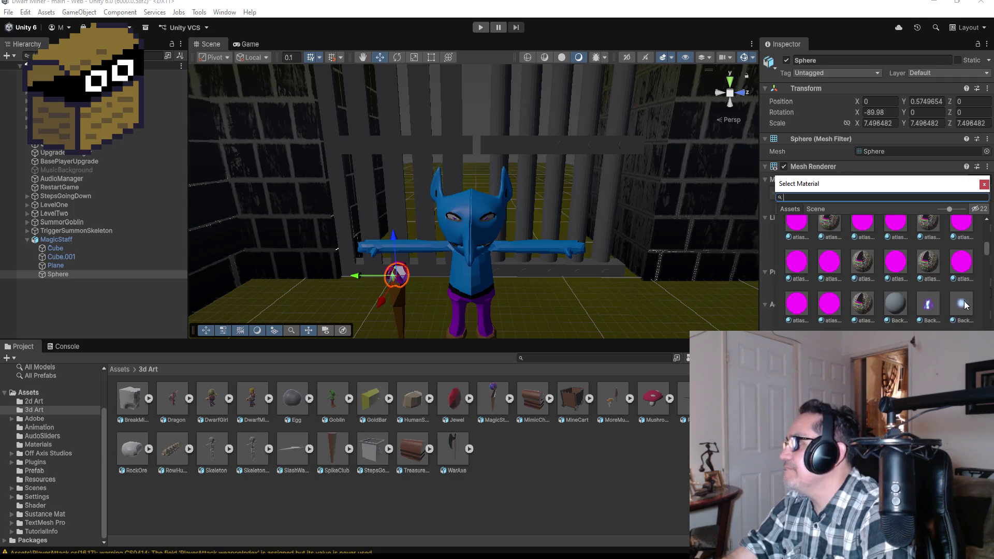
left_click(929, 305)
scroll(934, 285, "up", 10)
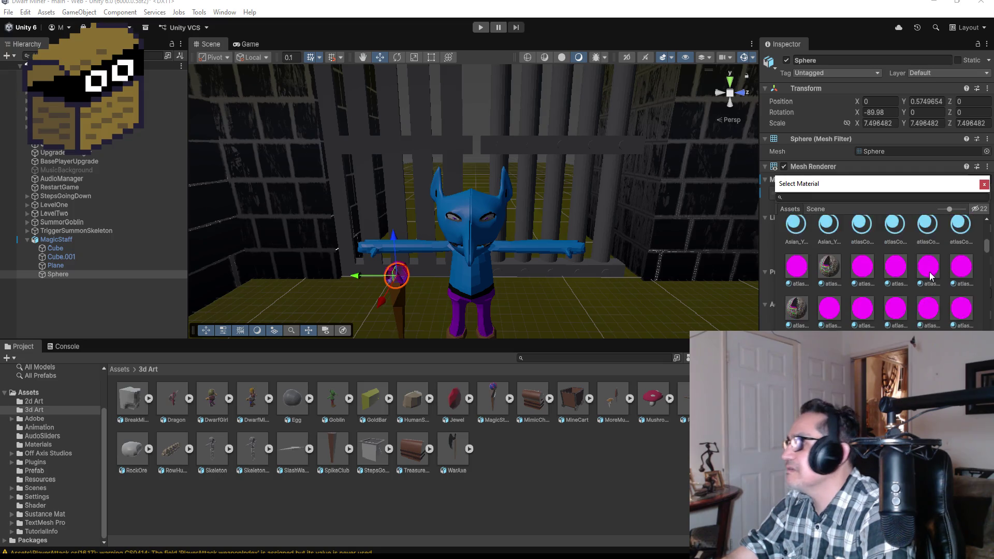
scroll(936, 279, "up", 3)
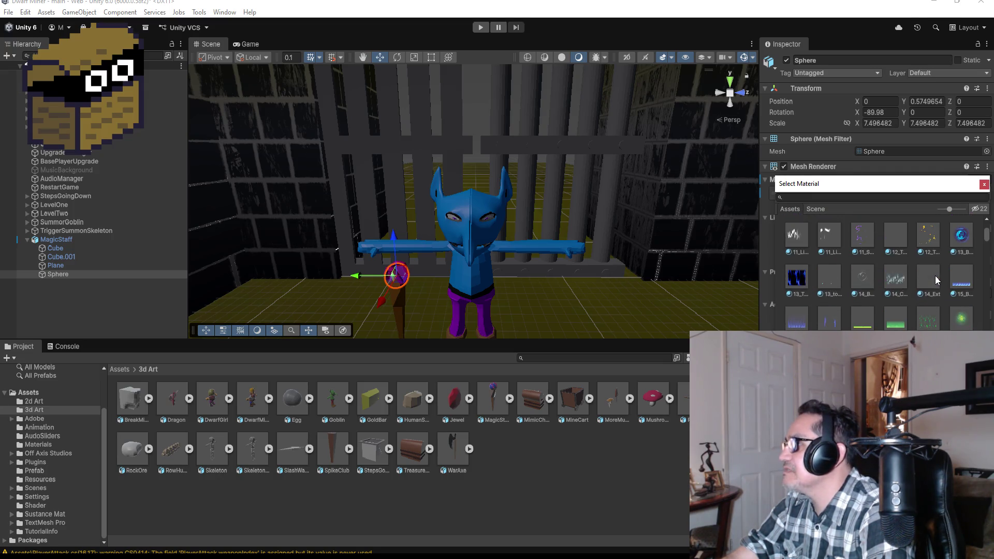
left_click(957, 243)
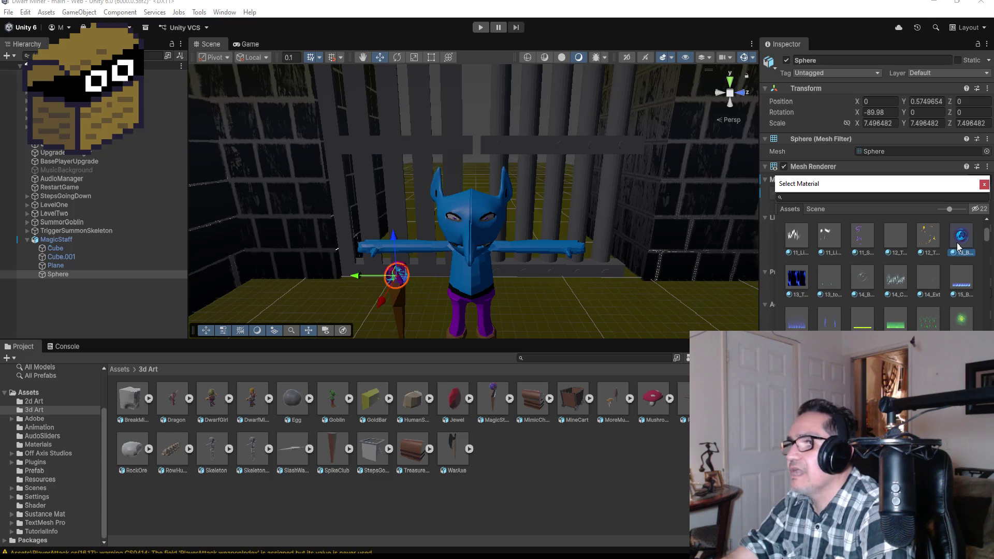
scroll(957, 250, "up", 3)
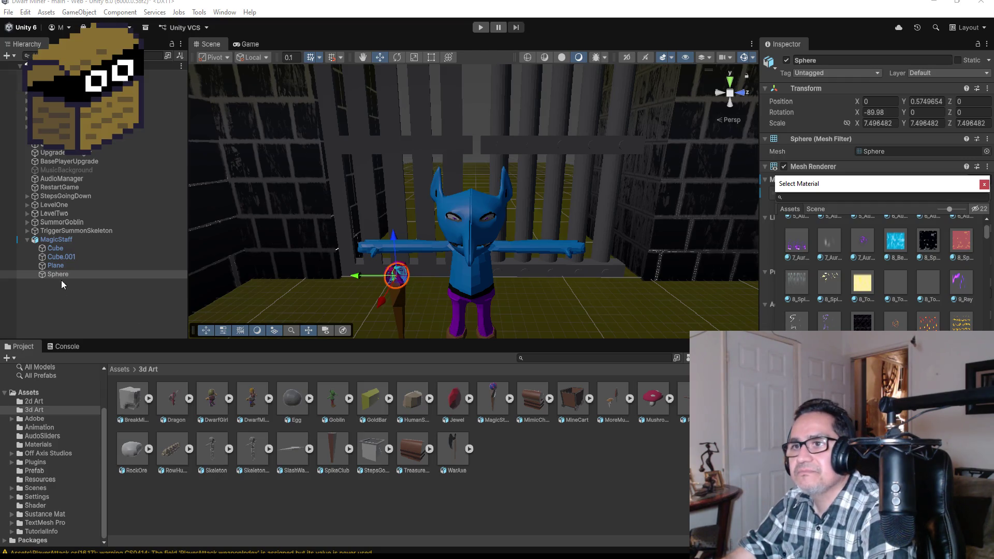
left_click(71, 239)
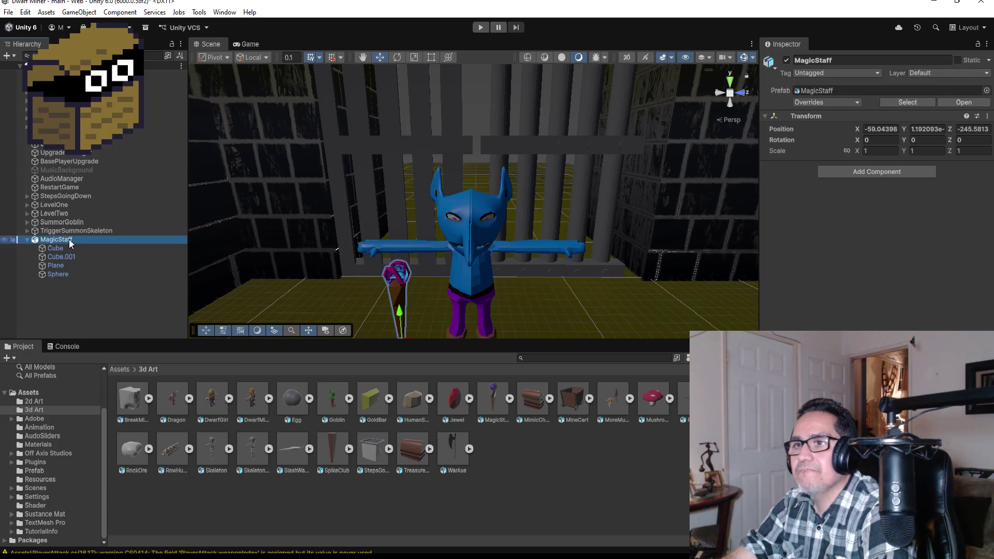
Step: Apply Prefab > Unpack Completely to MagicStaff and view the staff at an angle
right_click(69, 239)
mouse_move(129, 305)
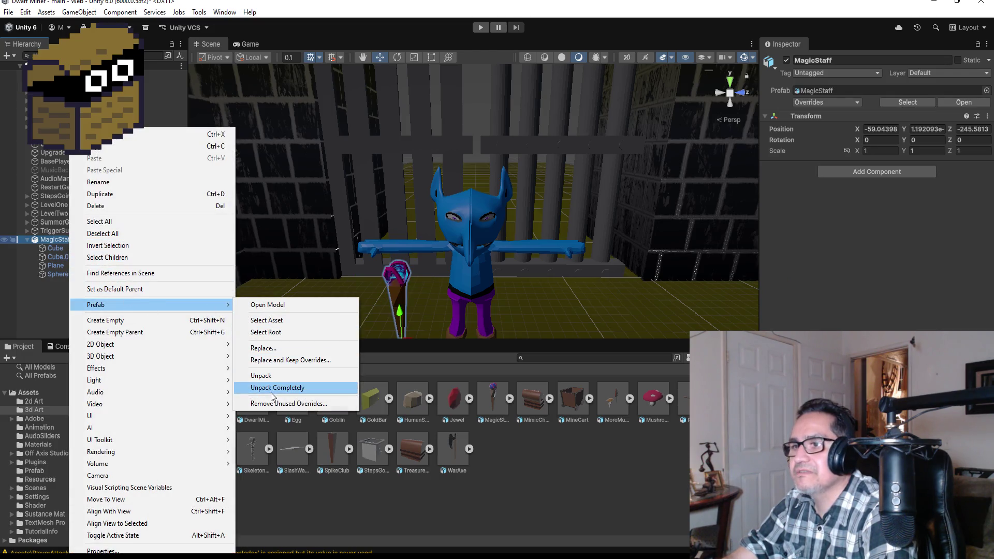
left_click(272, 388)
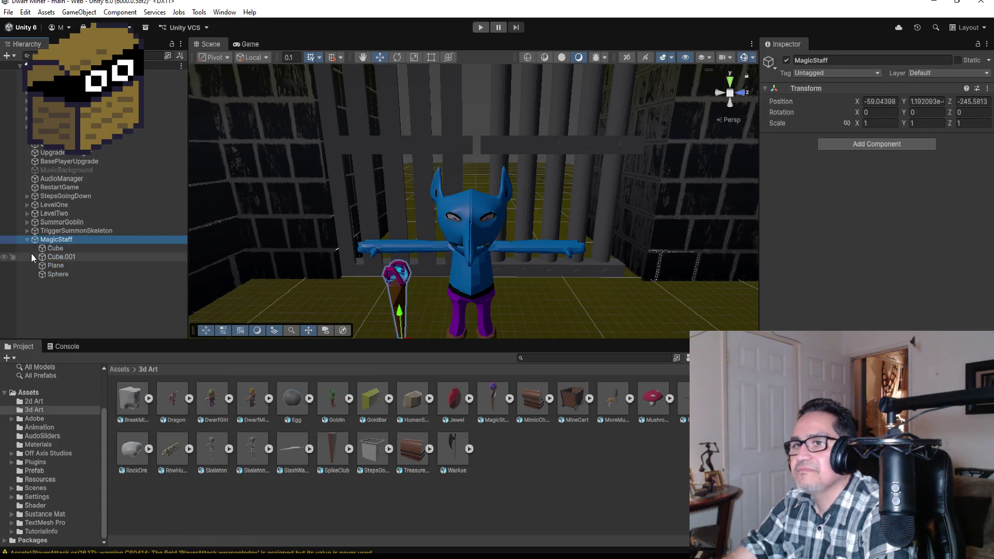
scroll(390, 280, "down", 5)
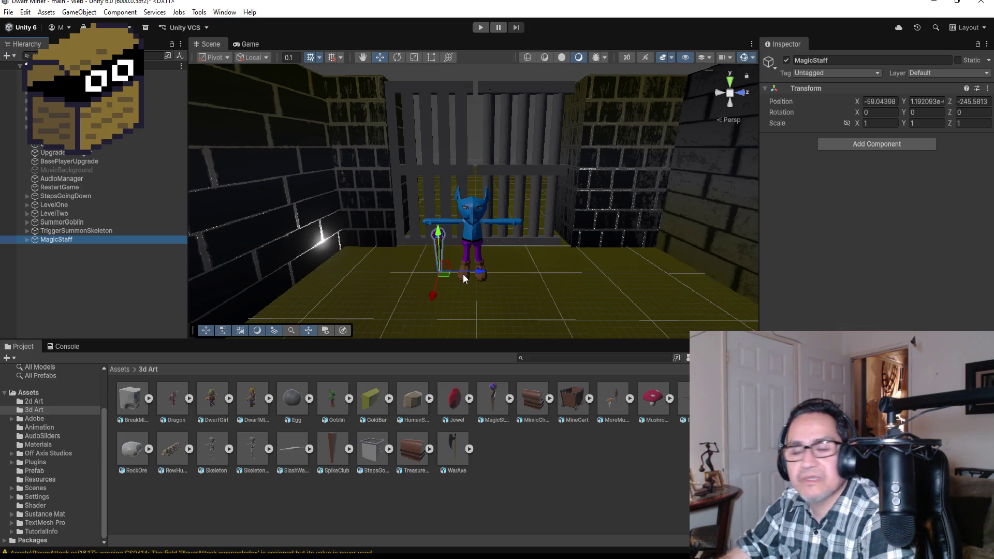
scroll(505, 230, "up", 5)
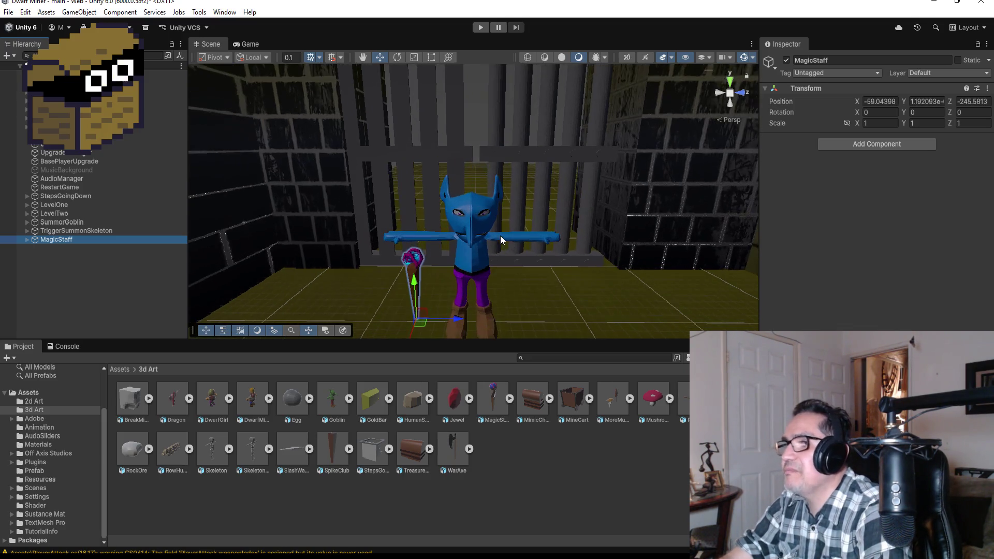
mouse_move(550, 236)
left_mouse_down()
mouse_move(404, 191)
mouse_move(466, 217)
mouse_move(607, 206)
left_mouse_up()
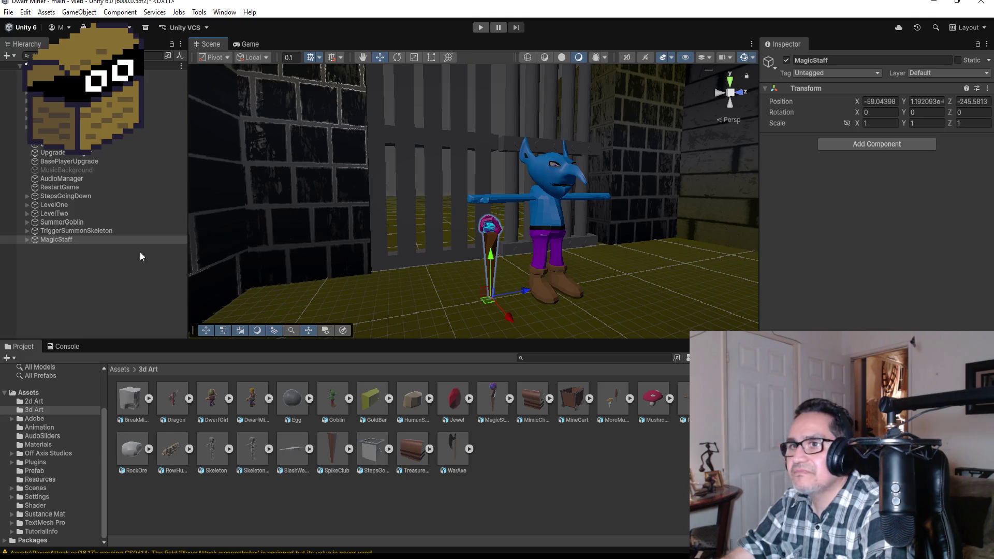
left_click(27, 239)
Step: Inspect the staff's Cube, Cube.001, Plane and Sphere parts, leaving Plane selected
left_click(54, 248)
left_click(73, 256)
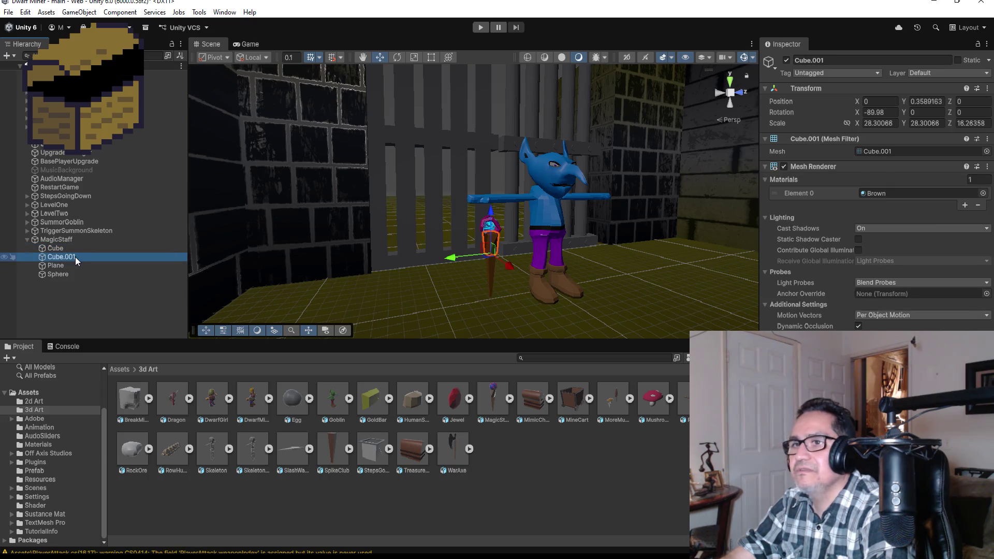
left_click(71, 268)
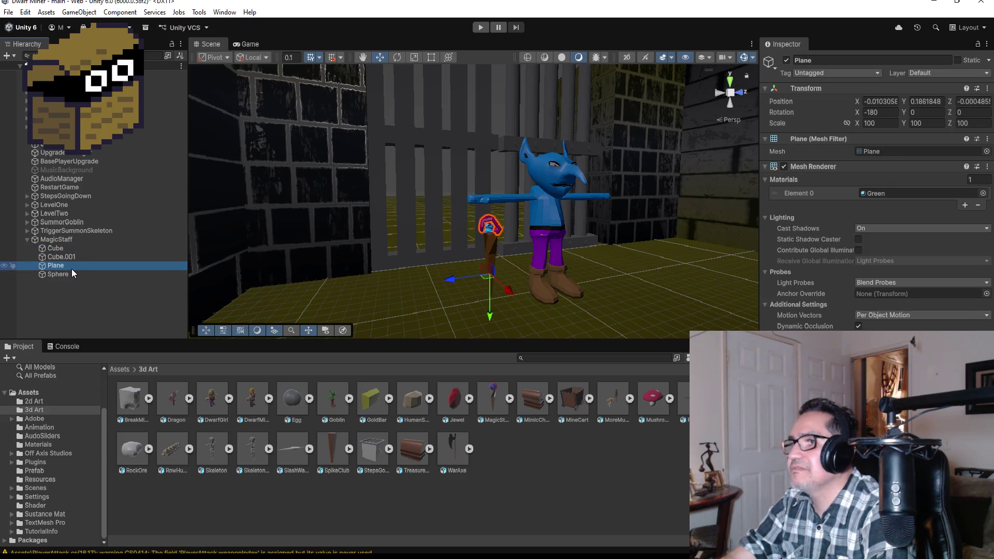
left_click(72, 273)
left_click(66, 267)
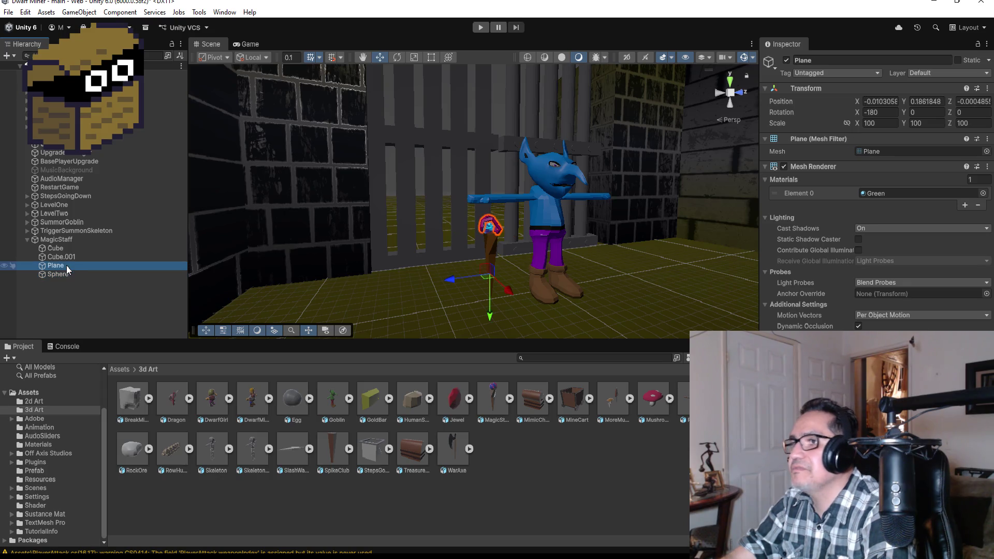
left_click(70, 256)
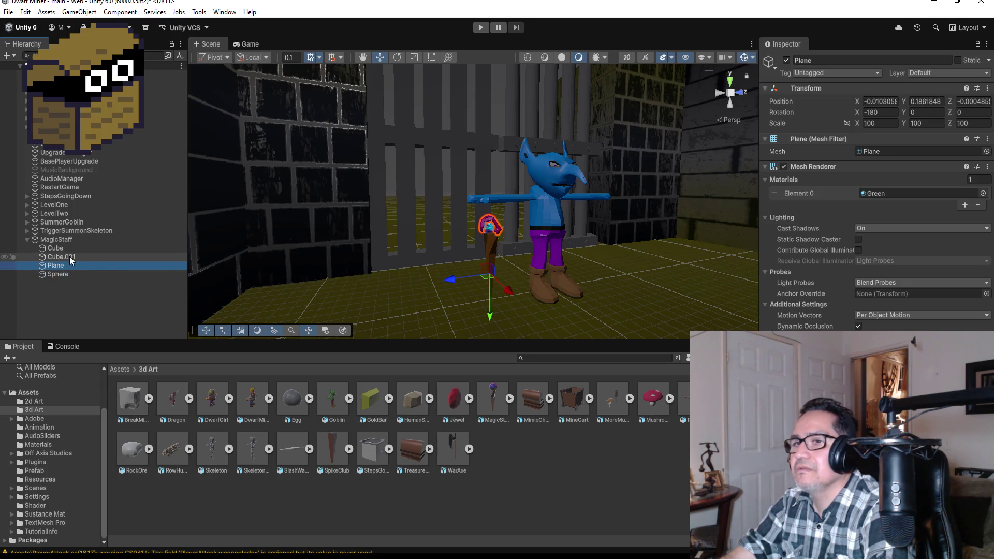
left_click(64, 267)
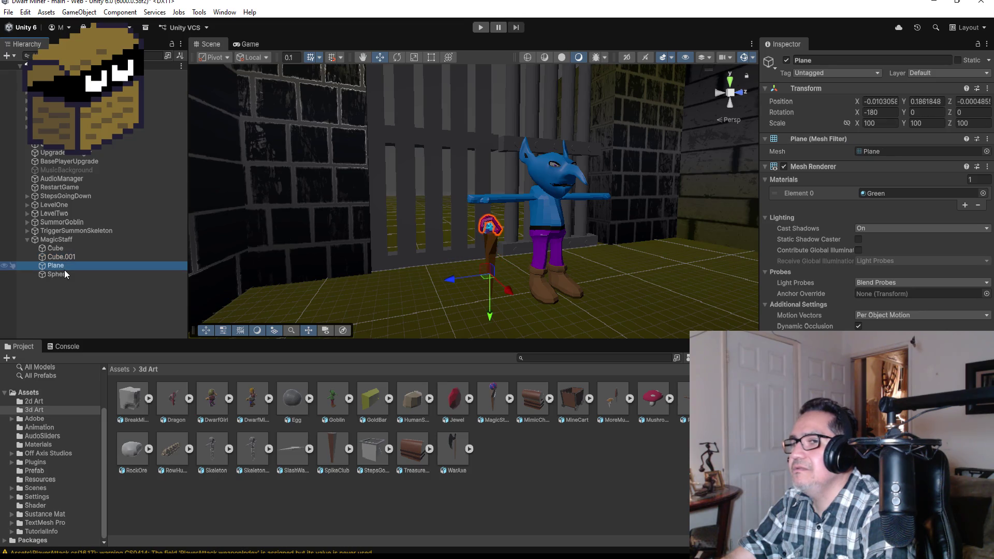
scroll(525, 235, "up", 4)
left_click_drag(525, 235, 504, 238)
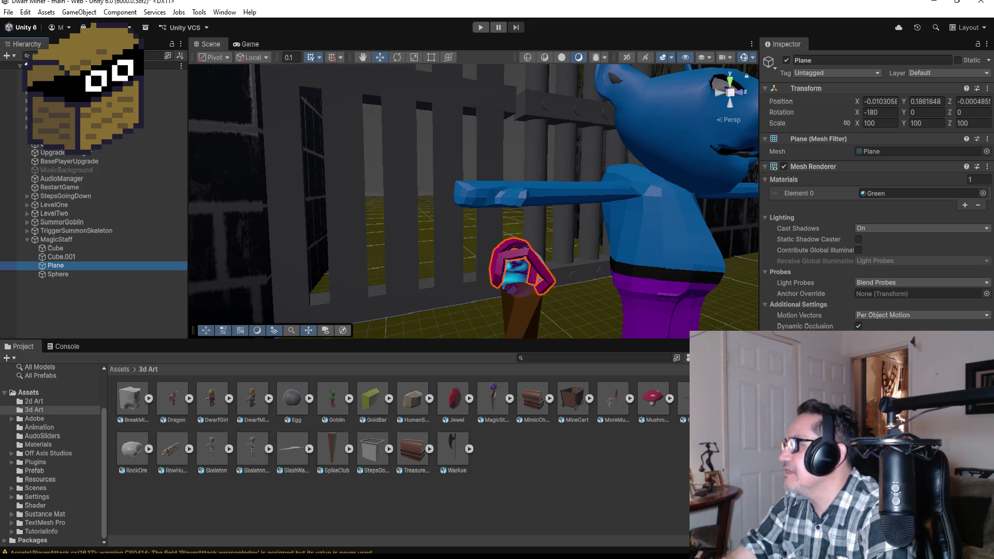
Step: Replace the Plane shards' Green material with the purple Glow material
left_click(983, 193)
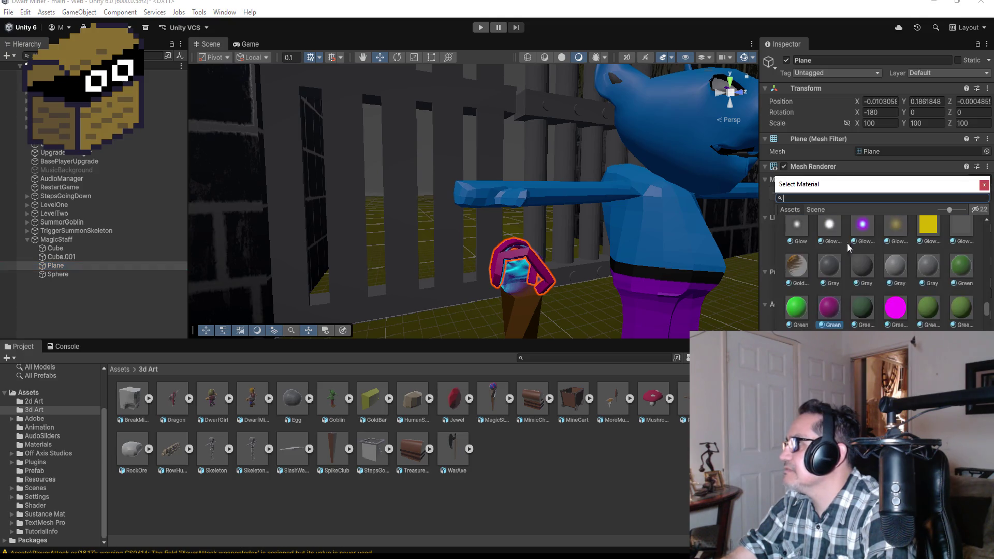
left_click(870, 265)
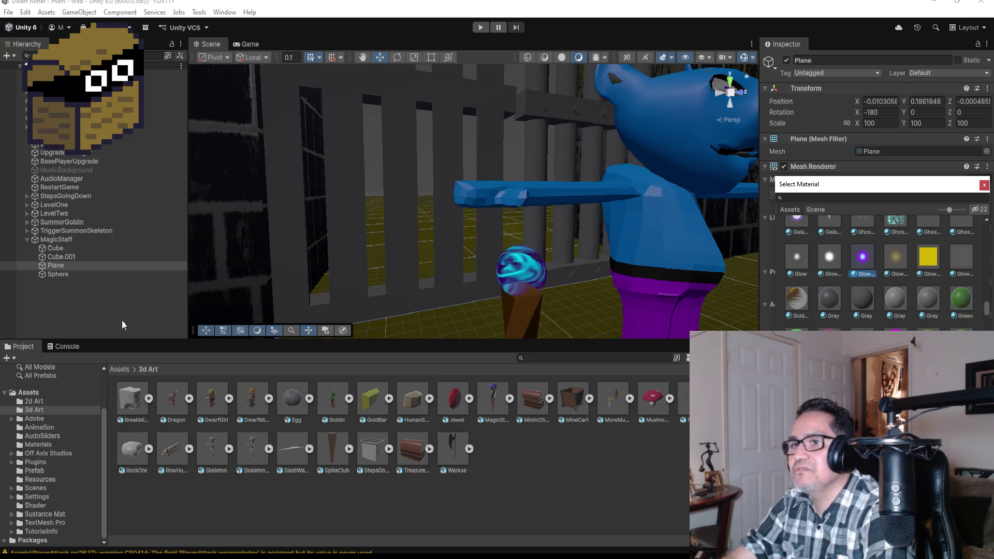
left_click(516, 280)
scroll(516, 280, "down", 2)
scroll(558, 252, "up", 4)
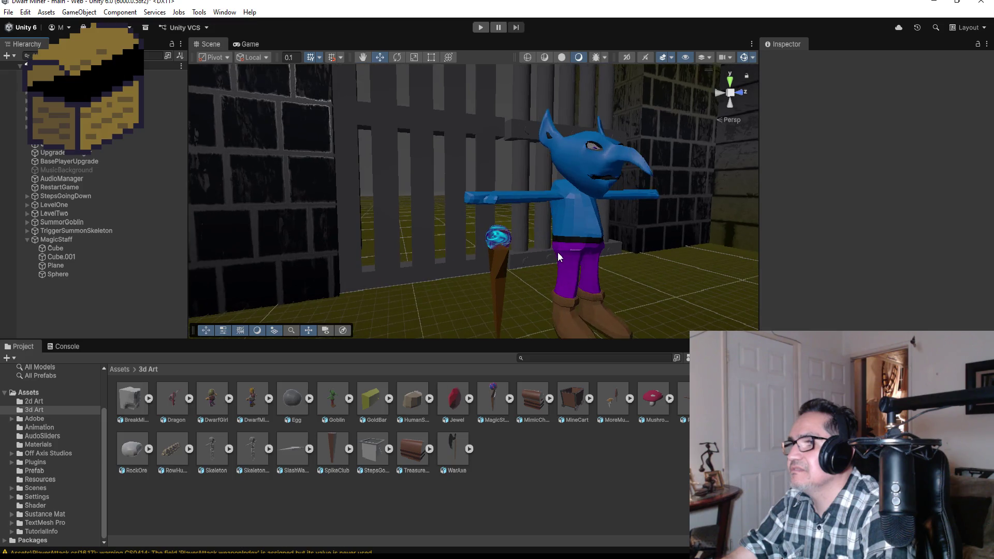
scroll(537, 264, "down", 2)
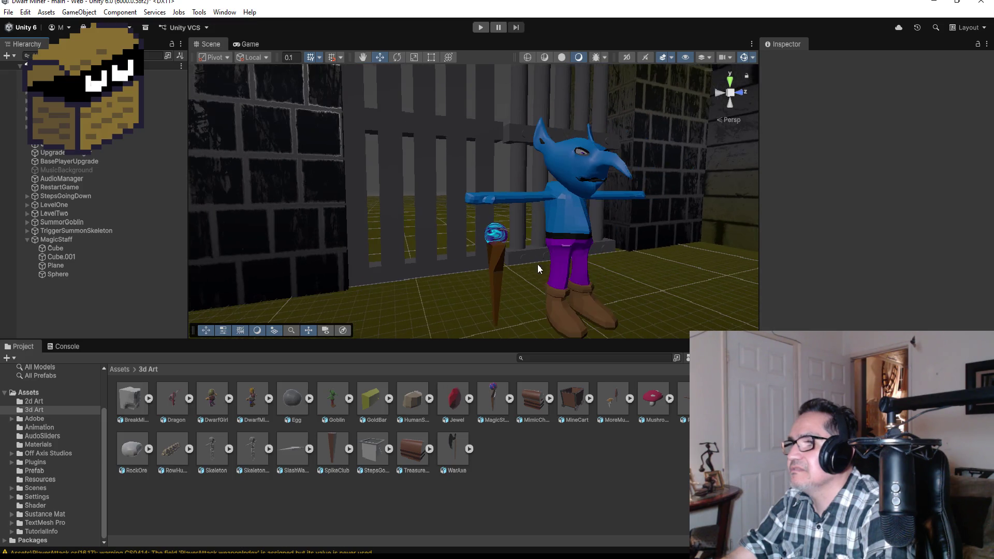
Step: Scale MagicStaff to 1.2 on X and Y with Z kept at 1, then expand SummorGoblin
left_click(51, 239)
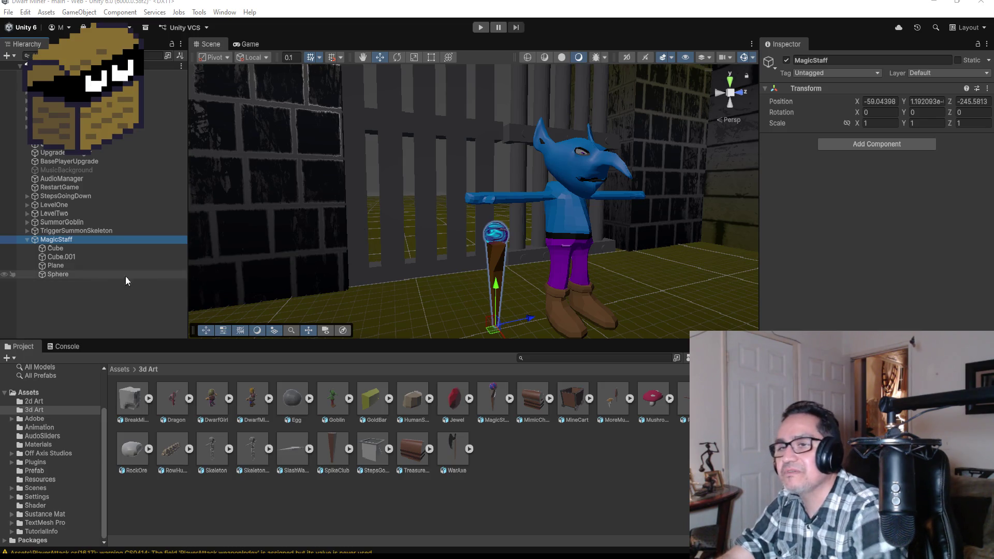
left_click(27, 240)
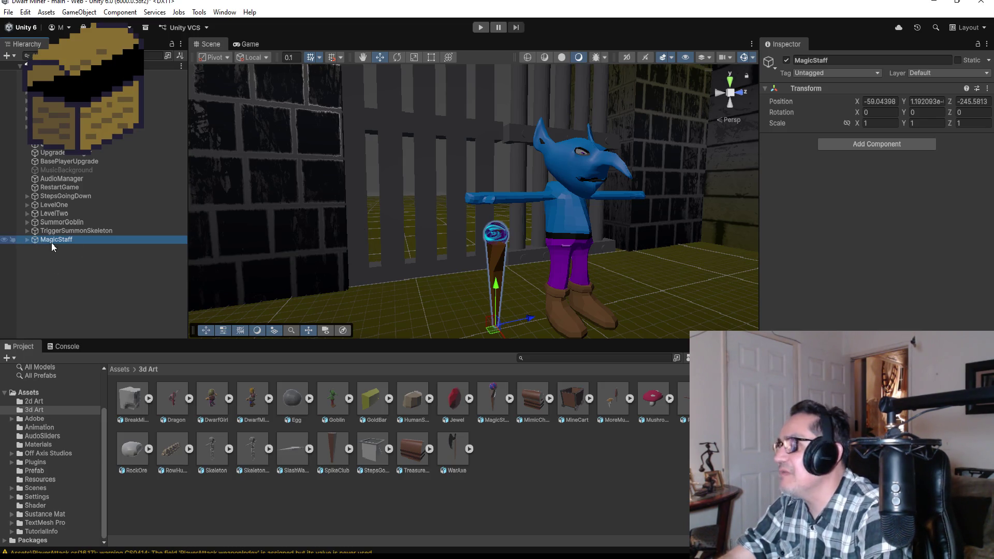
left_click(888, 122)
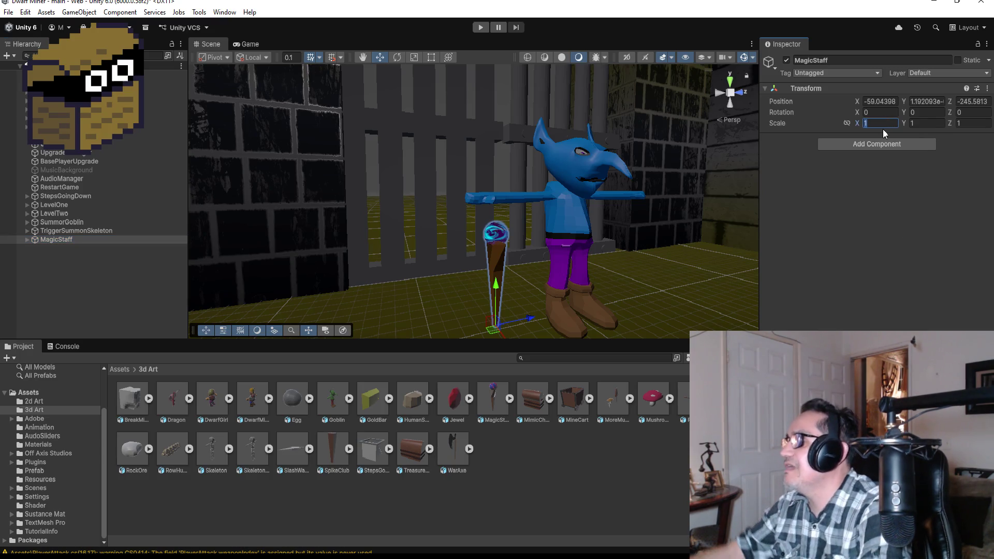
type(".2")
key("Tab")
type(".2")
key("Tab")
type("1.2")
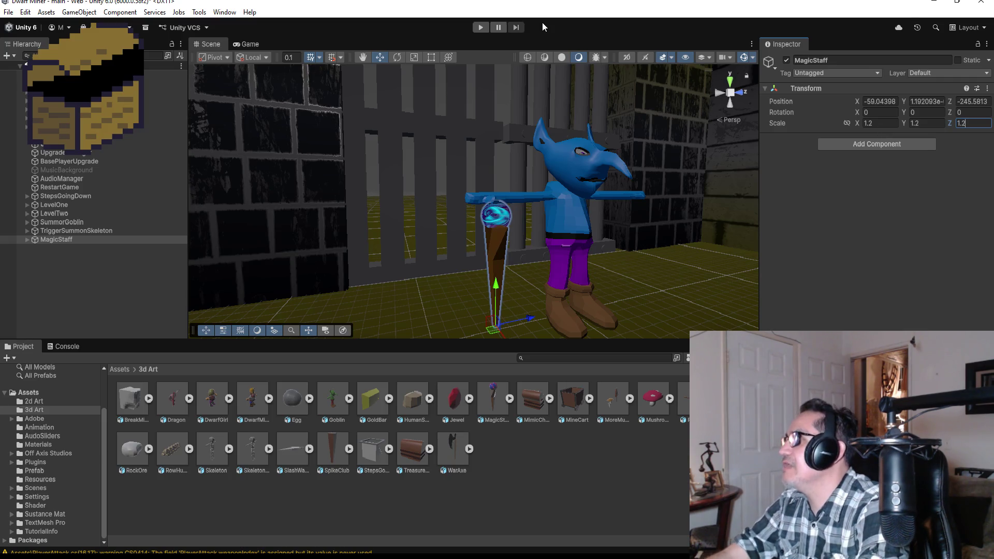
key("BackSpace")
key("BackSpace")
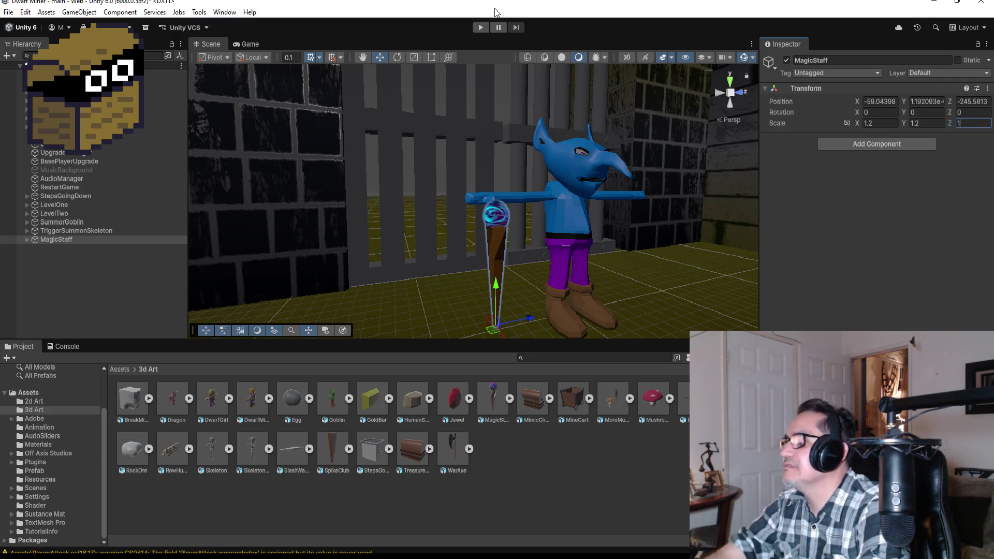
left_click(67, 239)
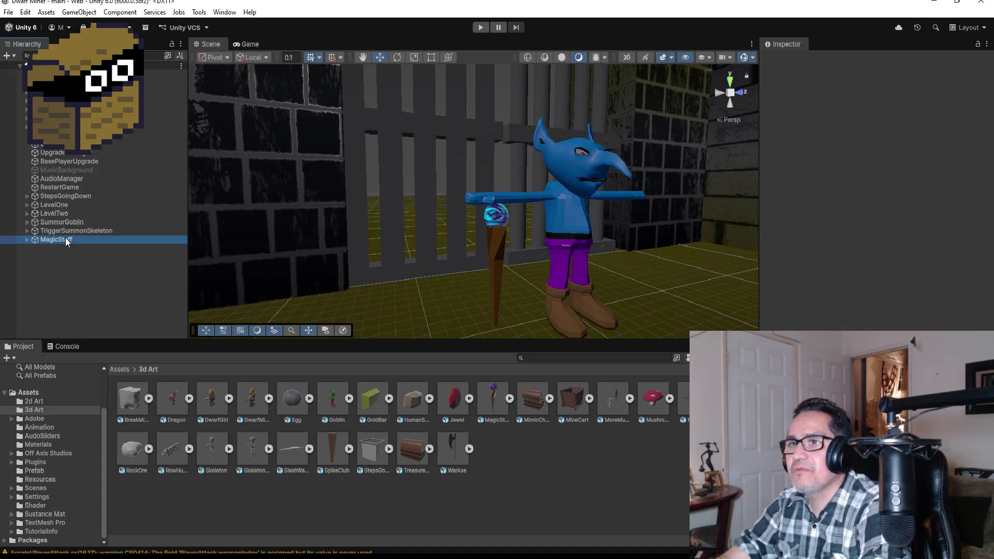
scroll(304, 244, "down", 2)
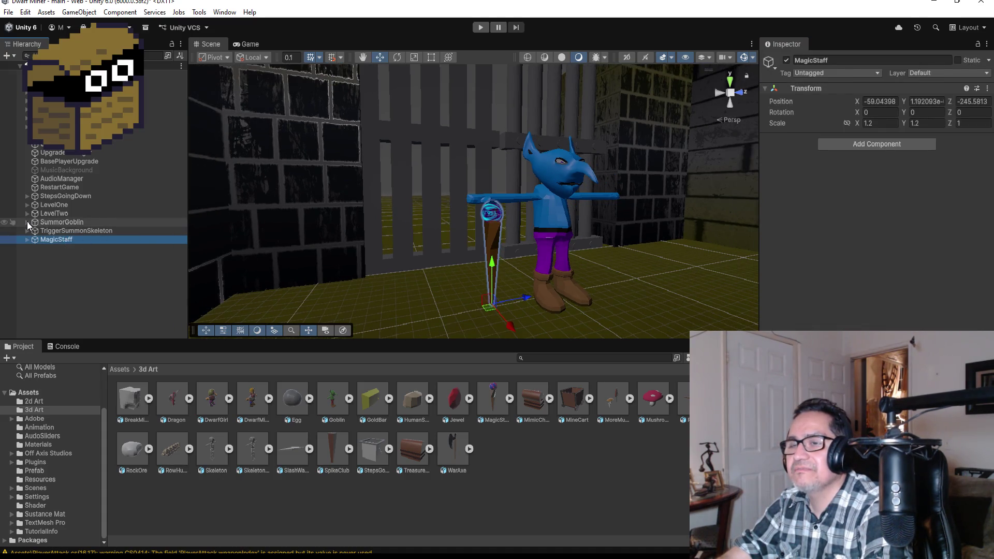
left_click(28, 222)
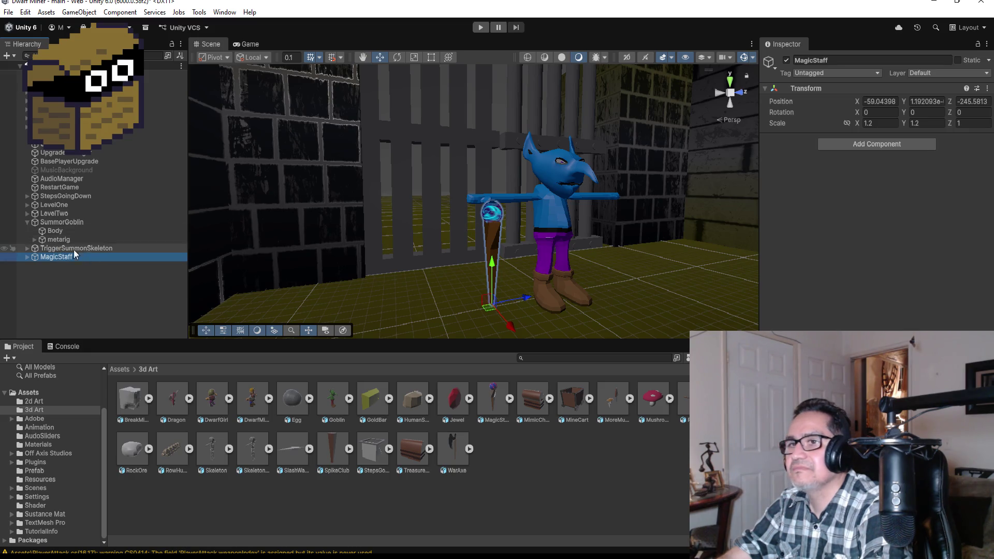
Step: Expand the goblin's metarig bones from spine down through shoulder.R to forearm.R
left_click(34, 239)
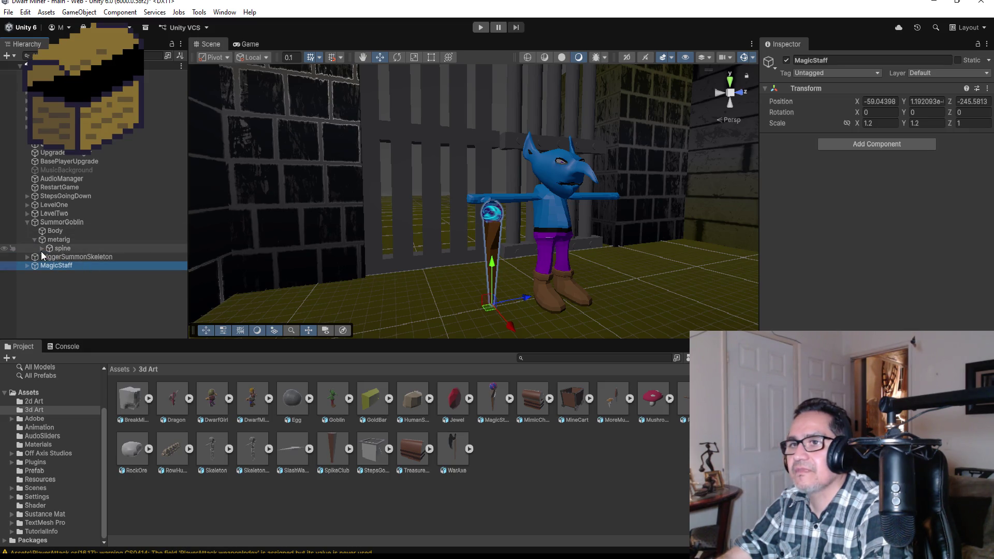
left_click(42, 249)
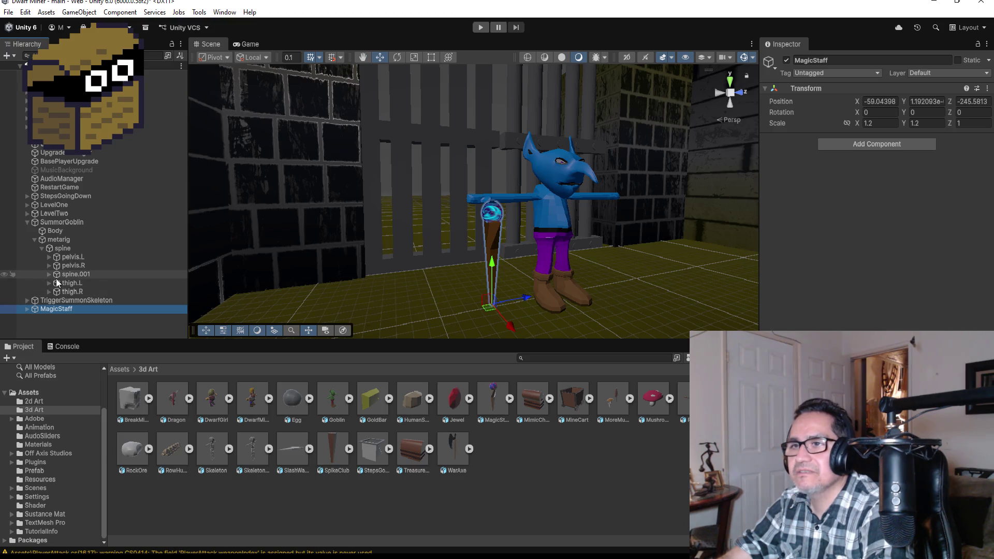
left_click(49, 274)
left_click(57, 283)
scroll(118, 290, "down", 3)
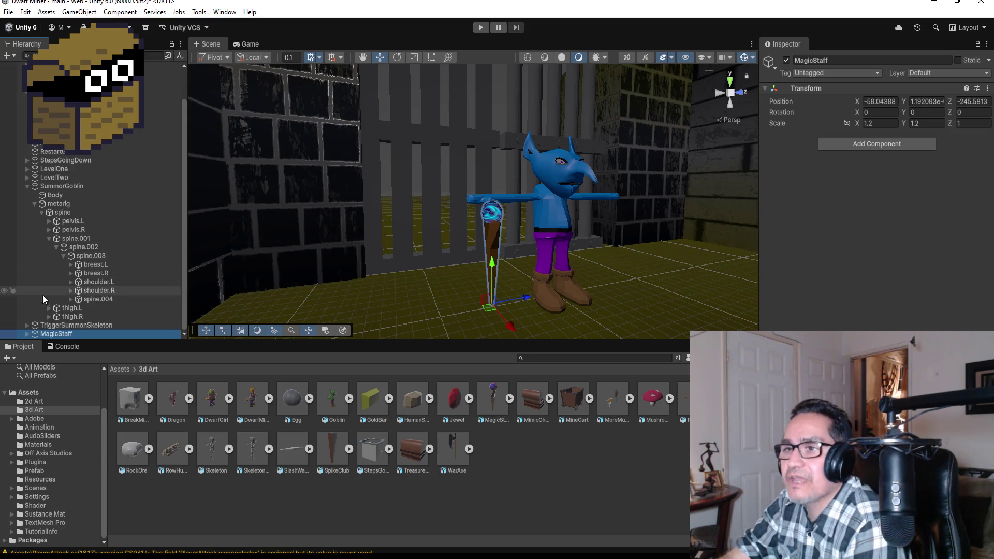
left_click(71, 289)
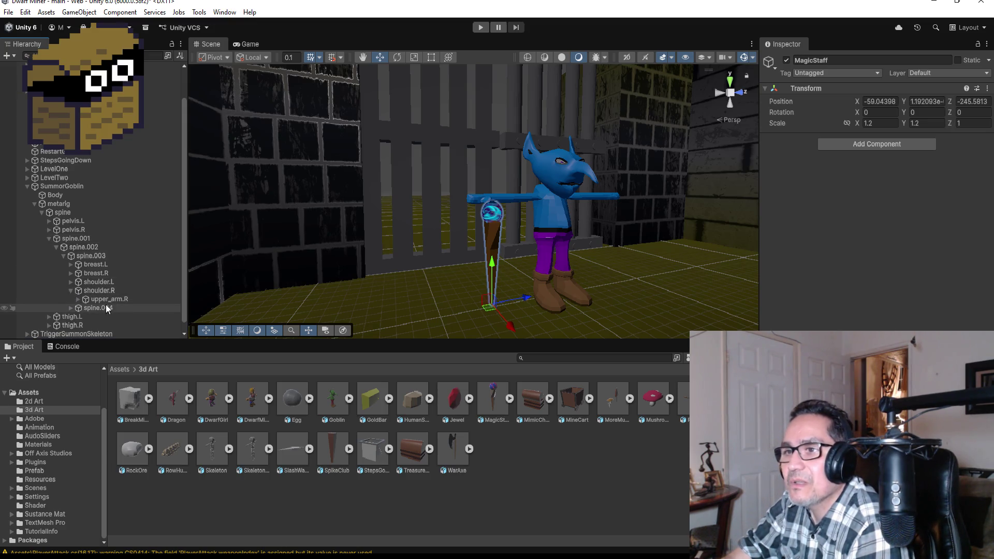
left_click(78, 299)
left_click(85, 308)
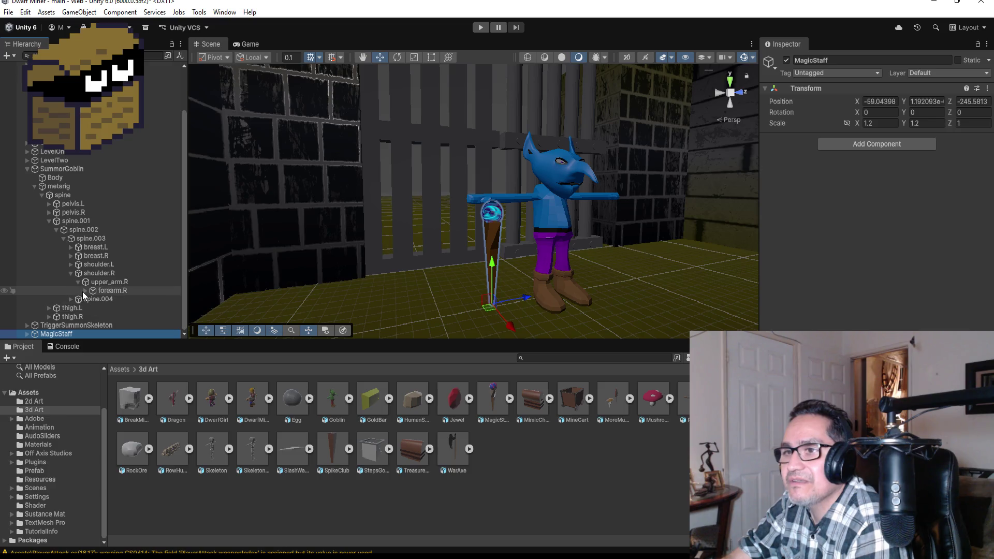
Step: Parent MagicStaff under hand.R, then move it back to the hierarchy's top level
scroll(114, 310, "down", 2)
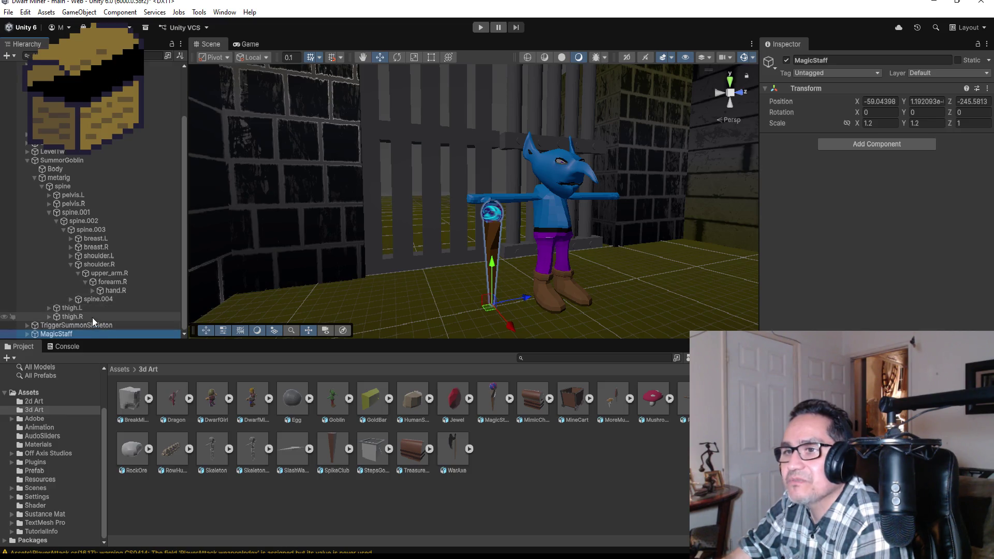
left_click_drag(82, 335, 110, 290)
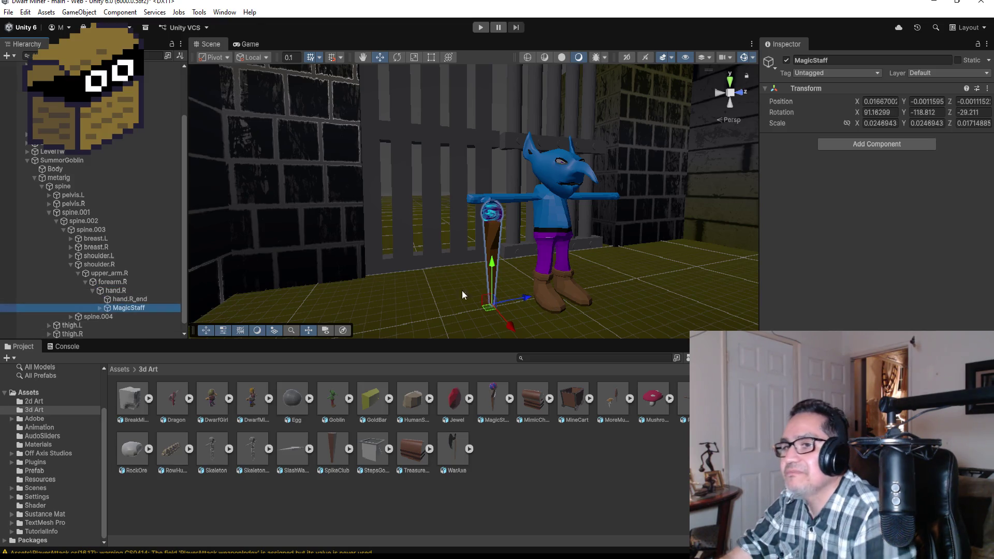
scroll(140, 315, "down", 1)
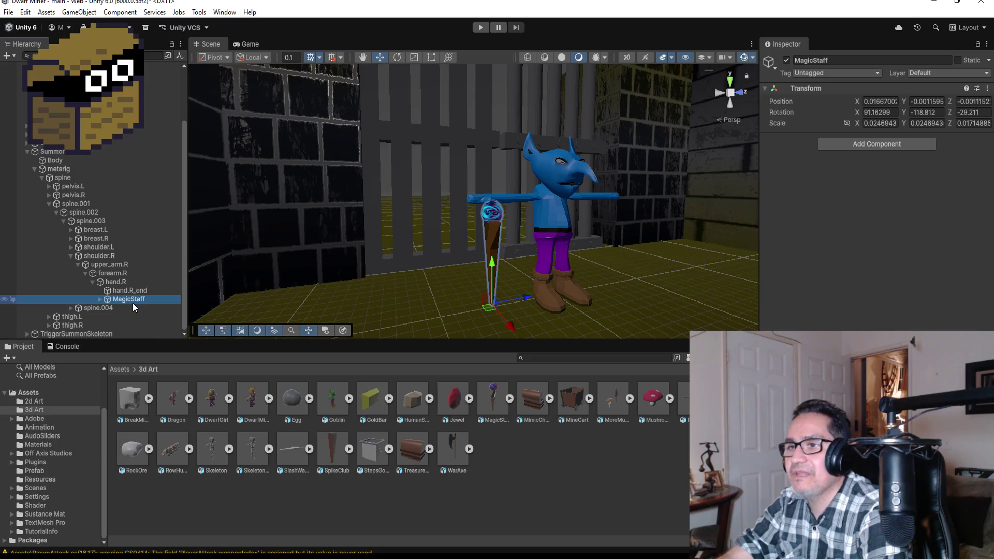
mouse_move(133, 304)
left_mouse_down()
mouse_move(110, 326)
mouse_move(111, 341)
mouse_move(119, 314)
mouse_move(91, 158)
left_mouse_up()
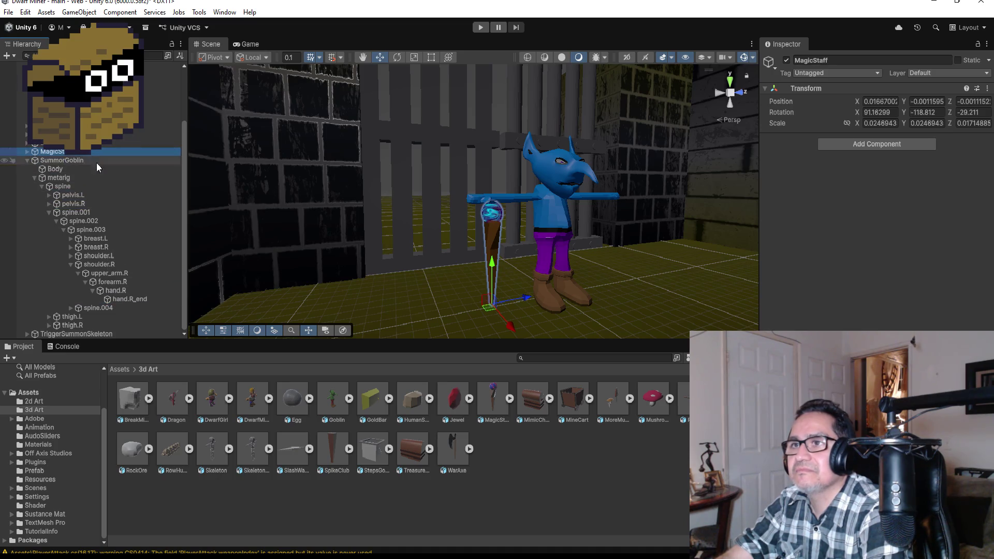
Step: Rotate the goblin's right upper arm (upper_arm.R) down out of the T-pose
left_click(135, 290)
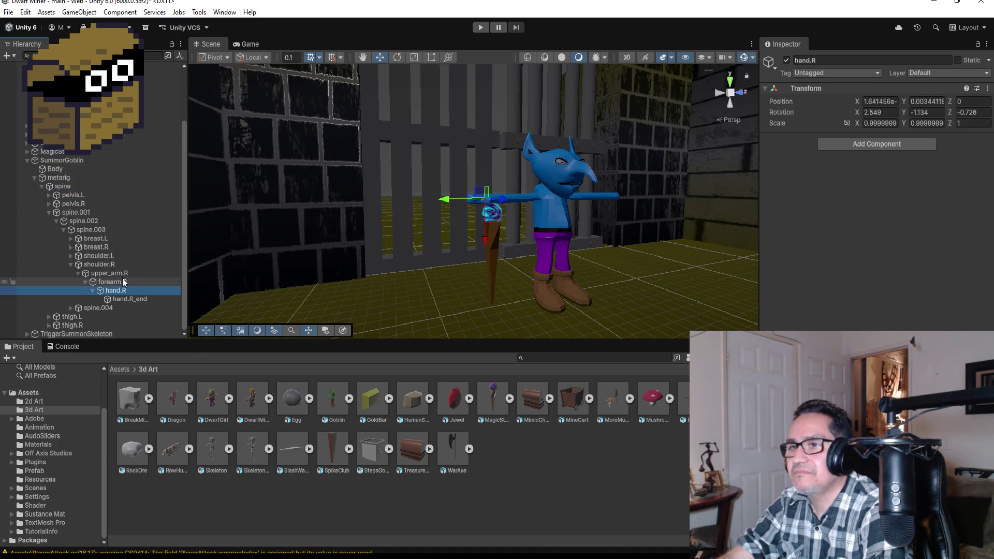
left_click(120, 282)
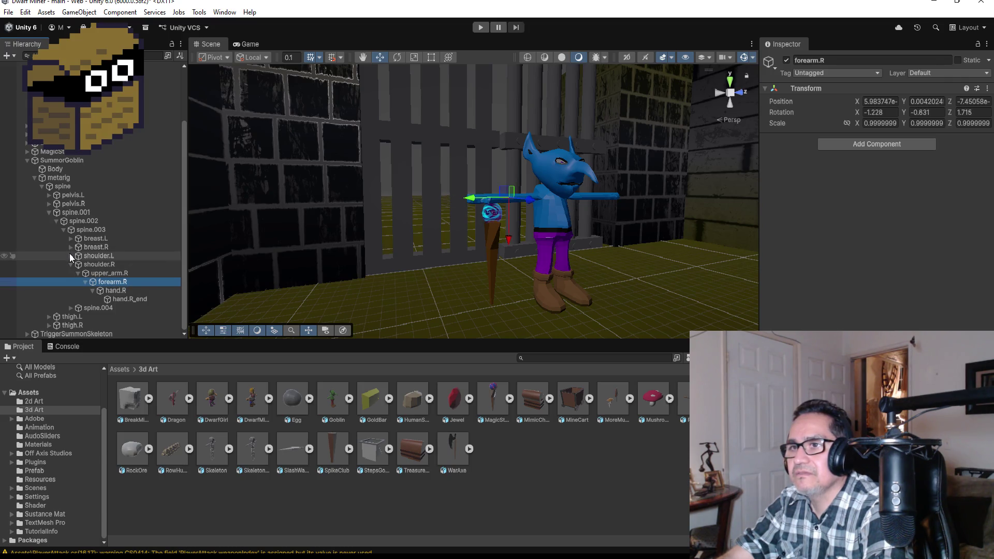
left_click(69, 256)
left_click(104, 264)
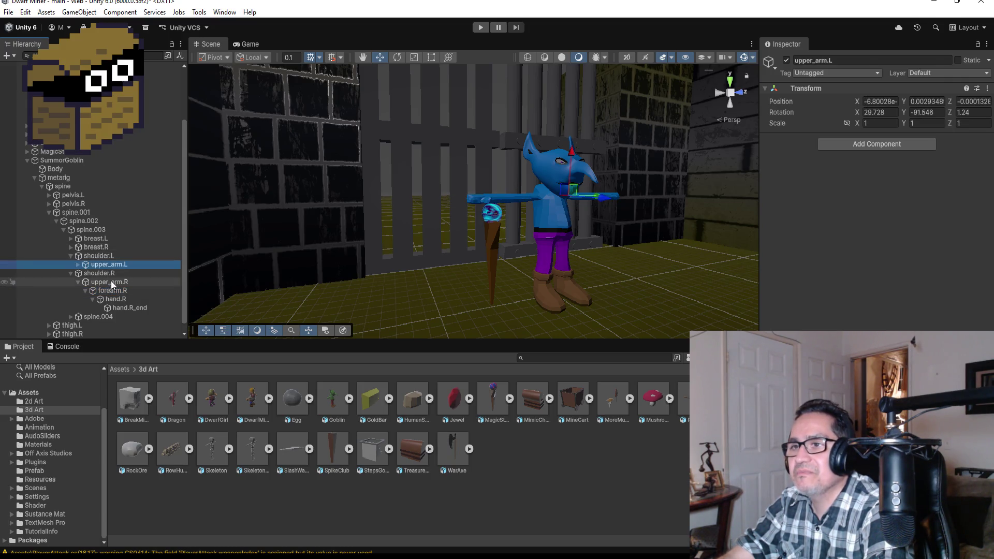
left_click(111, 281)
left_click_drag(625, 192, 422, 93)
left_click(394, 58)
mouse_move(480, 198)
left_mouse_down()
mouse_move(477, 176)
mouse_move(388, 102)
mouse_move(444, 189)
mouse_move(454, 166)
mouse_move(394, 129)
left_mouse_up()
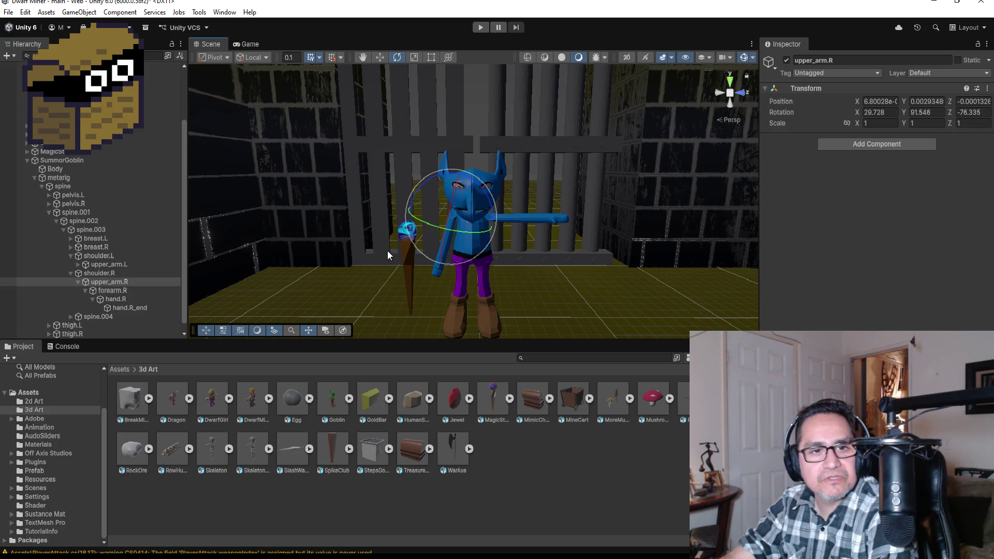
Step: Swing upper_arm.L down beside the body to X 39.029, Y −83.852, Z 77.506
left_click(106, 263)
mouse_move(524, 187)
left_mouse_down()
mouse_move(548, 188)
mouse_move(578, 277)
mouse_move(574, 306)
mouse_move(582, 261)
mouse_move(572, 274)
mouse_move(499, 284)
mouse_move(517, 234)
mouse_move(628, 210)
mouse_move(667, 233)
mouse_move(651, 209)
left_mouse_up()
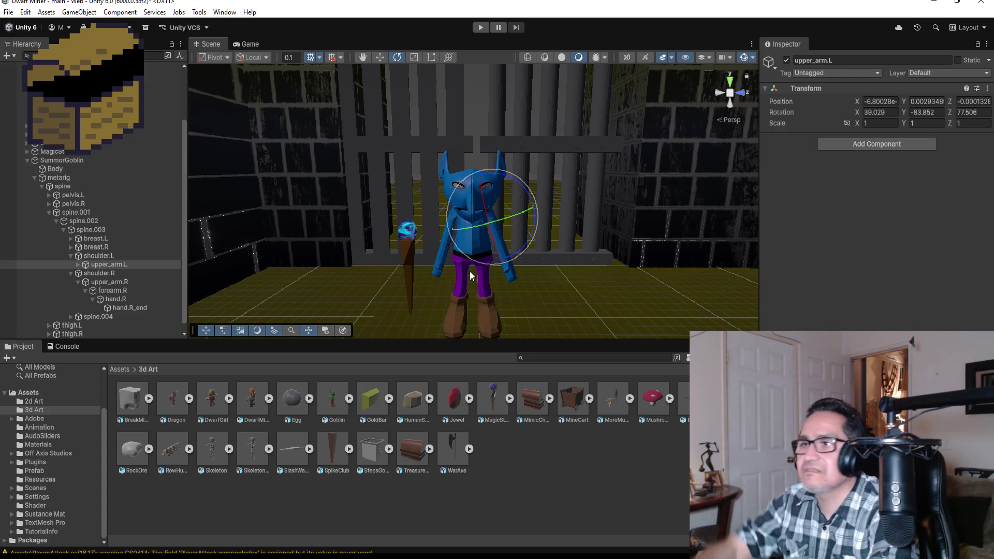
left_click_drag(529, 209, 729, 263)
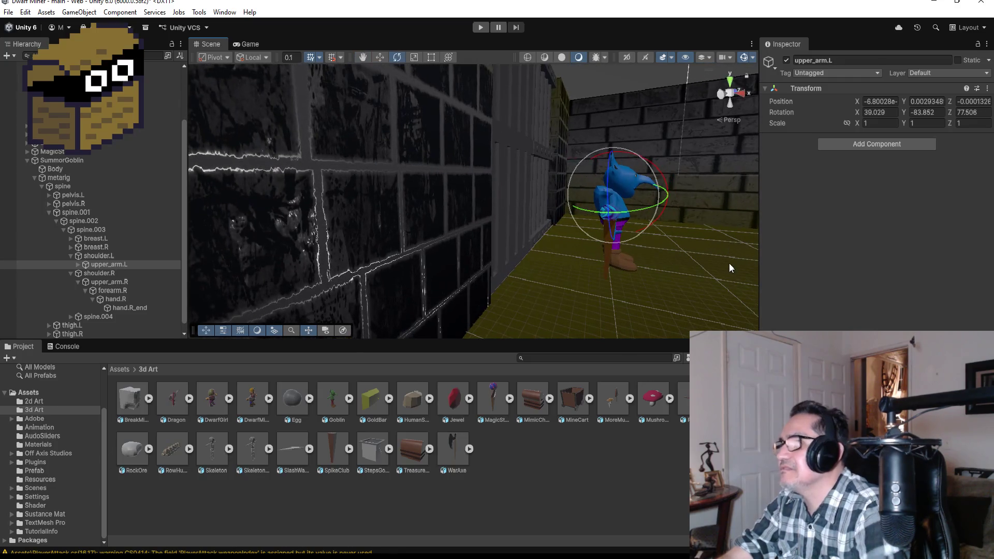
Step: Bend the right forearm forward and rotate the right upper arm toward the staff
left_click(129, 282)
left_click(130, 290)
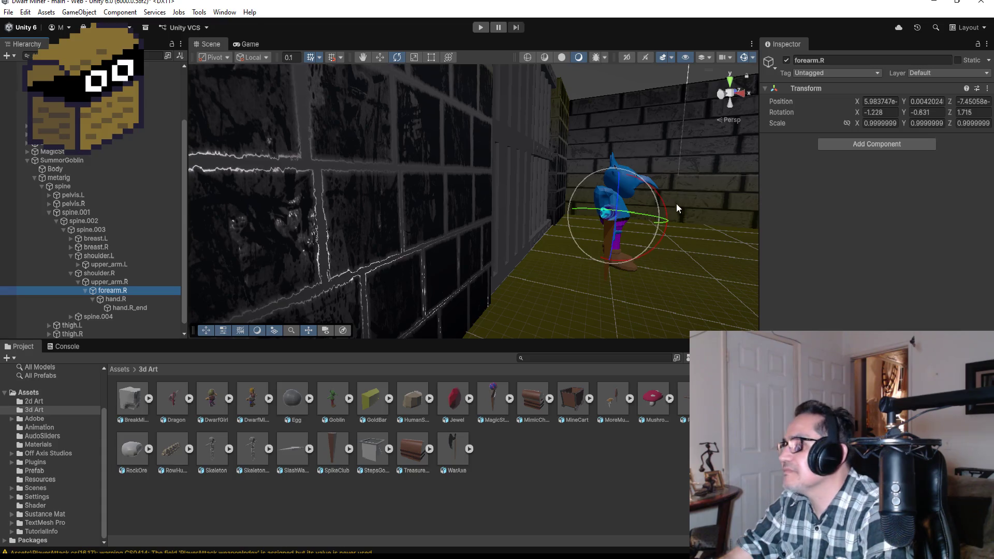
left_click_drag(655, 192, 588, 94)
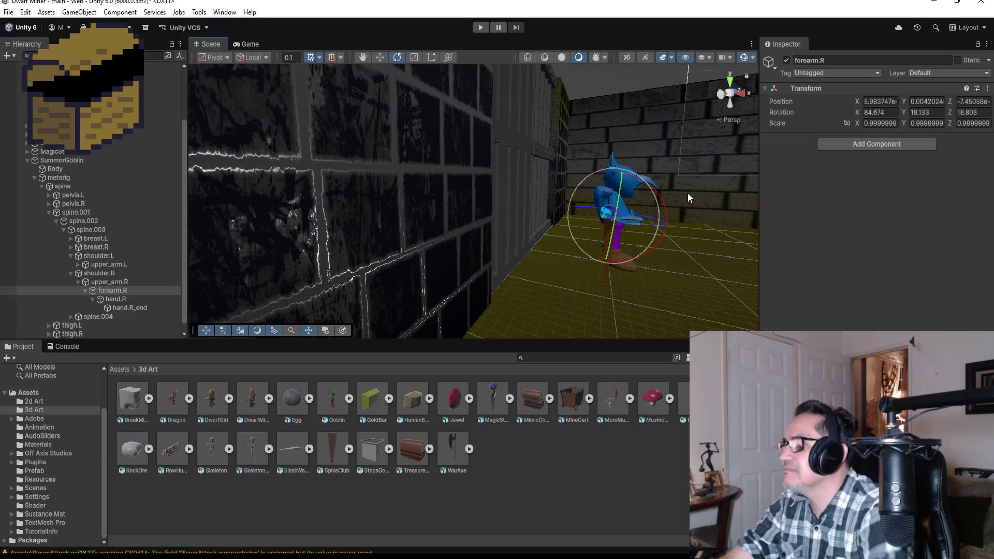
mouse_move(703, 222)
left_mouse_down()
mouse_move(551, 228)
mouse_move(618, 203)
left_mouse_up()
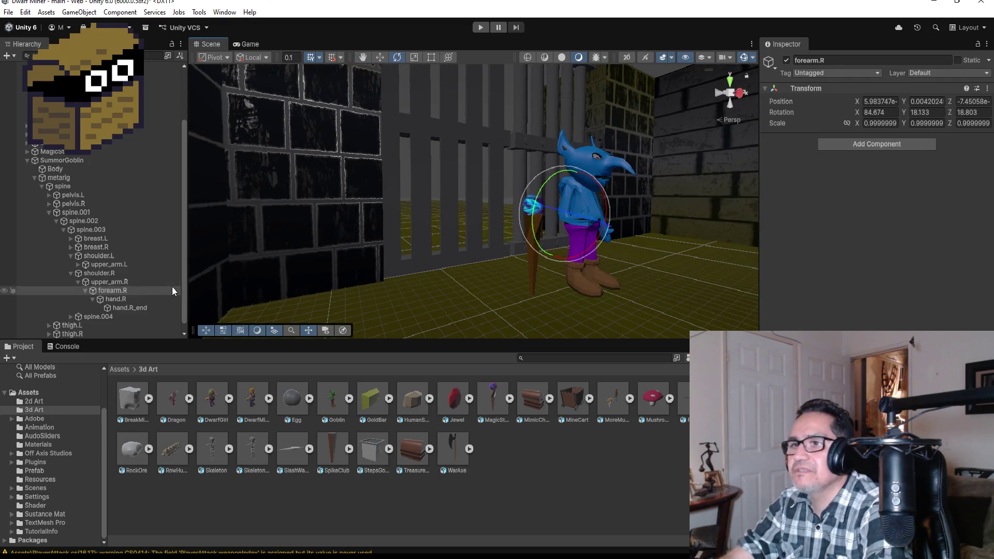
left_click(106, 282)
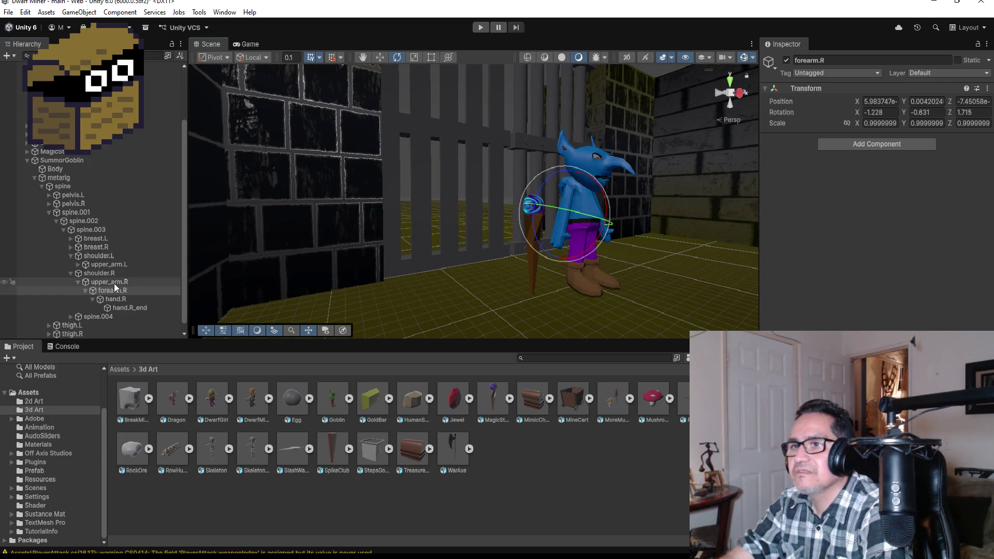
mouse_move(606, 167)
left_mouse_down()
mouse_move(584, 110)
mouse_move(546, 67)
left_mouse_up()
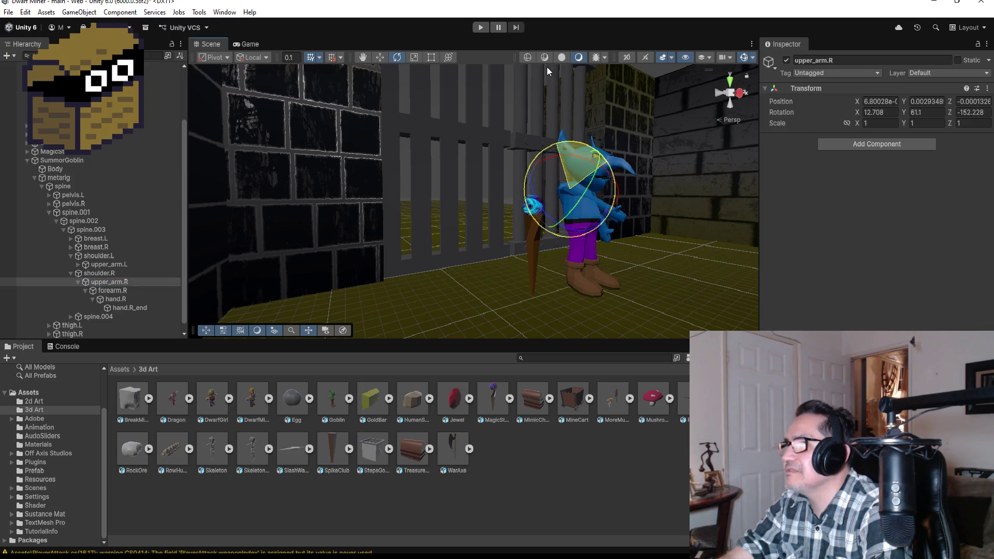
mouse_move(626, 188)
left_mouse_down()
mouse_move(512, 211)
mouse_move(535, 208)
mouse_move(504, 245)
left_mouse_up()
mouse_move(446, 237)
left_mouse_down()
mouse_move(438, 225)
mouse_move(532, 245)
mouse_move(634, 246)
mouse_move(668, 204)
mouse_move(694, 197)
mouse_move(665, 178)
mouse_move(611, 111)
mouse_move(634, 142)
left_mouse_up()
Step: Bend forearm.R up toward the staff top, to X 47.21, Y 1.26, Z 2.525
left_click(131, 292)
mouse_move(677, 207)
left_mouse_down()
mouse_move(648, 138)
mouse_move(694, 218)
mouse_move(666, 243)
mouse_move(543, 221)
left_mouse_up()
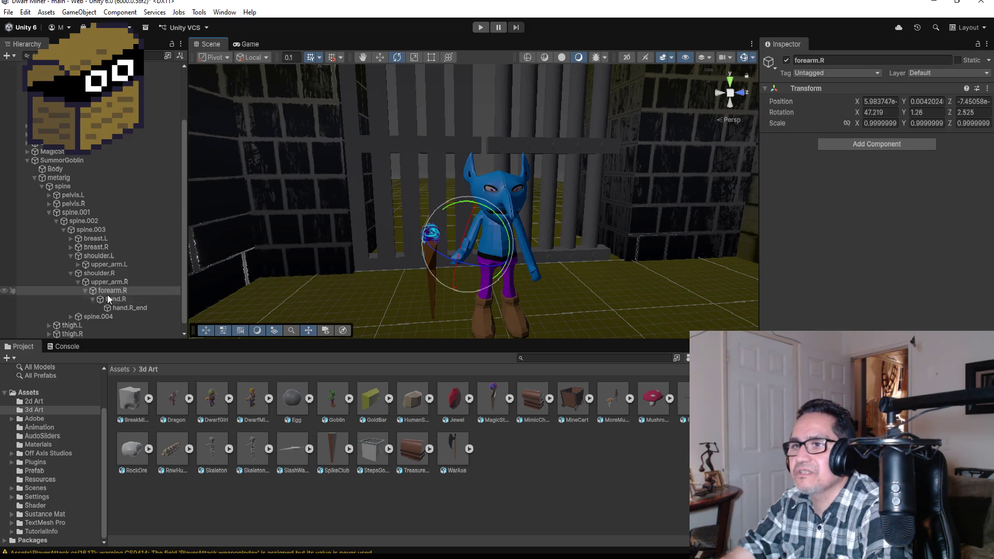
scroll(121, 313, "down", 1)
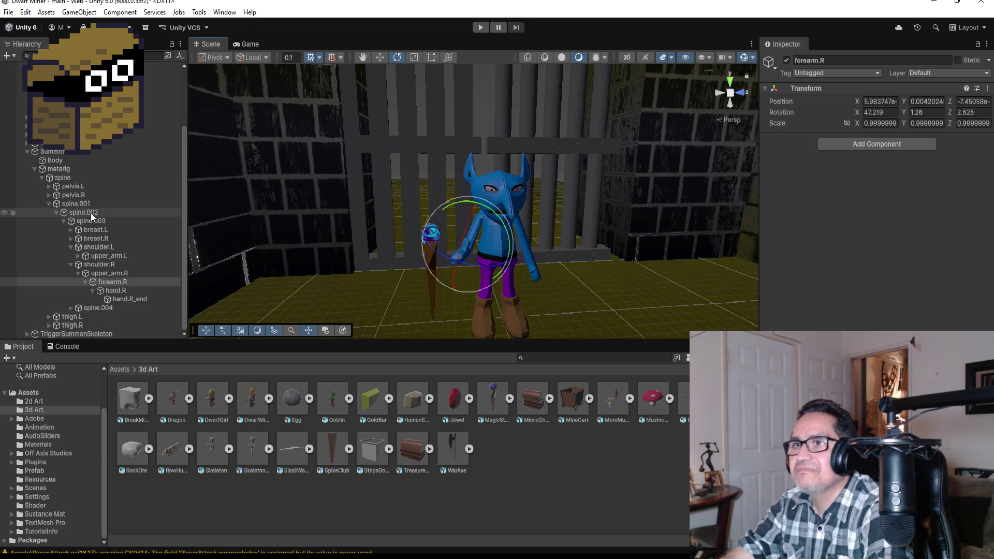
left_click(82, 152)
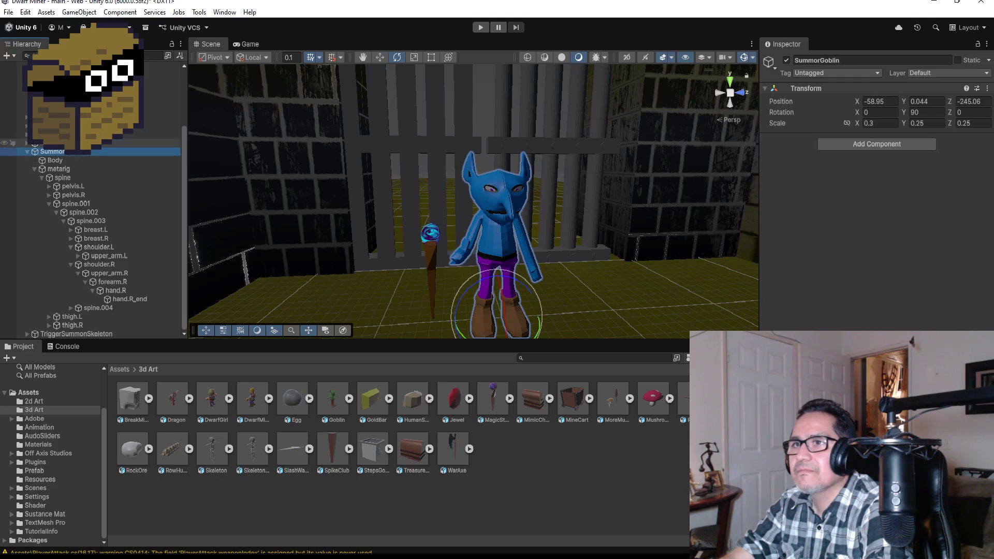
Step: Move the MagicStaff over and slightly up into the goblin's right hand
left_click(78, 143)
left_click(381, 60)
scroll(429, 232, "down", 3)
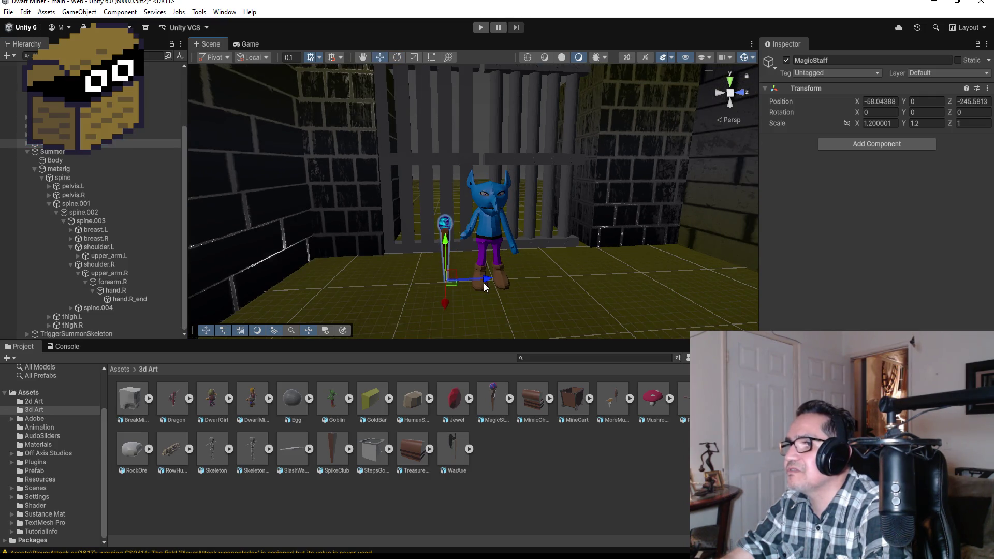
mouse_move(485, 288)
left_mouse_down()
mouse_move(504, 269)
mouse_move(466, 213)
left_mouse_up()
left_click_drag(510, 247, 641, 246, "alt")
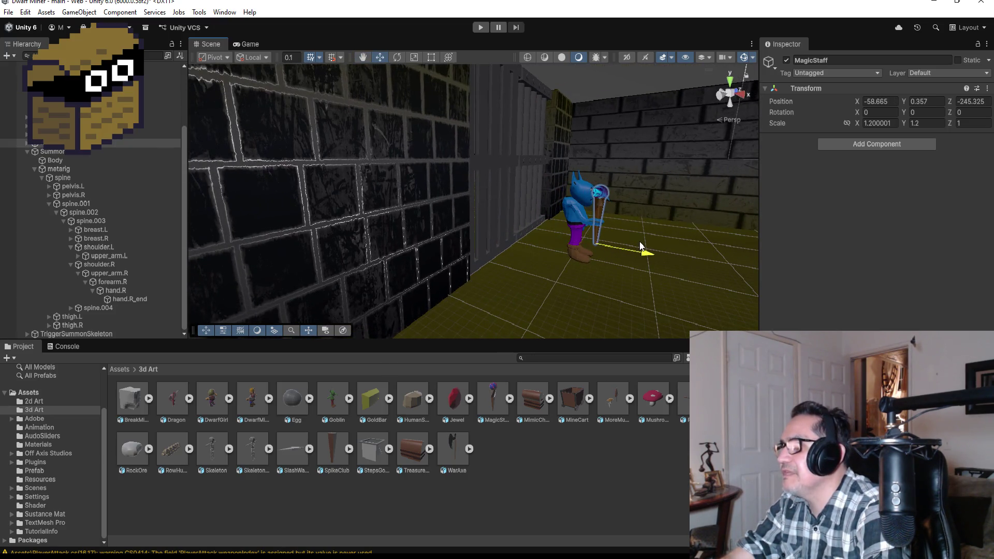
left_click_drag(598, 207, 597, 199)
left_click_drag(670, 203, 448, 236, "alt")
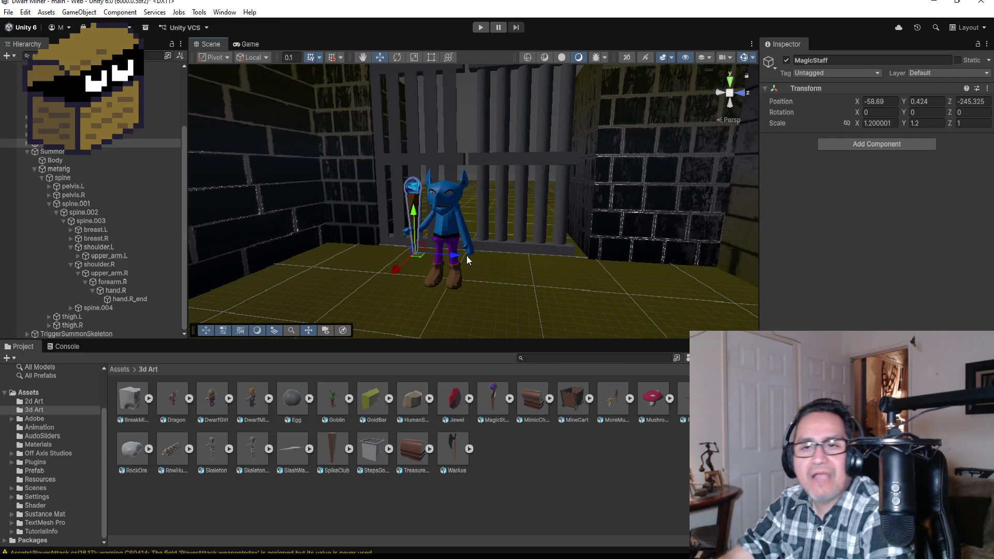
scroll(466, 254, "up", 2)
mouse_move(438, 274)
left_mouse_down()
mouse_move(500, 238)
mouse_move(556, 240)
left_mouse_up()
scroll(585, 229, "up", 3)
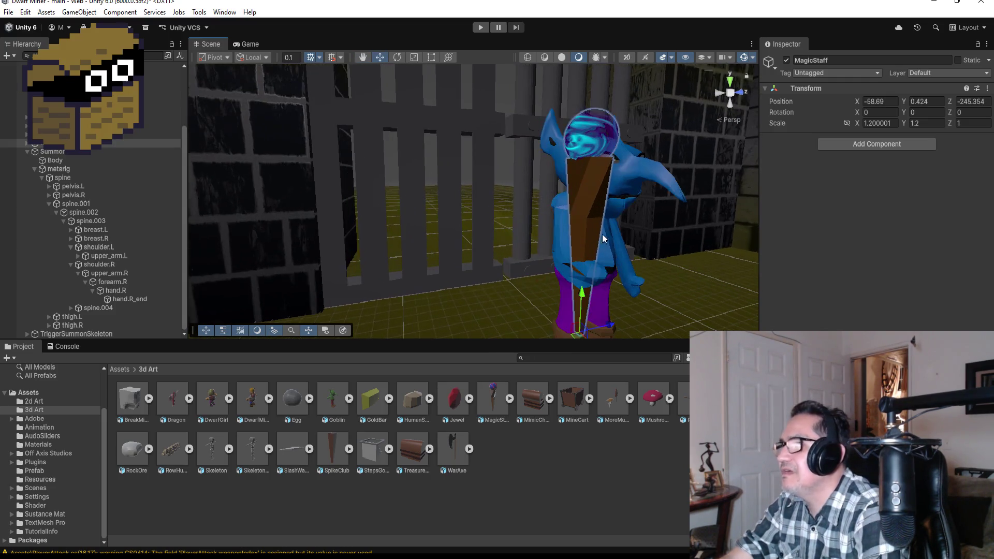
mouse_move(651, 254)
left_mouse_down("alt")
mouse_move(400, 303)
mouse_move(425, 284)
mouse_move(463, 288)
mouse_move(421, 275)
mouse_move(426, 282)
left_mouse_up("alt")
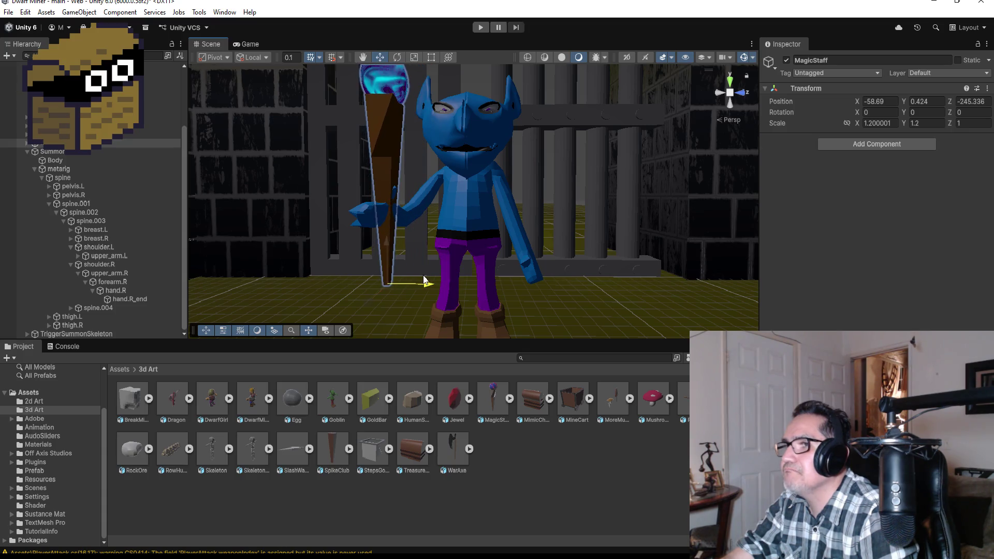
Step: Turn hand.R to Z −28.019 and parent the MagicStaff under the hand.R bone
left_click(121, 299)
left_click(115, 290)
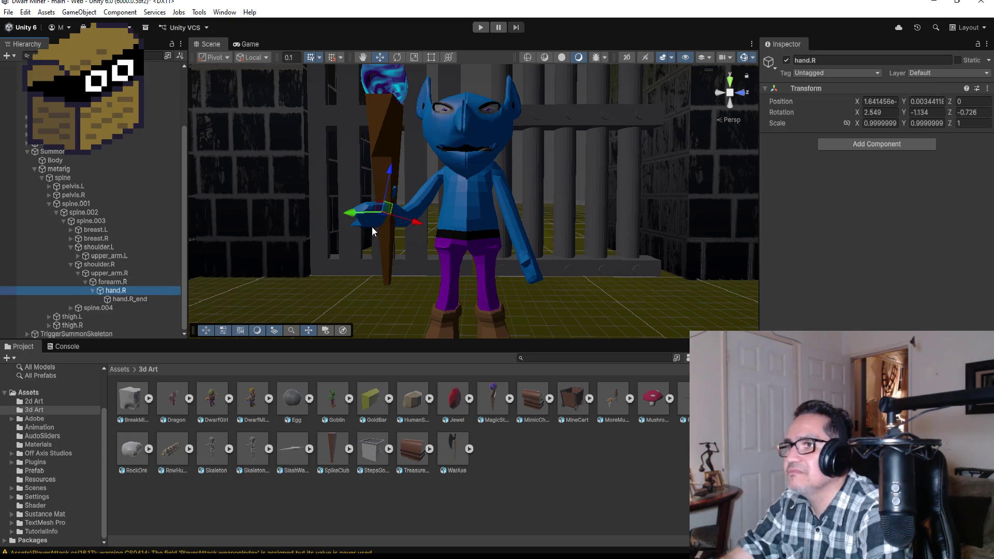
left_click(397, 57)
mouse_move(405, 203)
left_mouse_down()
mouse_move(403, 163)
mouse_move(390, 206)
mouse_move(414, 215)
left_mouse_up()
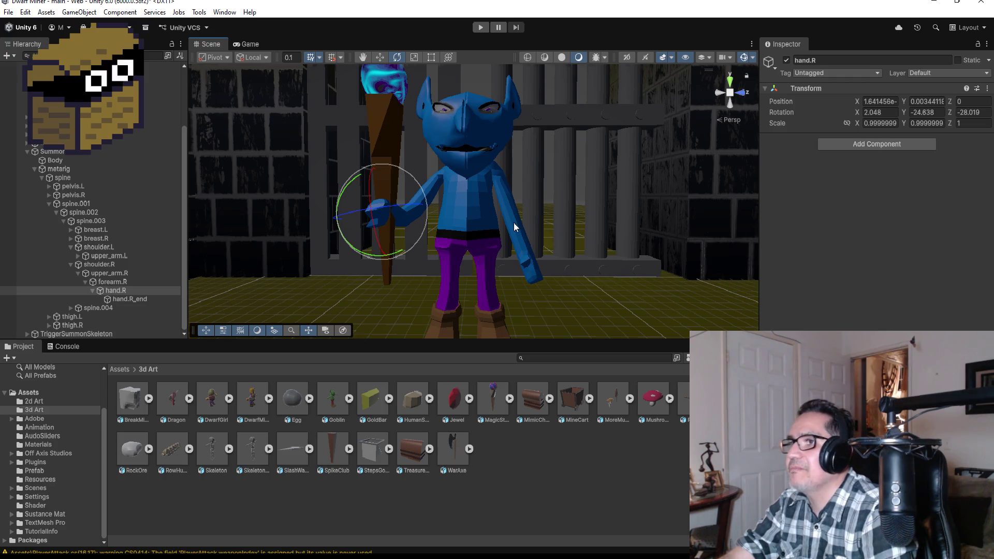
scroll(525, 238, "down", 5)
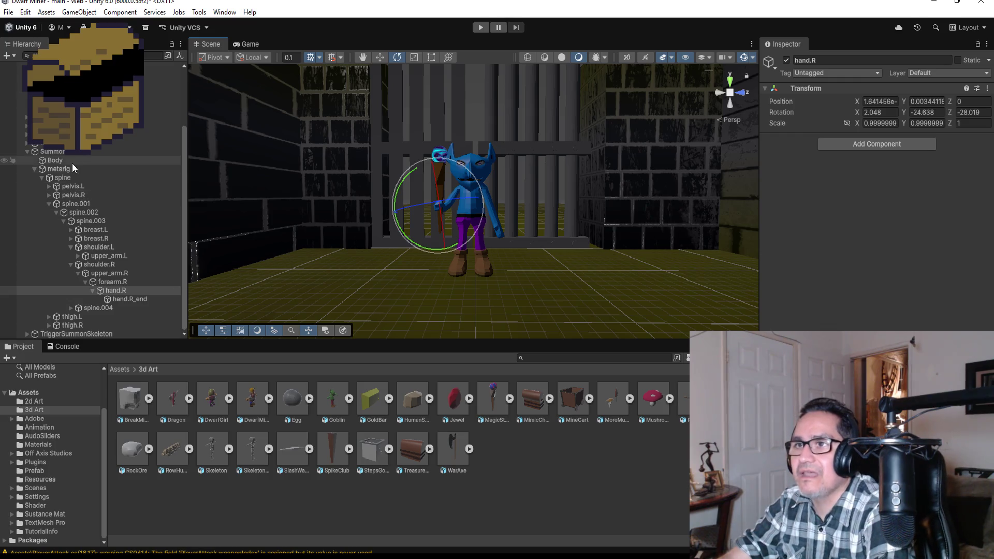
left_click_drag(62, 143, 113, 290)
mouse_move(554, 216)
left_mouse_down()
mouse_move(650, 215)
mouse_move(548, 216)
left_mouse_up()
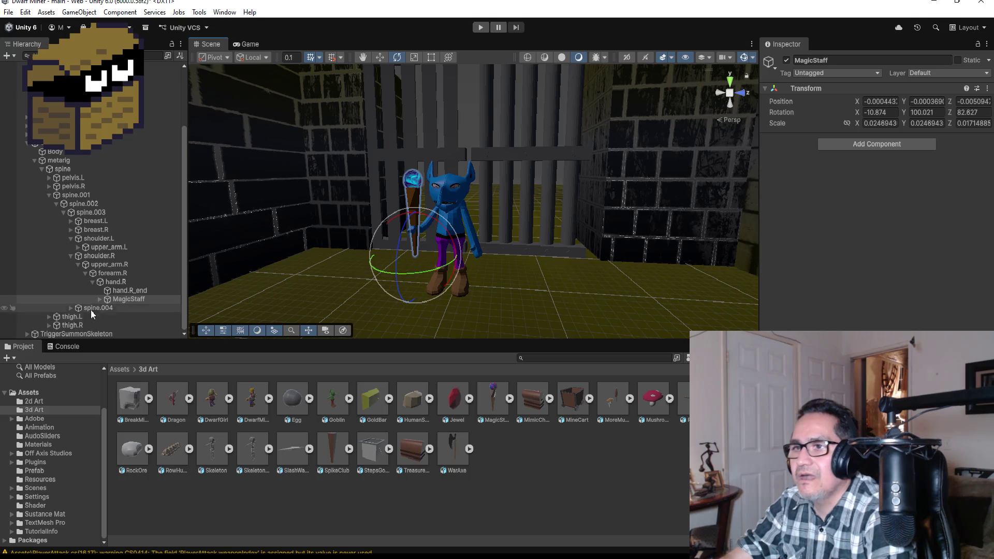
Step: Assign the 11_Sparks material to the MagicStaff's Plane in place of GlowFireBlue
left_click(100, 299)
left_click(131, 290)
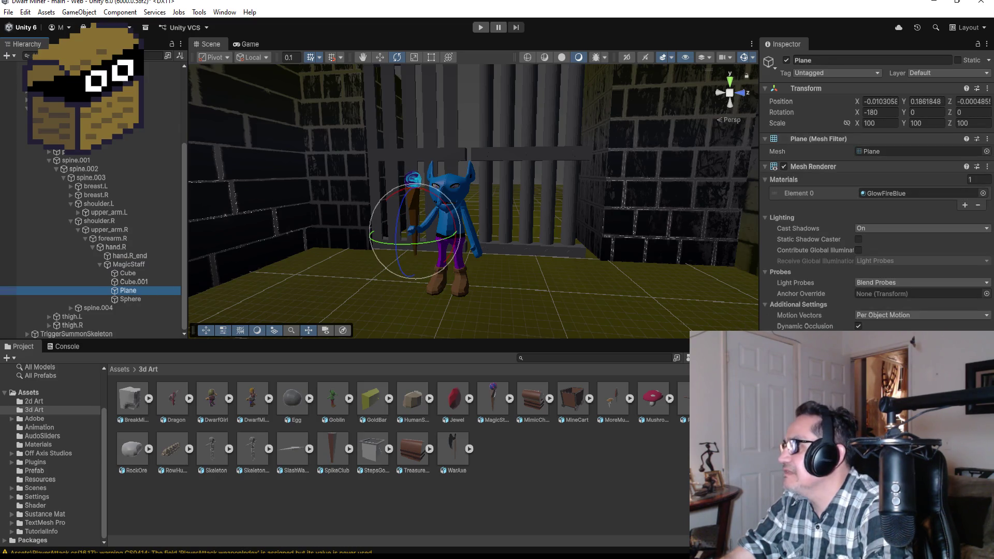
left_click(983, 194)
scroll(884, 273, "up", 5)
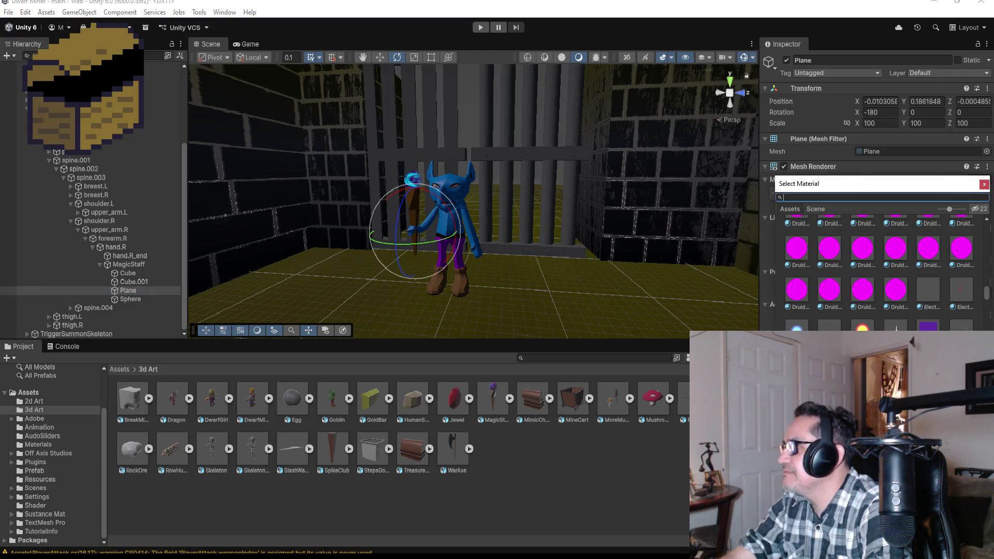
scroll(903, 301, "up", 3)
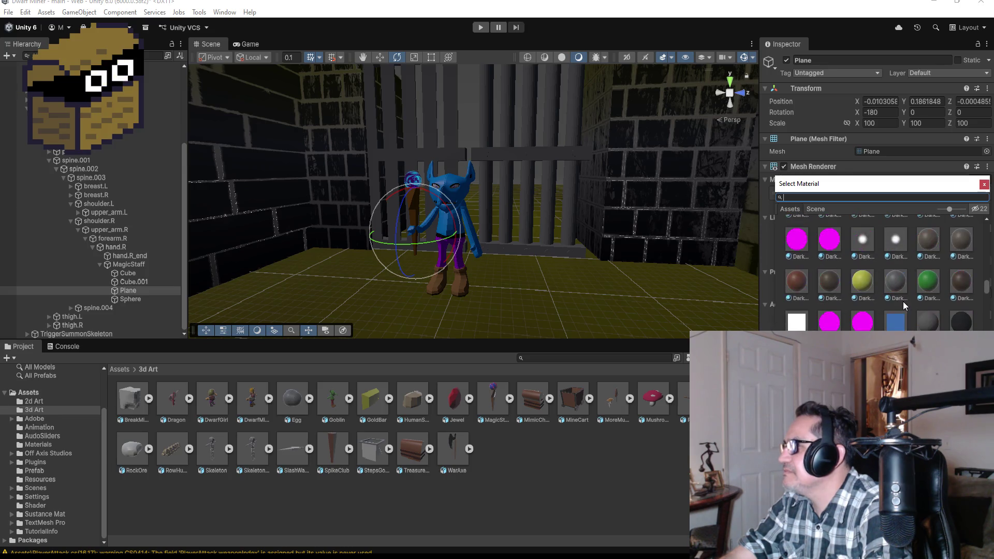
scroll(881, 285, "up", 4)
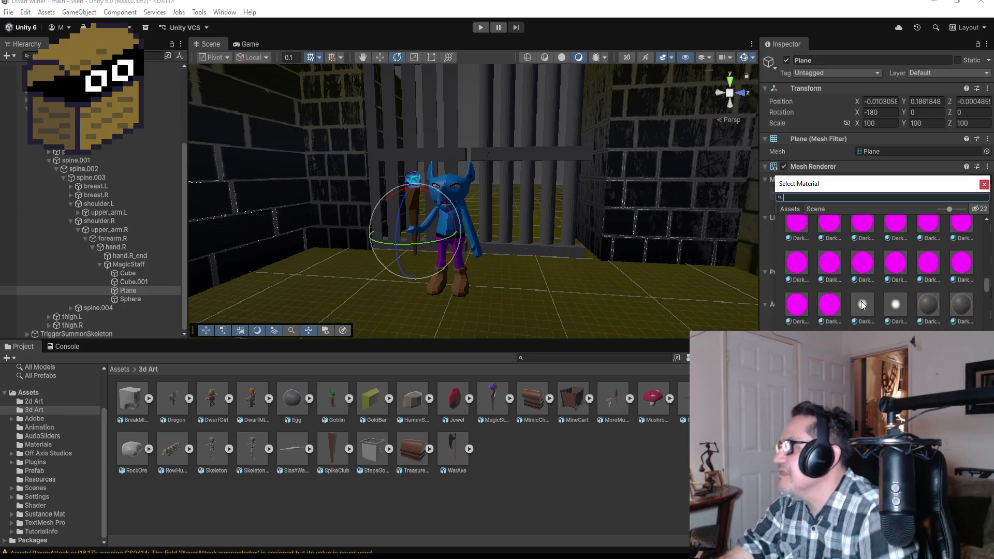
scroll(880, 294, "up", 5)
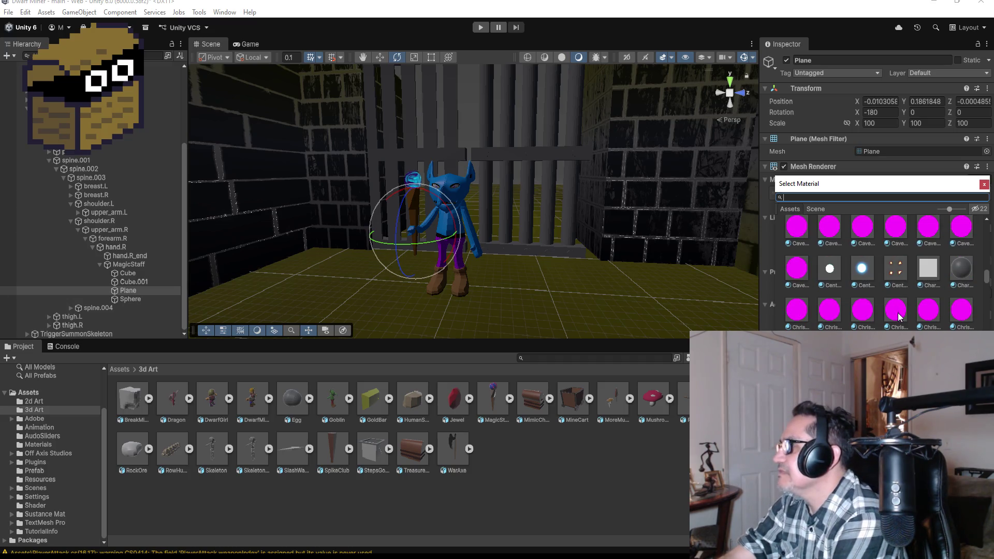
scroll(893, 321, "down", 2)
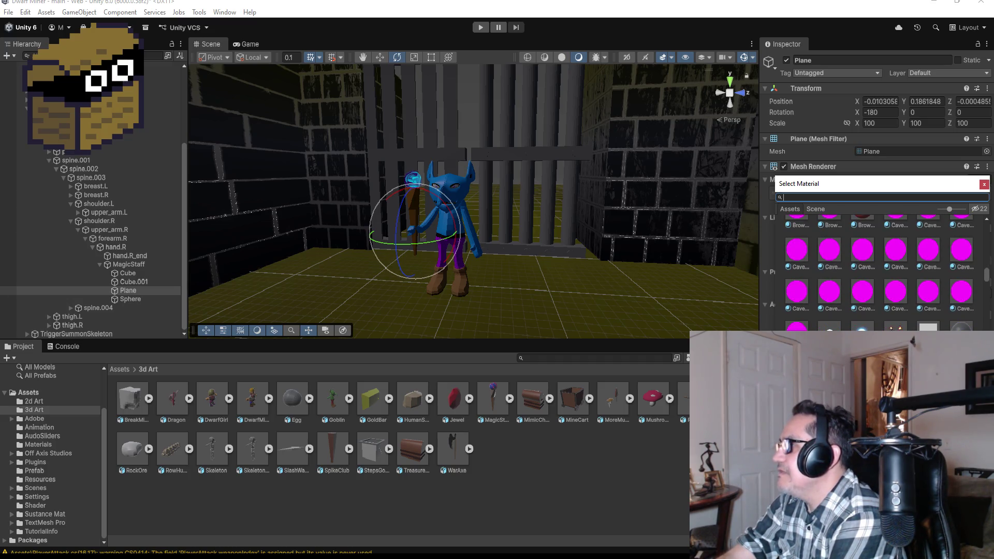
scroll(899, 321, "up", 2)
scroll(890, 318, "up", 3)
scroll(949, 292, "up", 3)
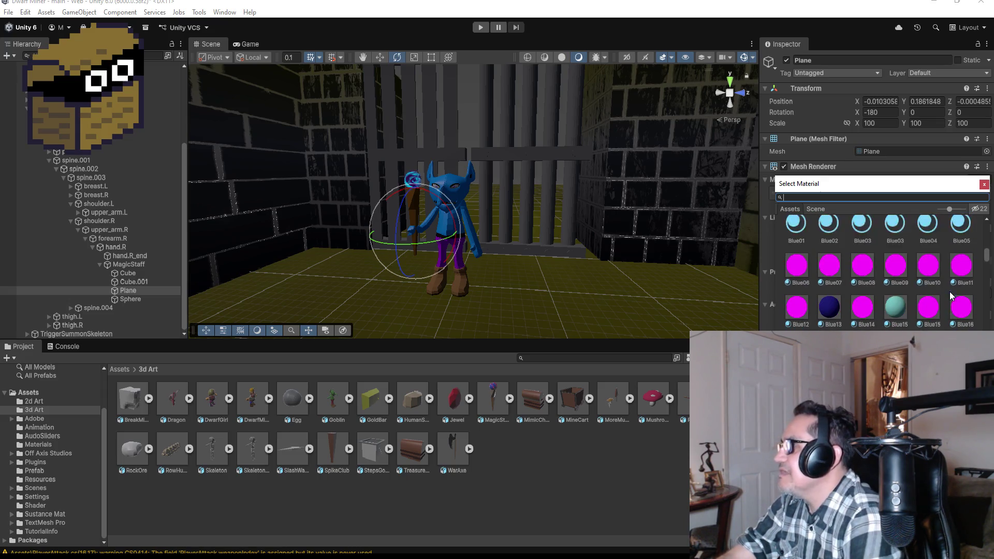
scroll(883, 306, "up", 3)
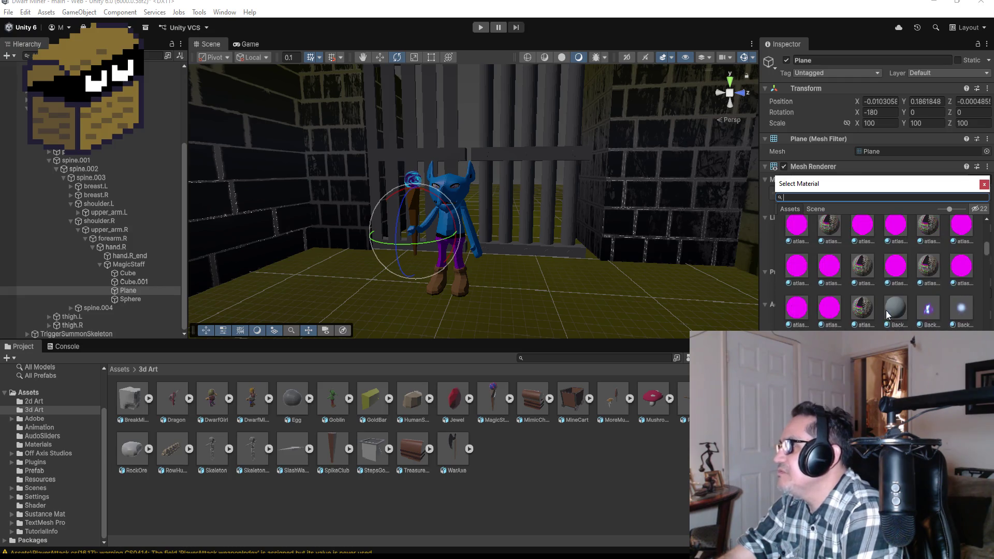
scroll(892, 316, "up", 3)
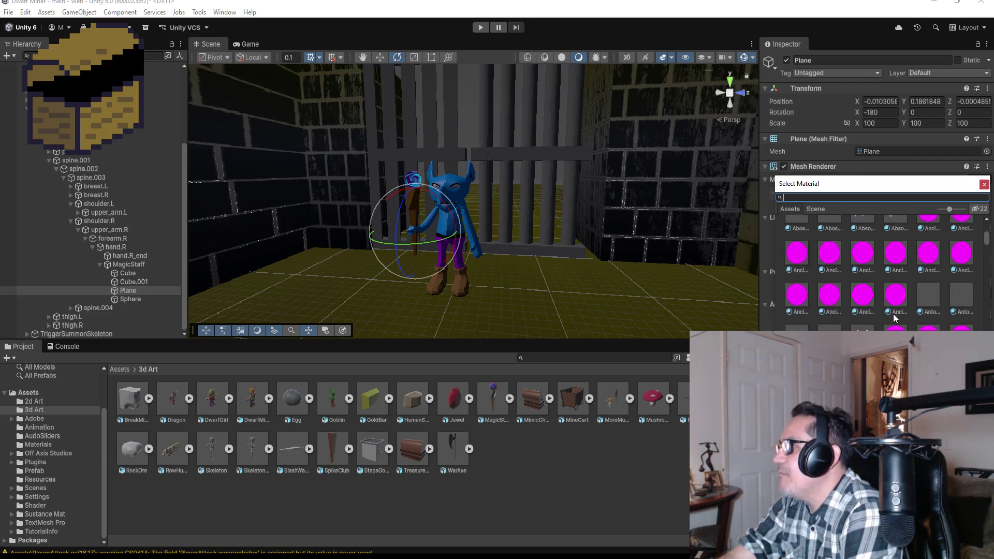
scroll(889, 302, "up", 3)
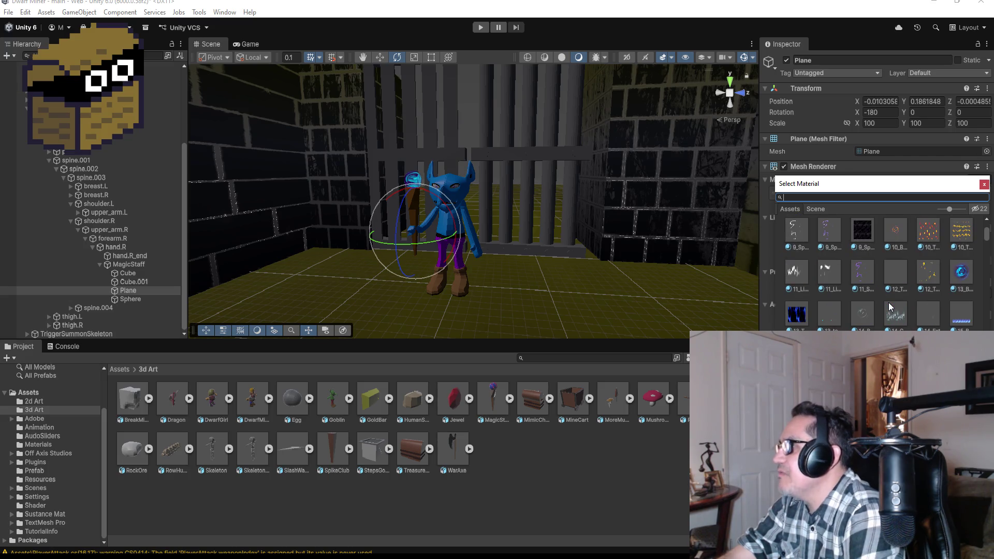
left_click(861, 271)
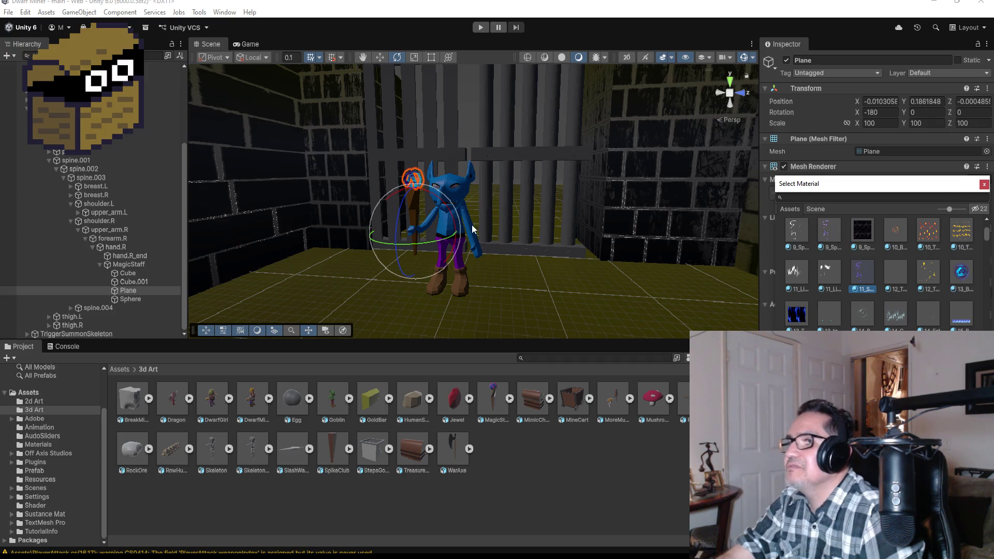
Step: Collapse the goblin's bone tree and SummorGoblin's children in the Hierarchy
mouse_move(508, 217)
left_mouse_down()
mouse_move(460, 231)
mouse_move(554, 216)
left_mouse_up()
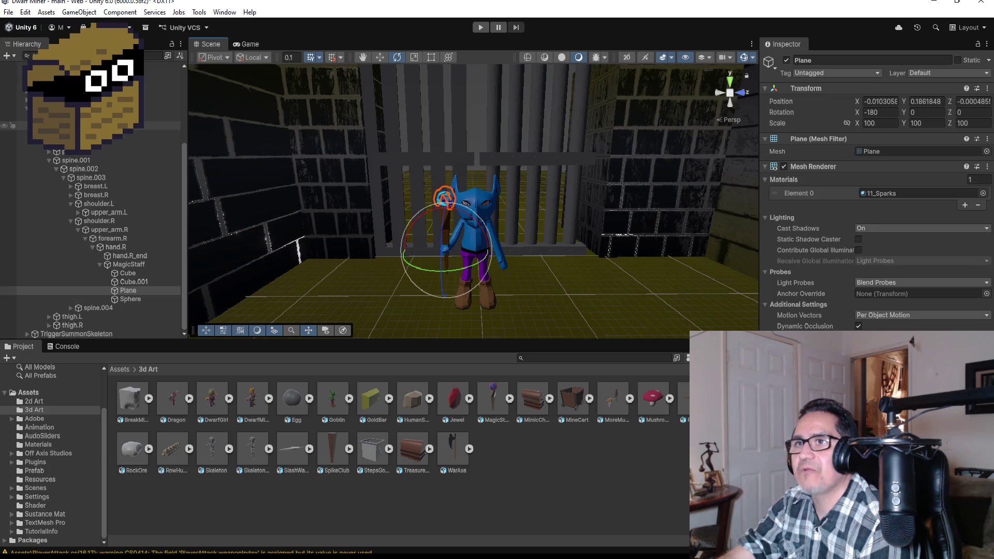
left_click(47, 151)
left_click(27, 222)
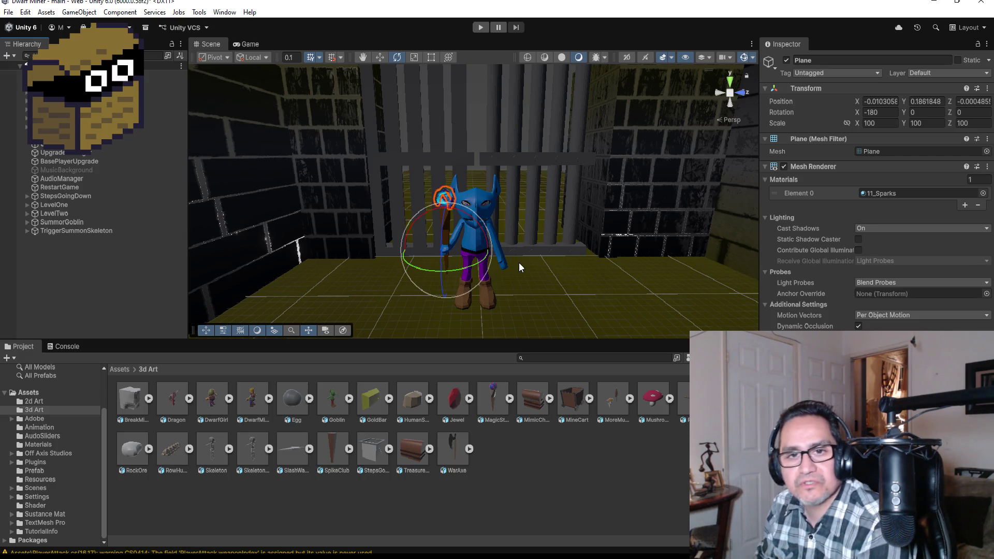
left_click(94, 243)
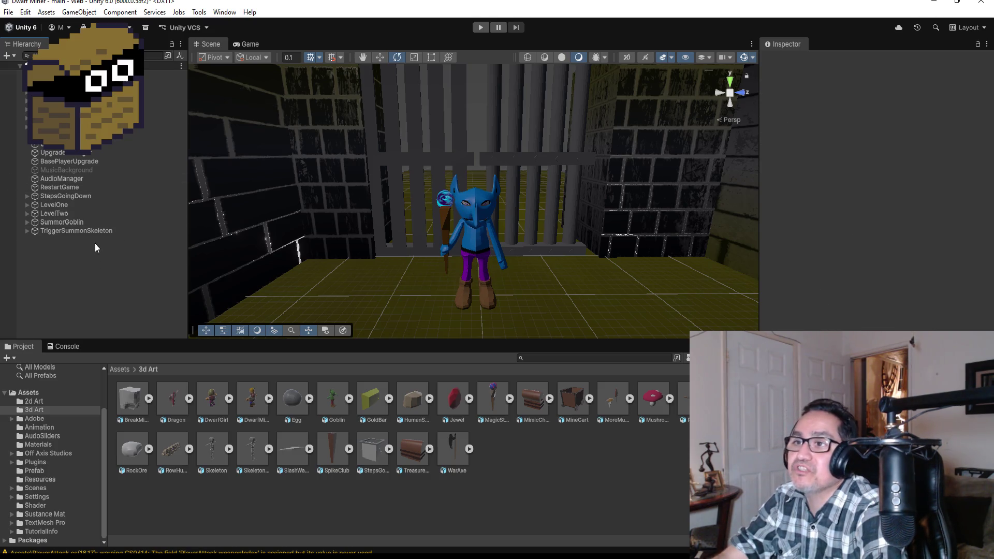
Step: Frame SummorGoblin, look over the corridor's far end around it, and enter Play mode
left_click(65, 221)
key("f")
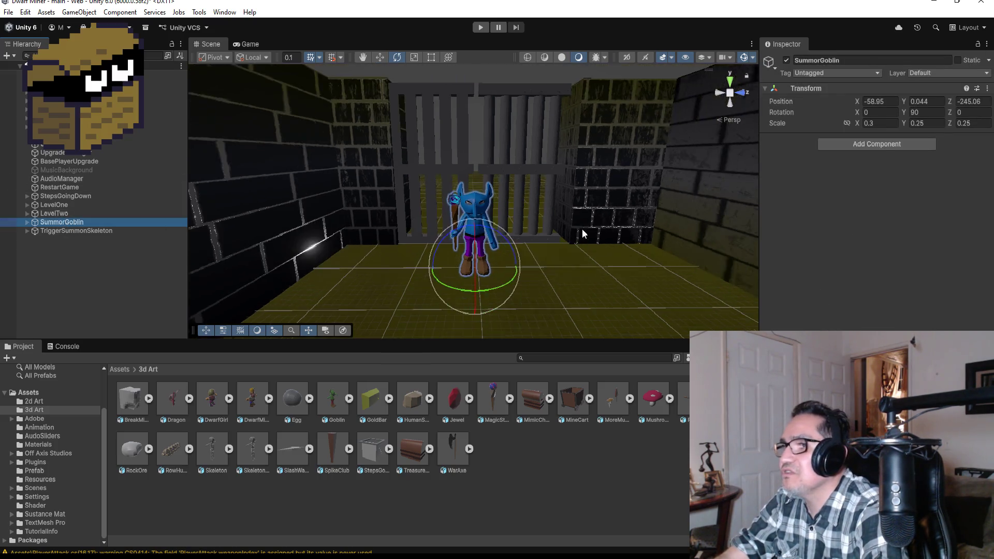
left_click_drag(562, 245, 567, 216)
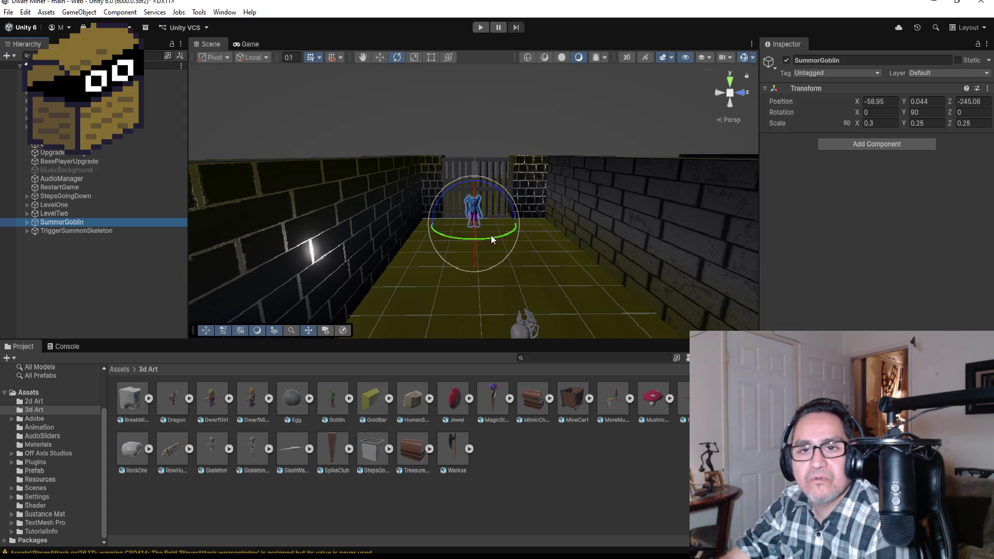
left_click_drag(491, 235, 506, 246)
left_click(62, 266)
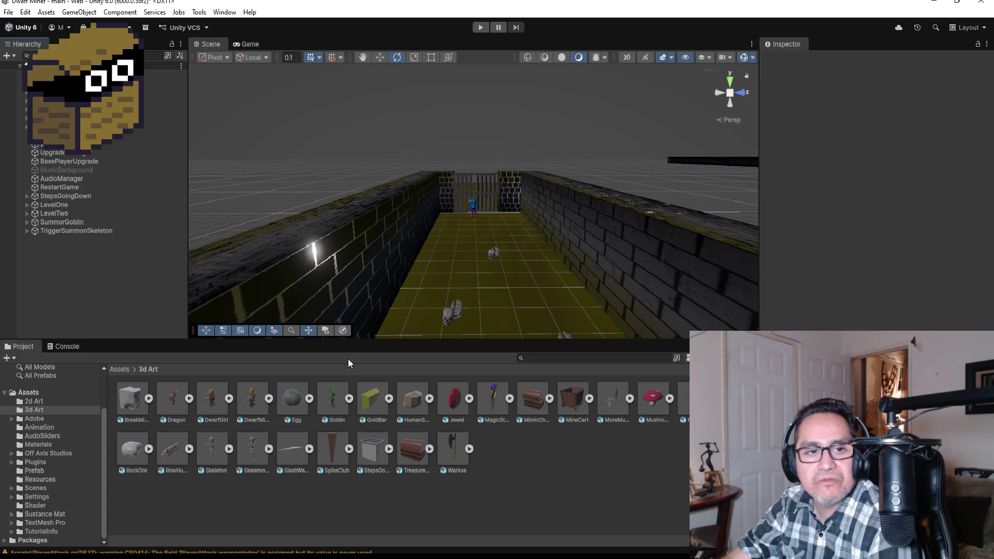
scroll(525, 300, "down", 5)
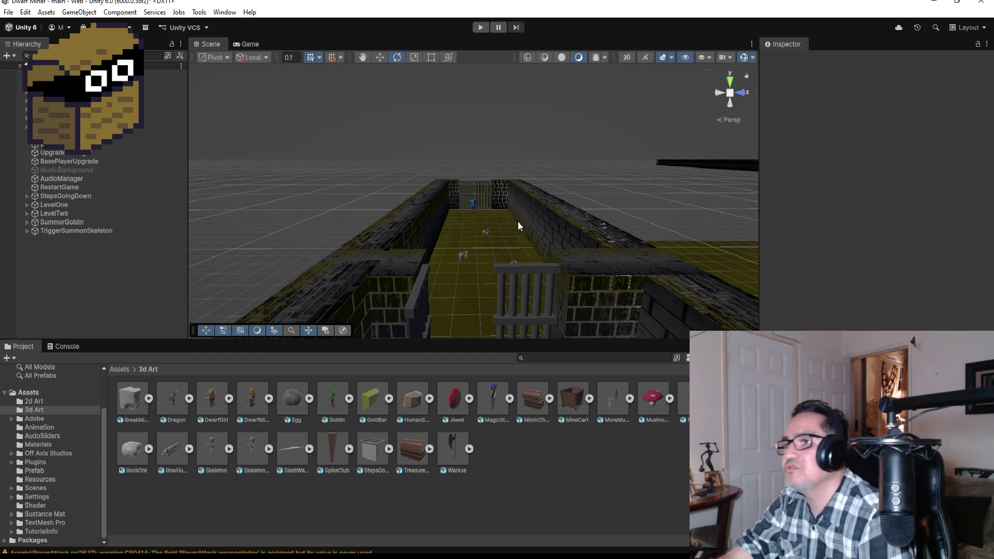
left_click(480, 27)
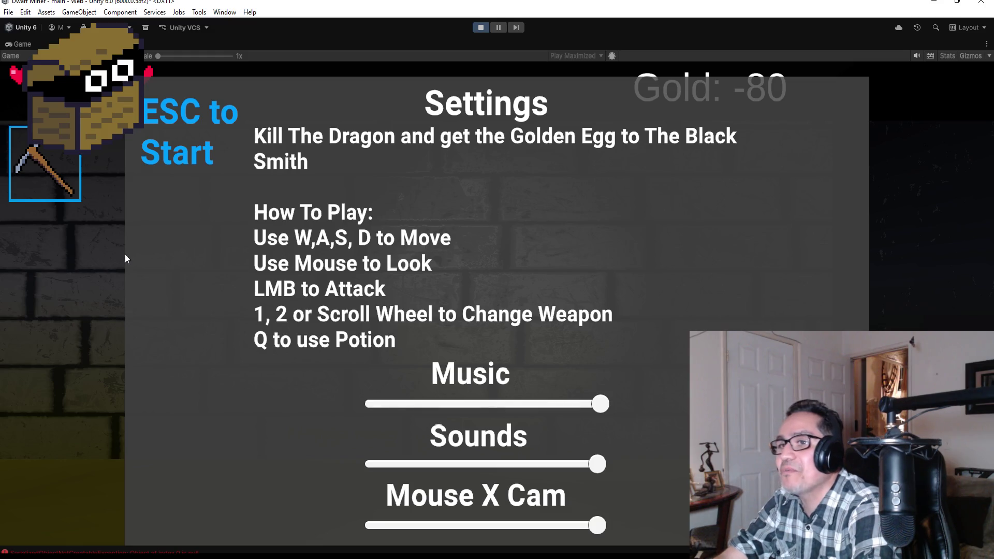
Step: Start gameplay, switch to the axe, and walk down the corridor past the barred gate
key("Escape")
key("a")
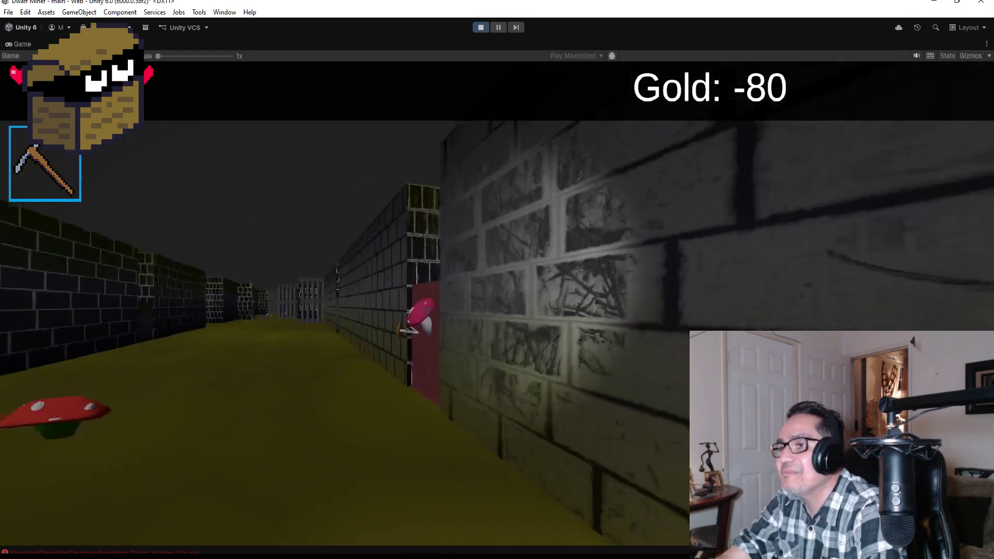
key("a")
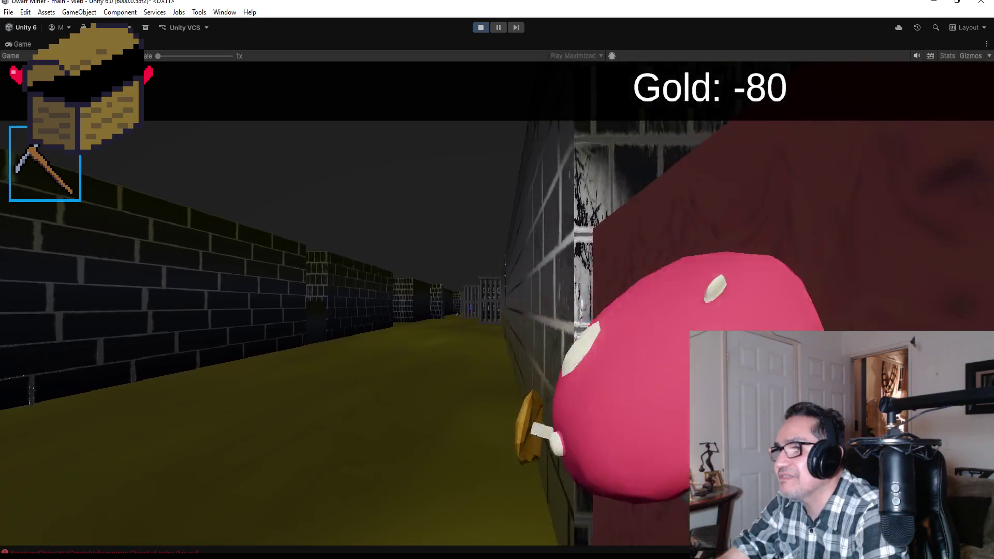
key("2")
key("w")
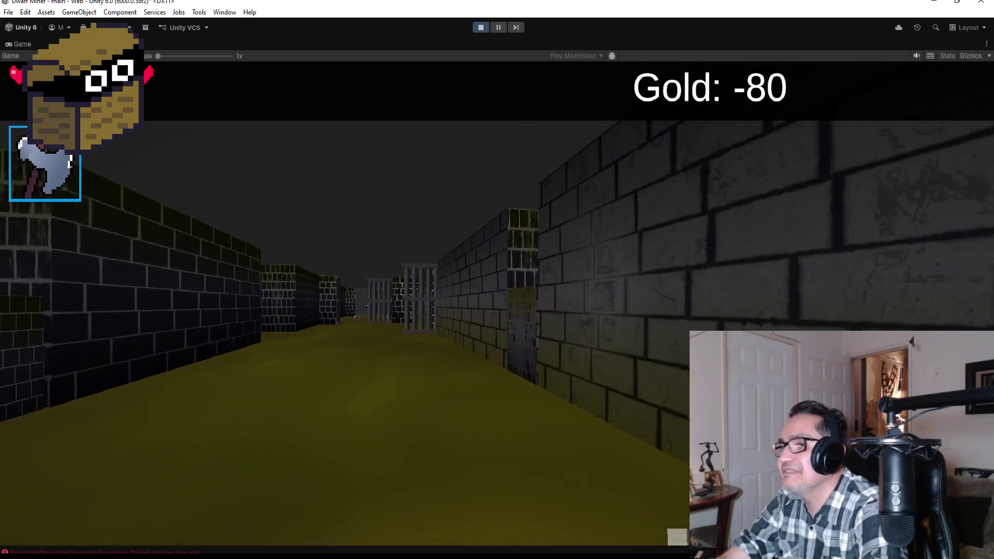
key("d")
key("a")
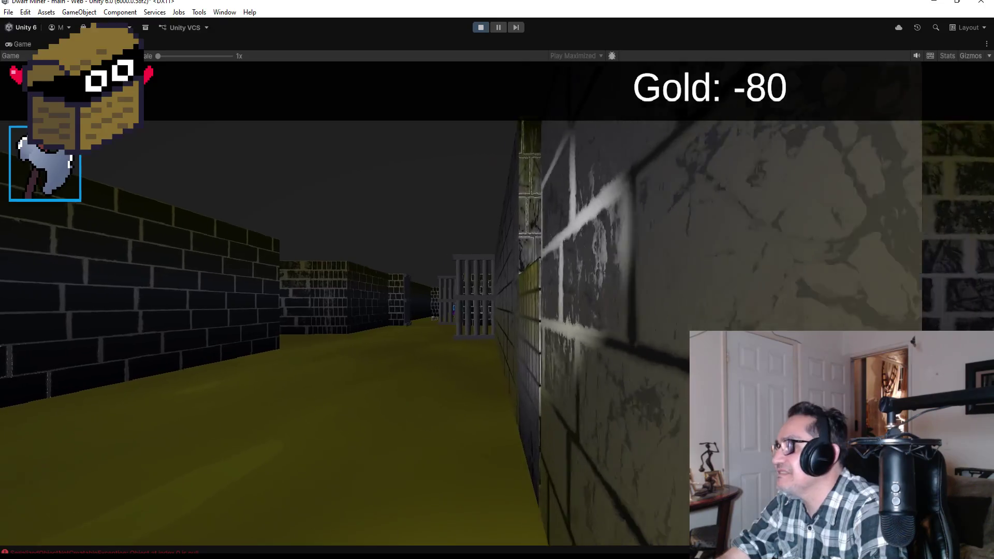
key("w")
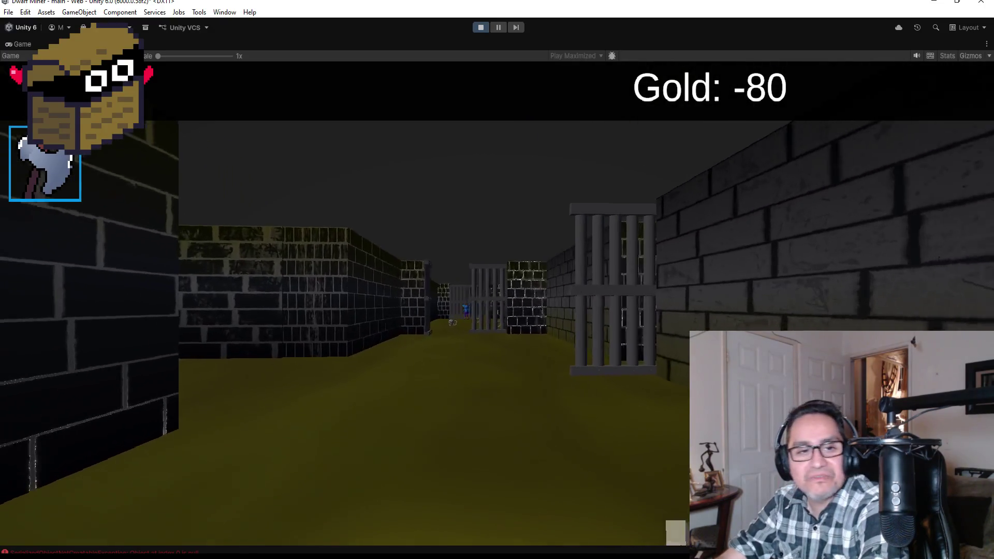
key("w")
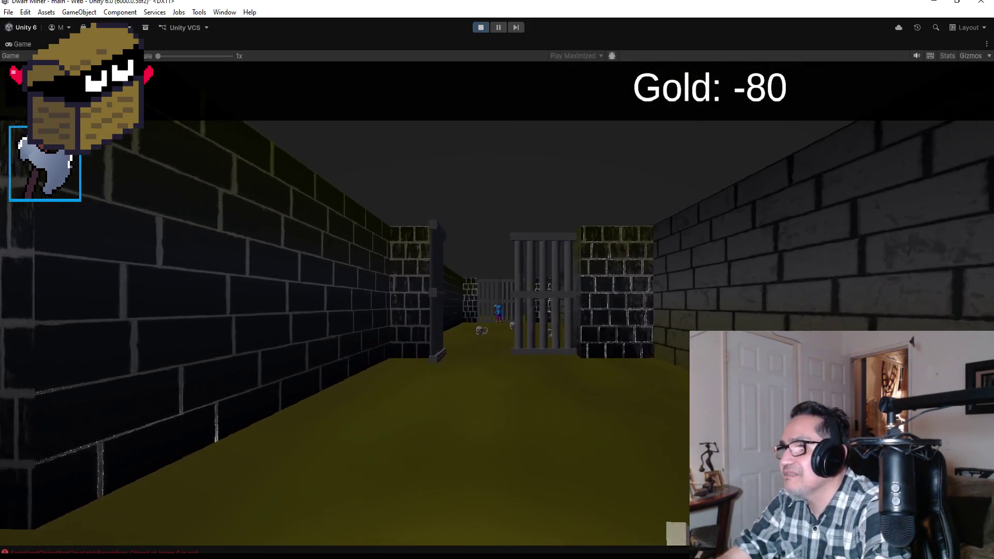
key("w")
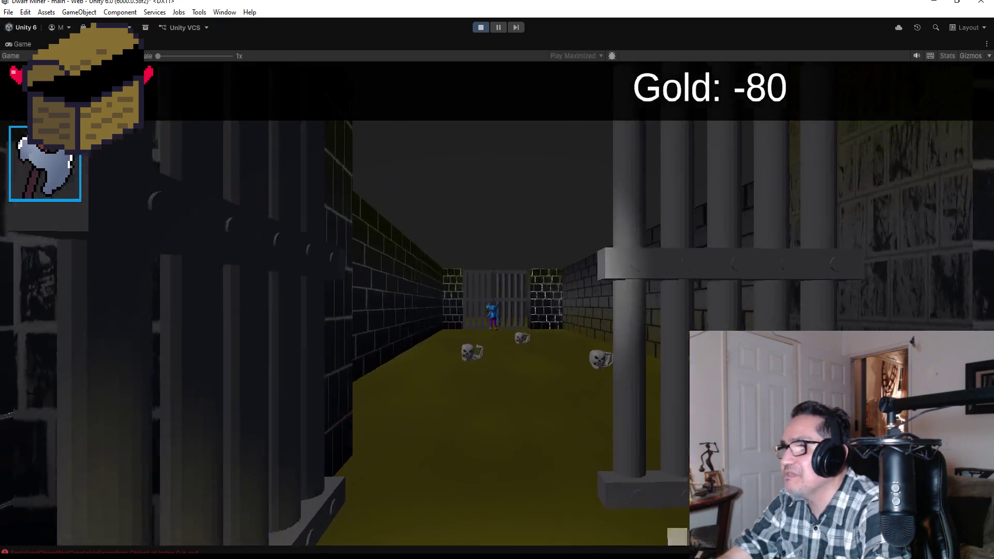
key("w")
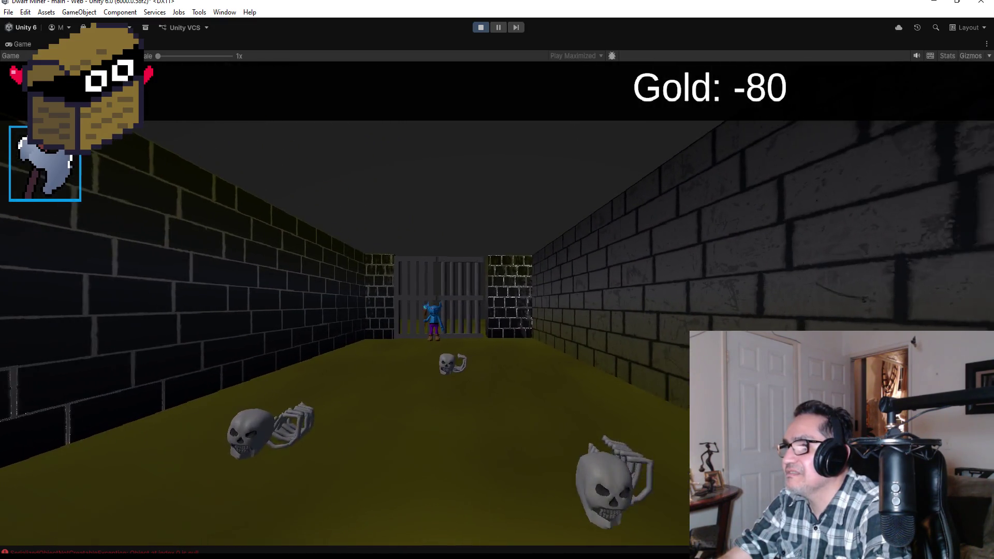
Step: Attack the skeleton near the gate with the axe and magic blasts
left_click(497, 279)
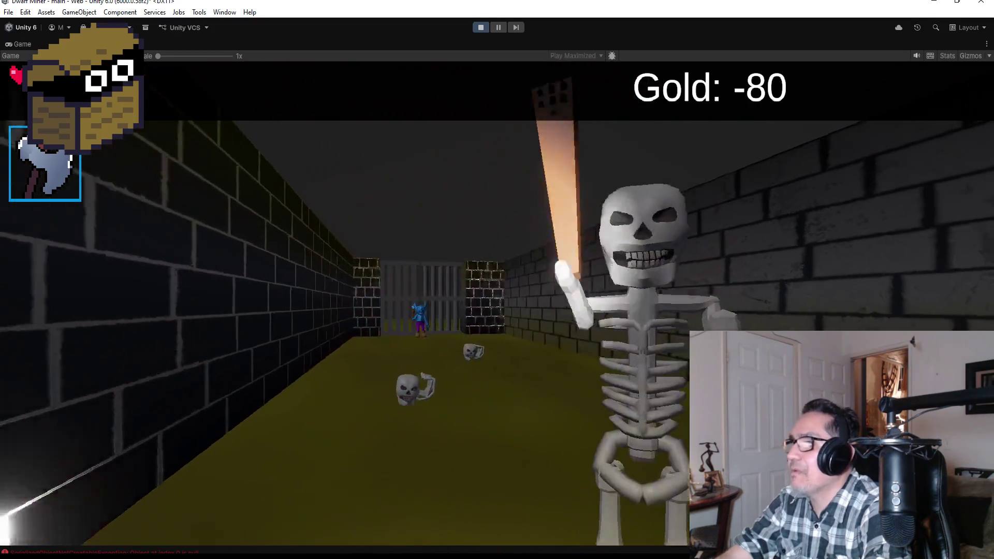
key("w")
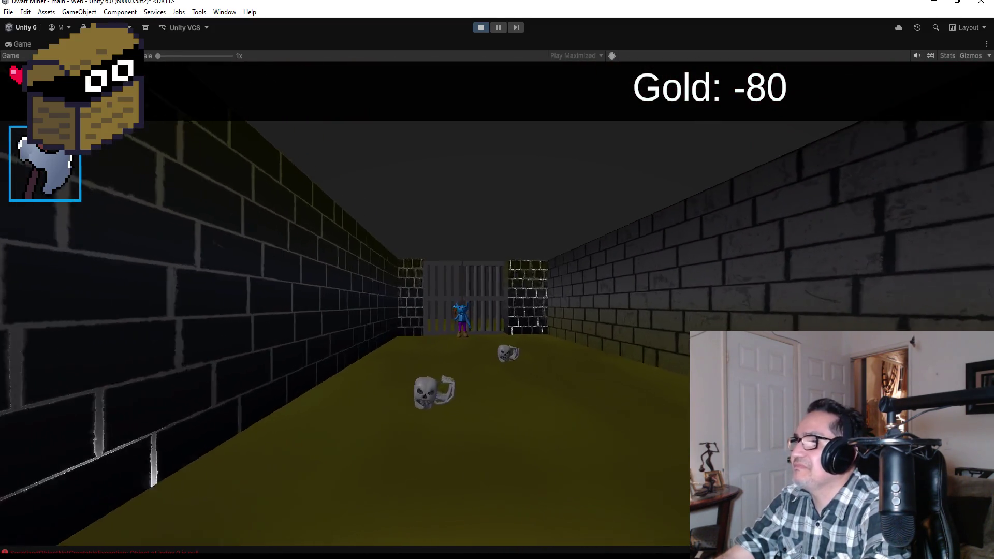
key("w")
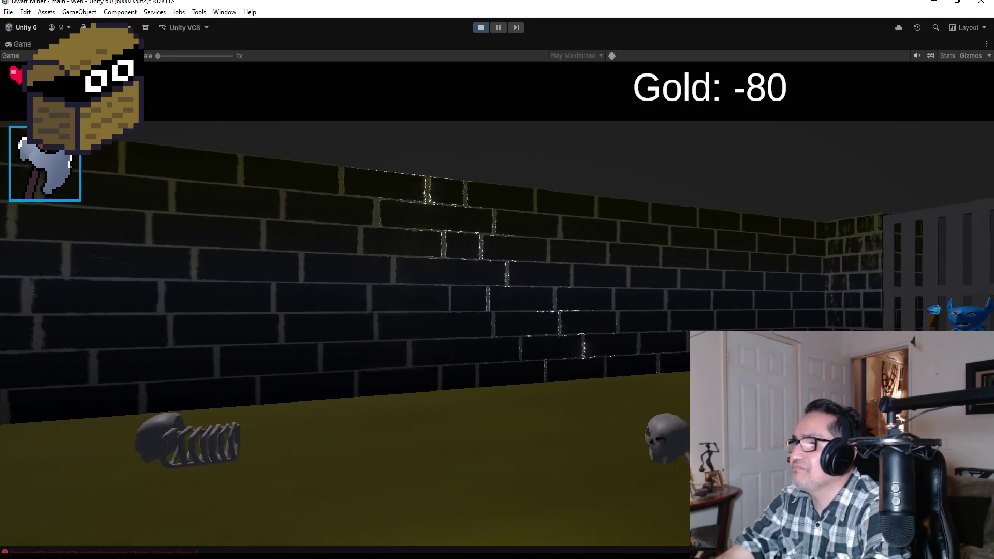
key("Left")
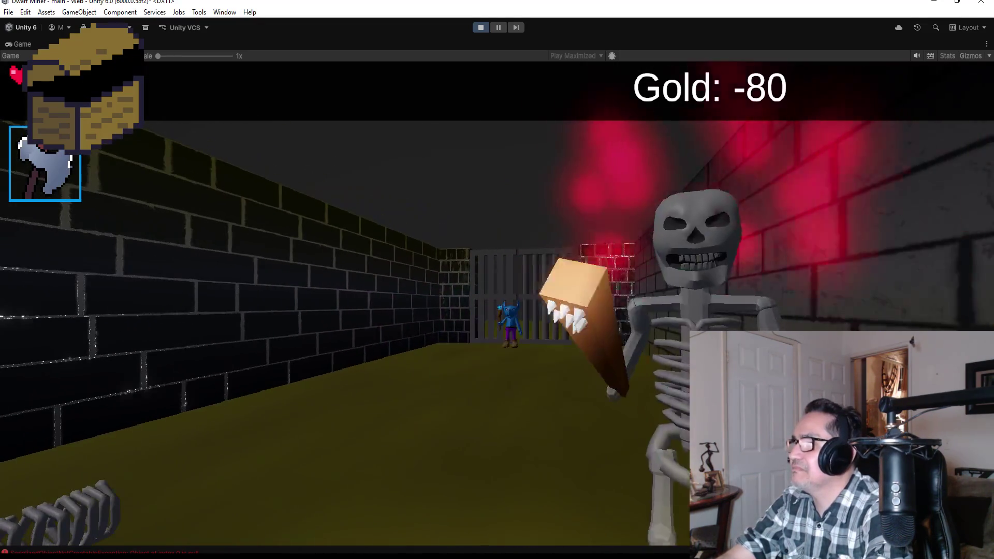
key("w")
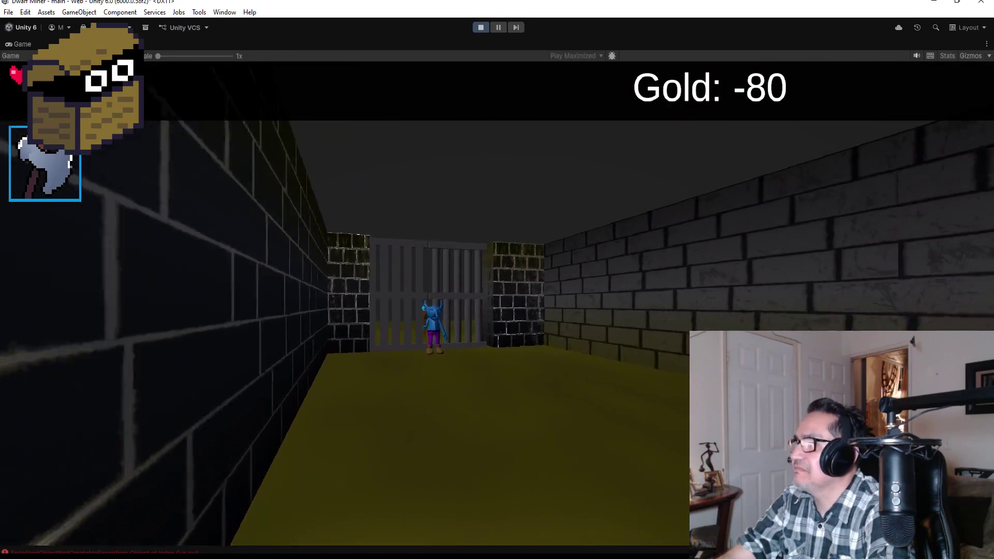
key("Left")
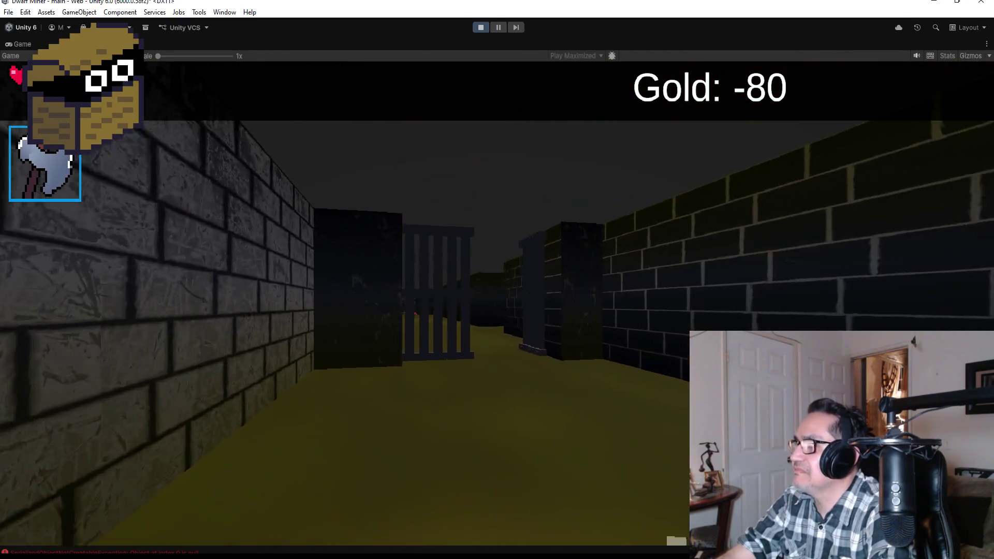
key("Right")
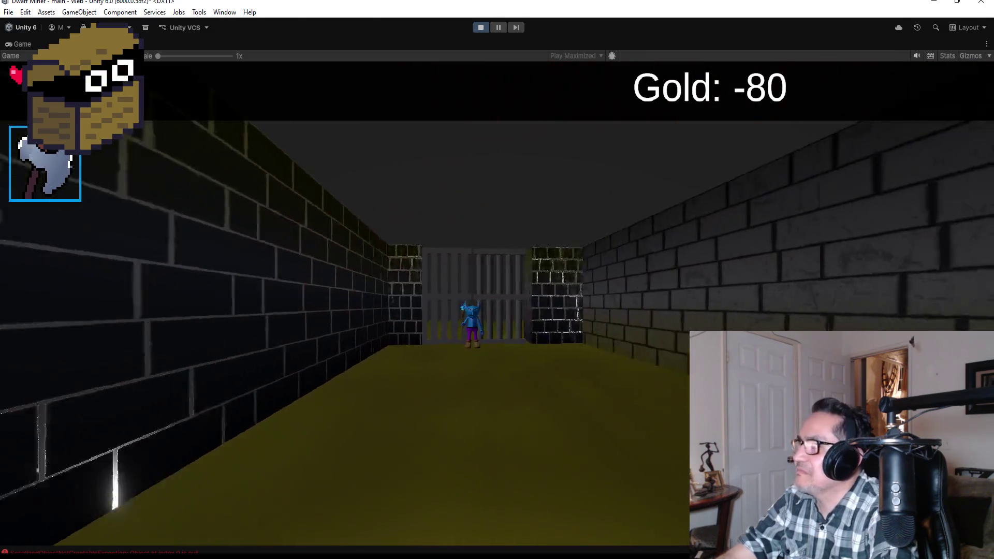
key("Left")
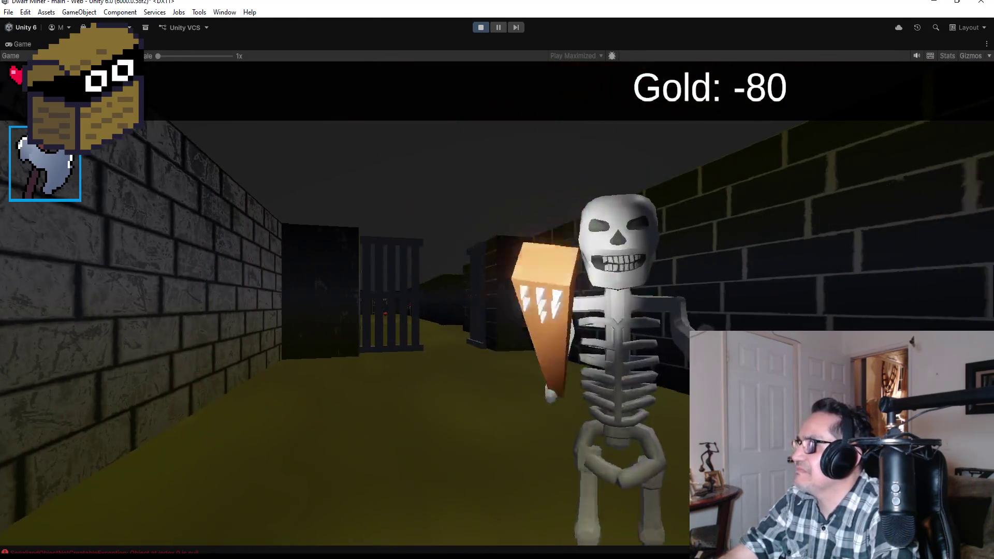
key("Right")
key("Right")
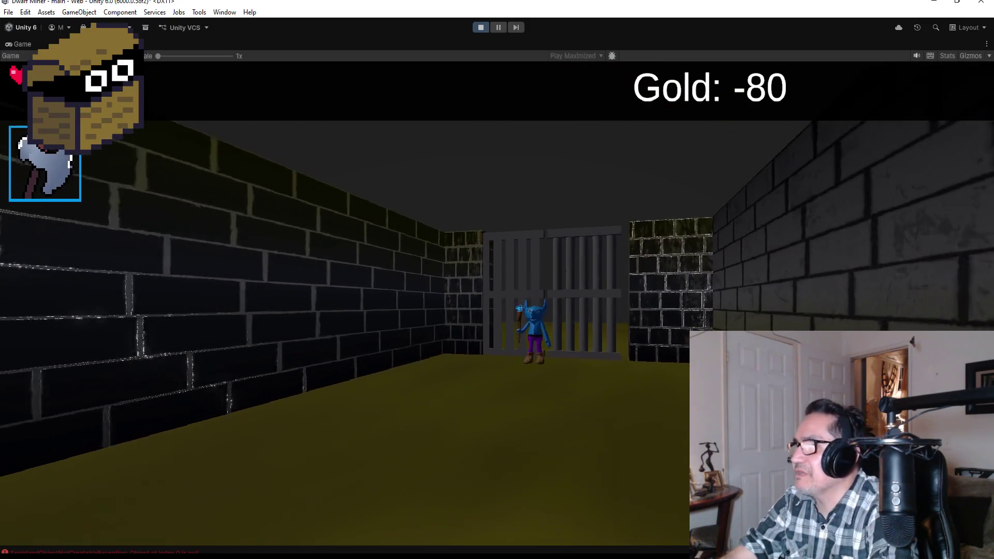
Step: Approach and back away from the goblin behind the cage, then pause and exit Play mode
key("Down")
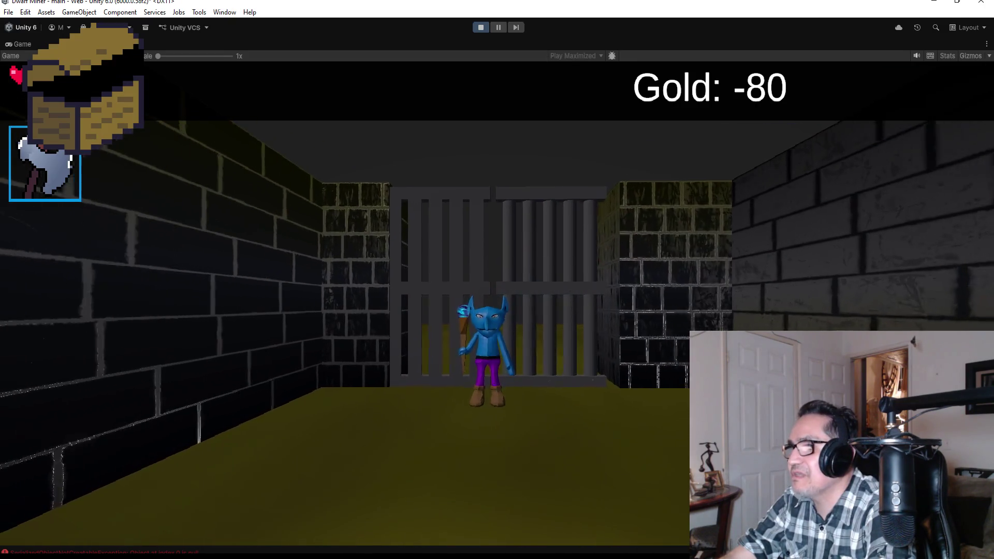
key("Up")
key("Down")
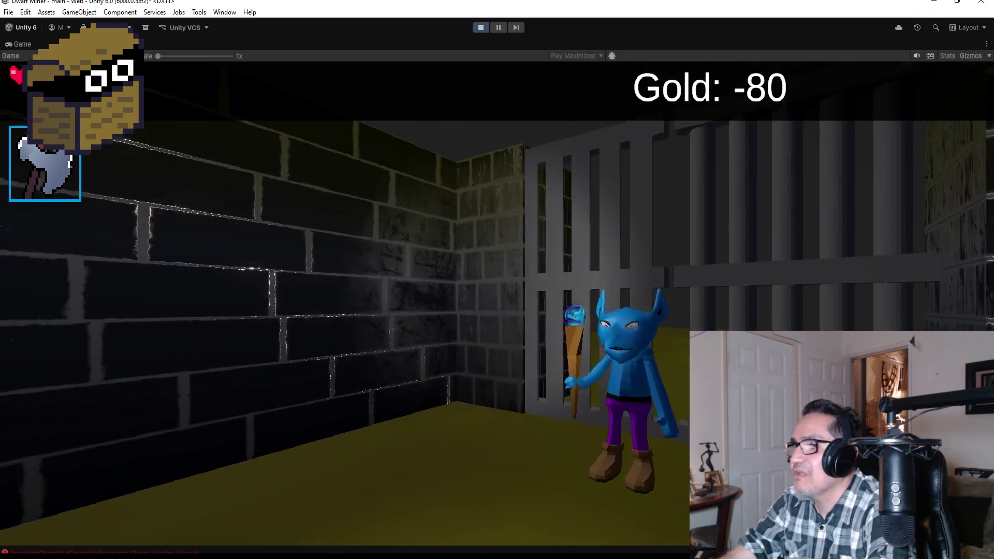
key("Down")
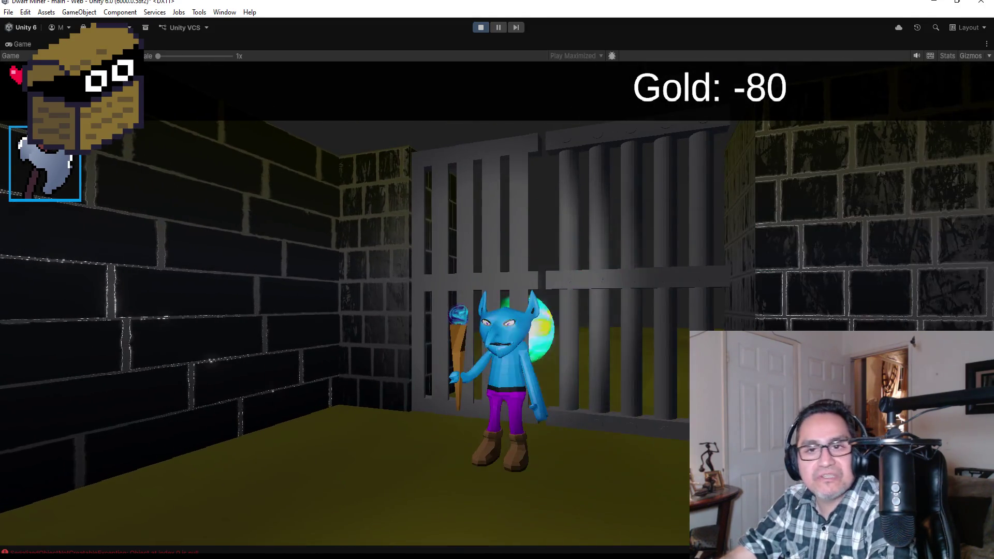
key("Up")
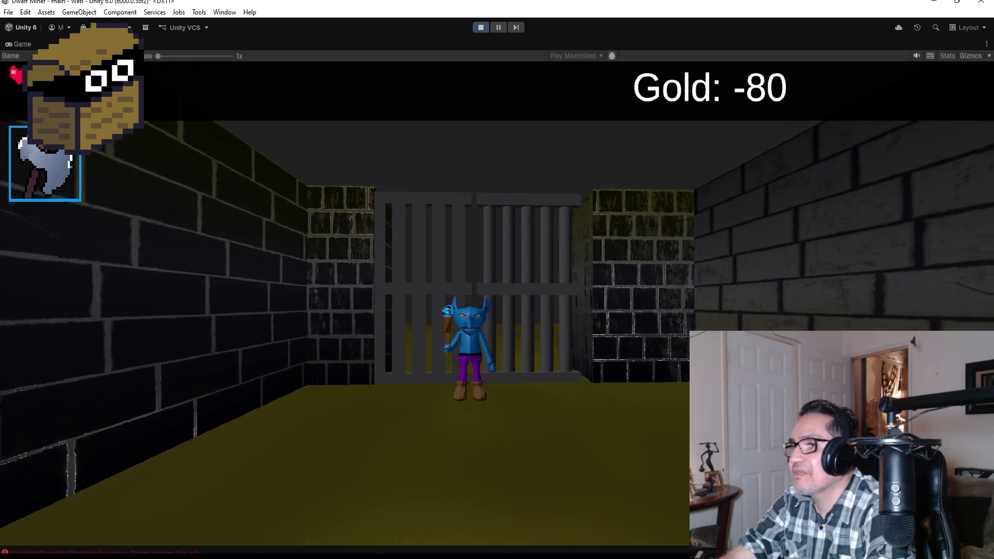
key("Down")
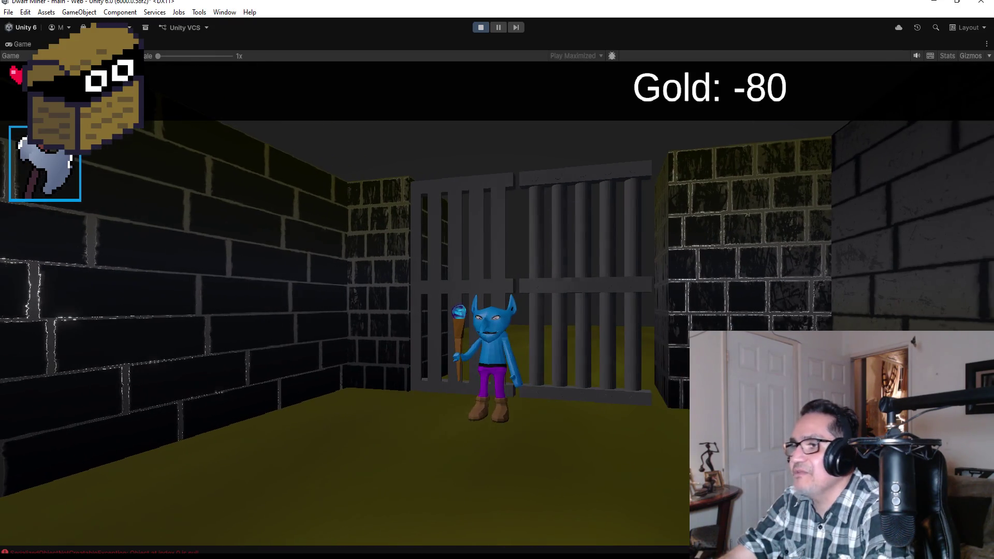
key("Escape")
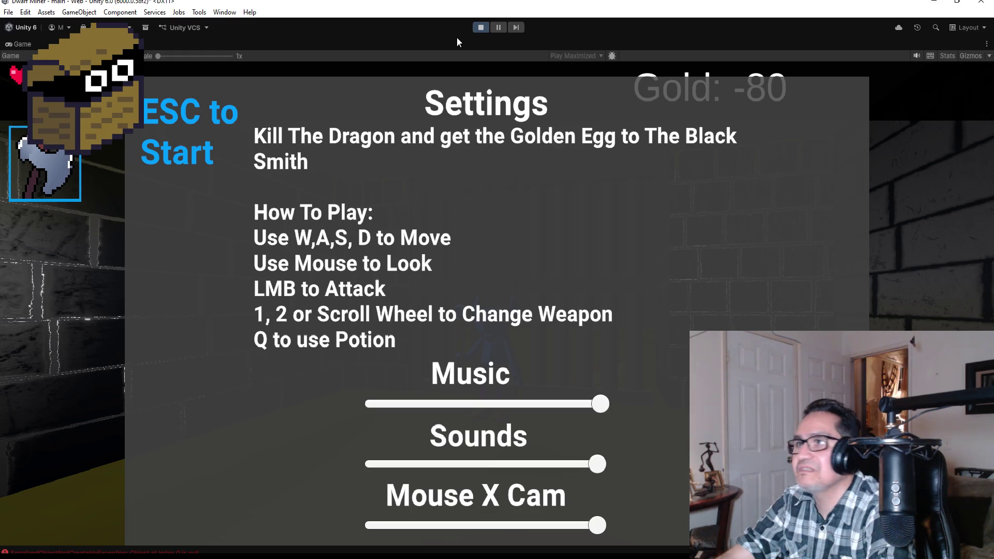
left_click(481, 28)
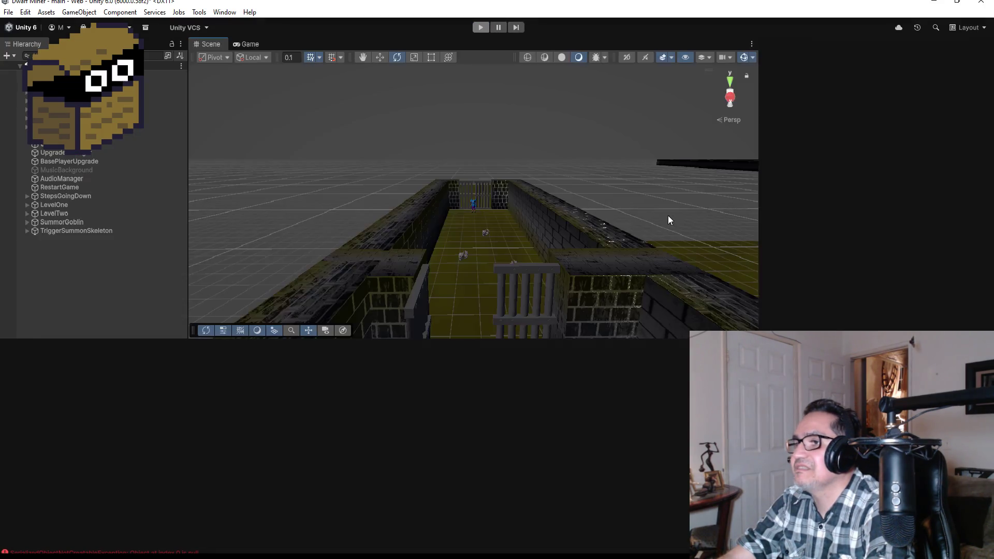
scroll(568, 250, "down", 5)
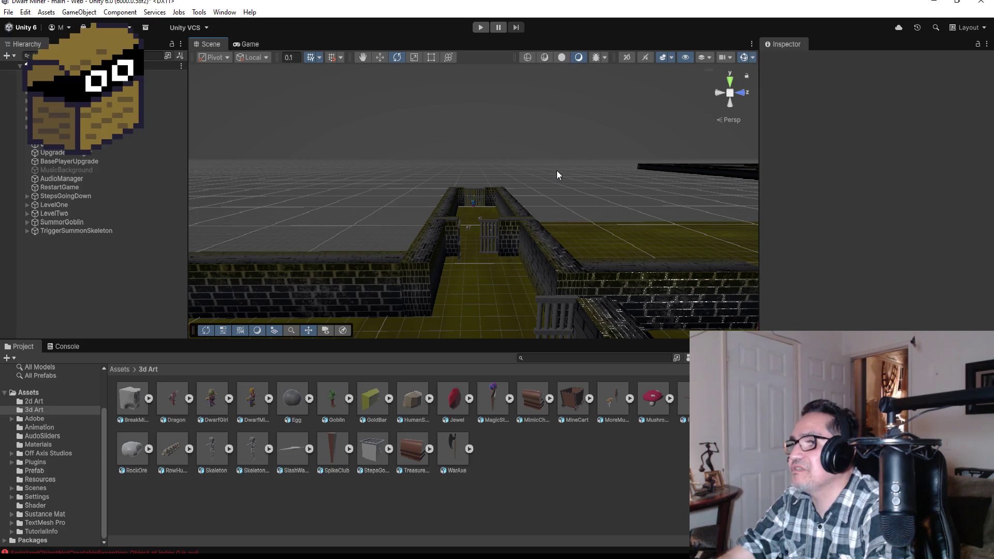
left_click_drag(551, 180, 519, 296)
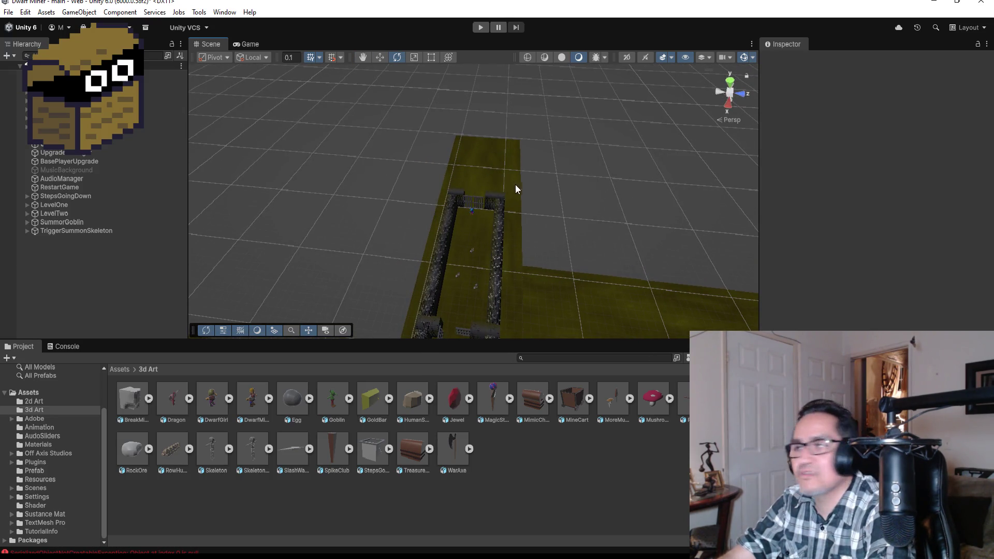
scroll(528, 208, "up", 1)
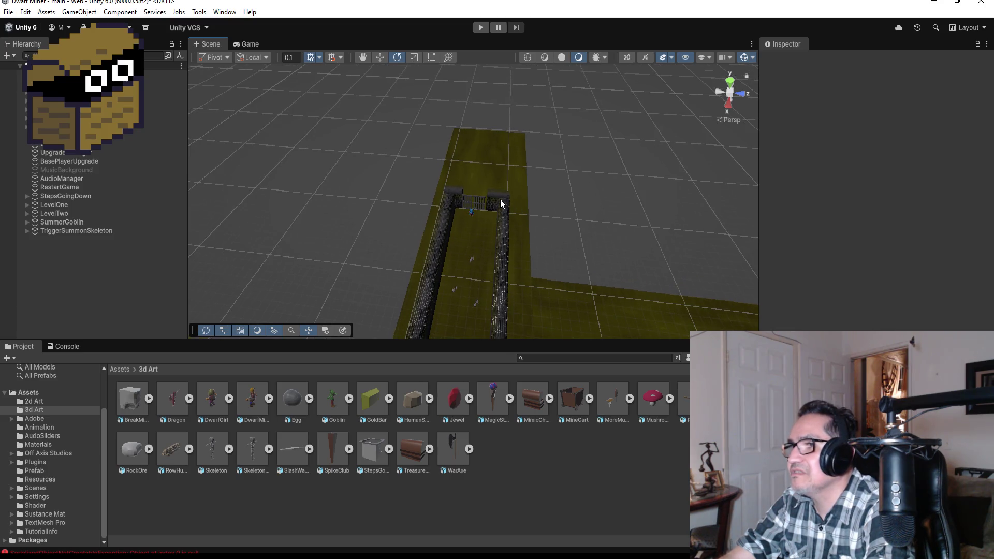
left_click(500, 199)
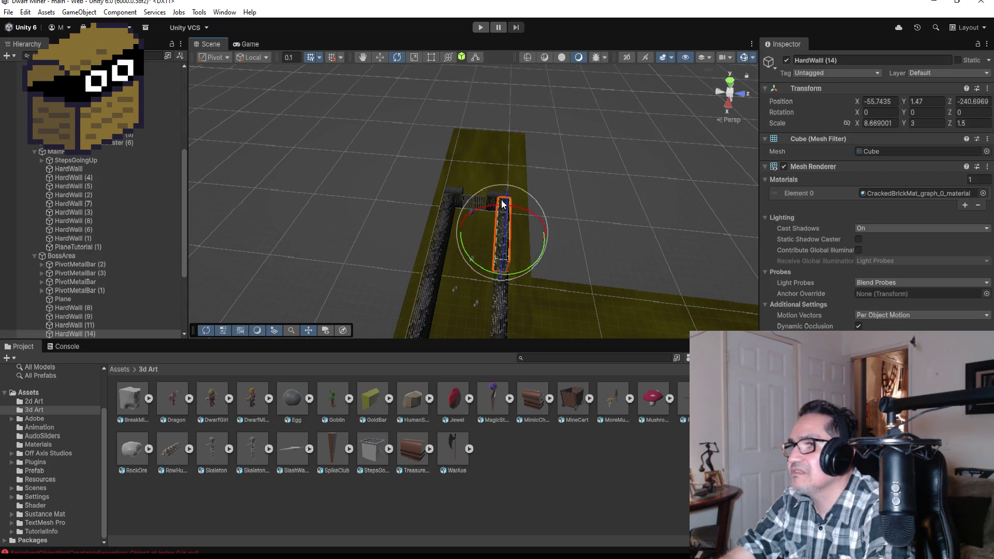
left_click(381, 60)
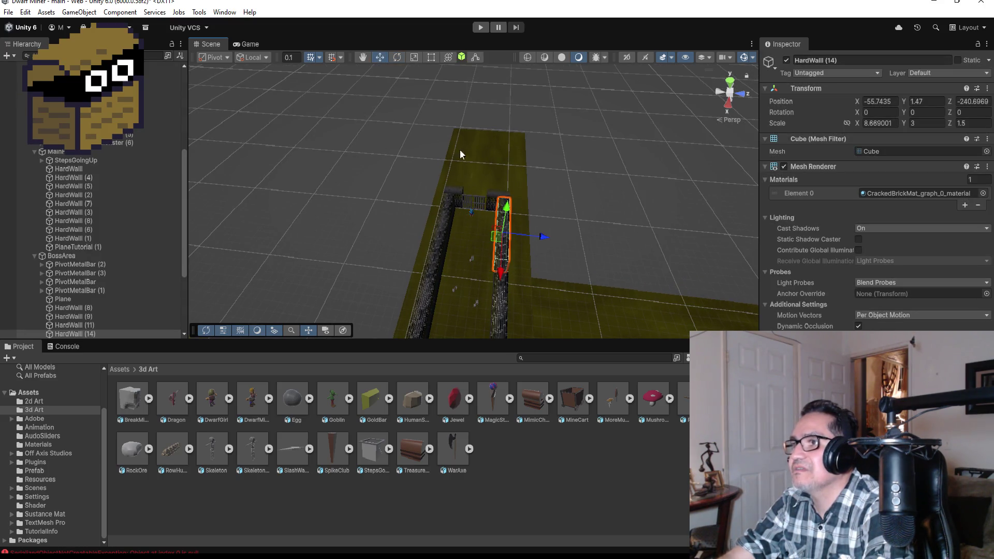
mouse_move(424, 166)
left_mouse_down()
mouse_move(545, 256)
mouse_move(498, 233)
mouse_move(510, 181)
left_mouse_up()
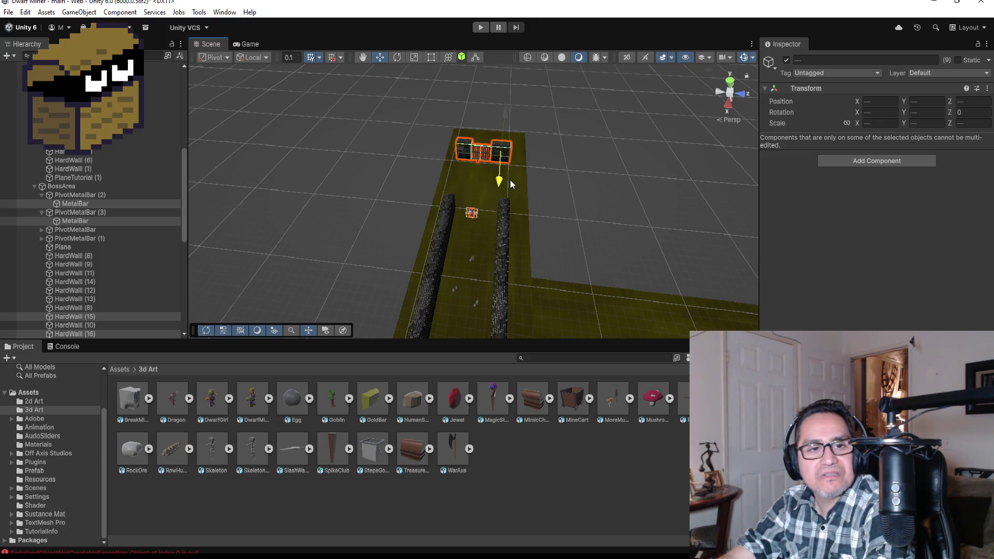
left_click_drag(511, 179, 511, 181)
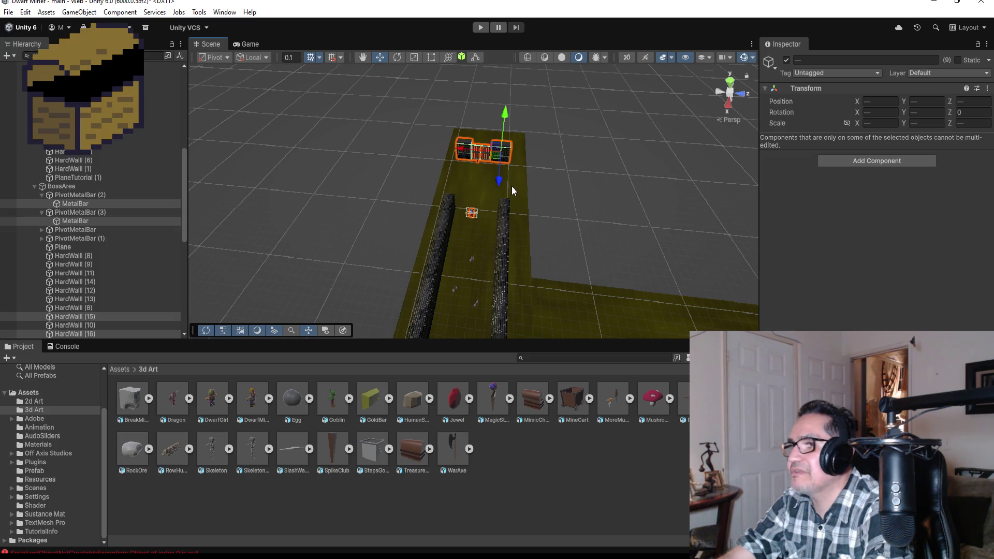
scroll(511, 207, "down", 3)
scroll(497, 215, "up", 3)
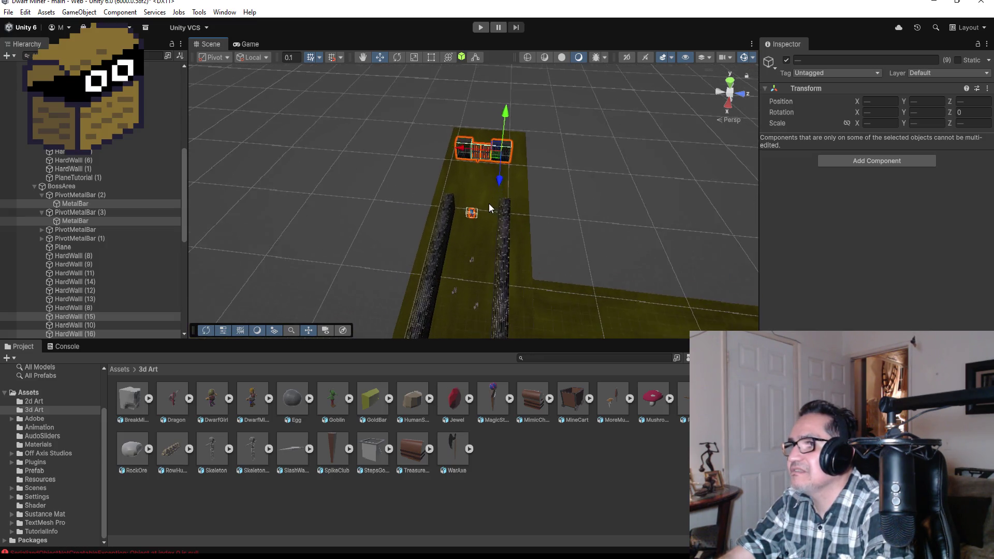
left_click(449, 215)
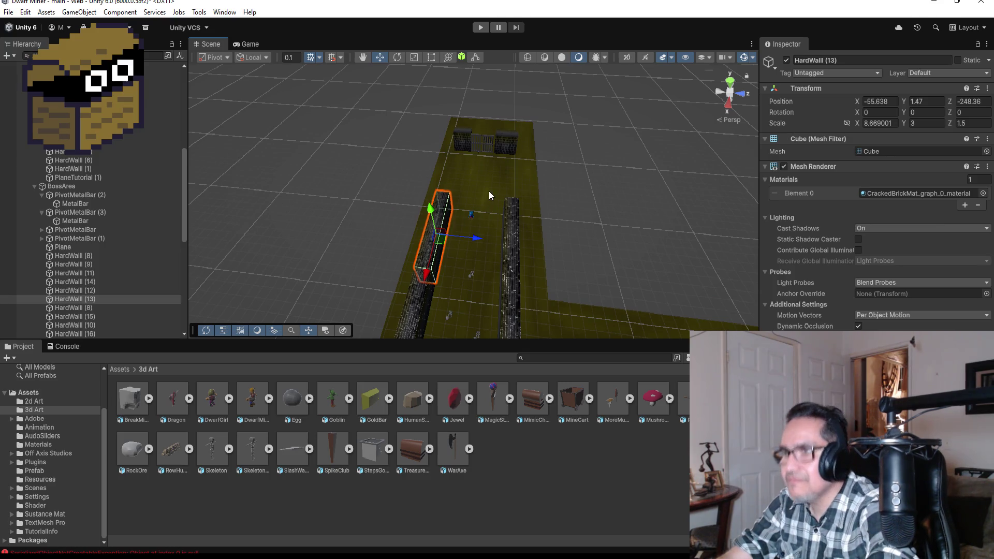
key("ctrl+d")
left_click_drag(428, 274, 449, 206)
key("f")
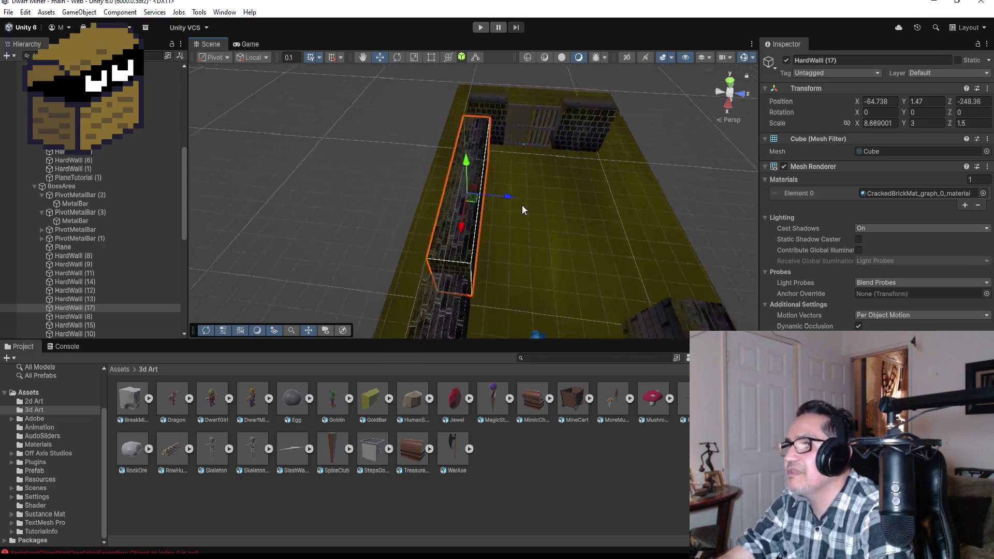
mouse_move(570, 272)
left_mouse_down("alt")
mouse_move(701, 210)
mouse_move(751, 207)
left_mouse_up("alt")
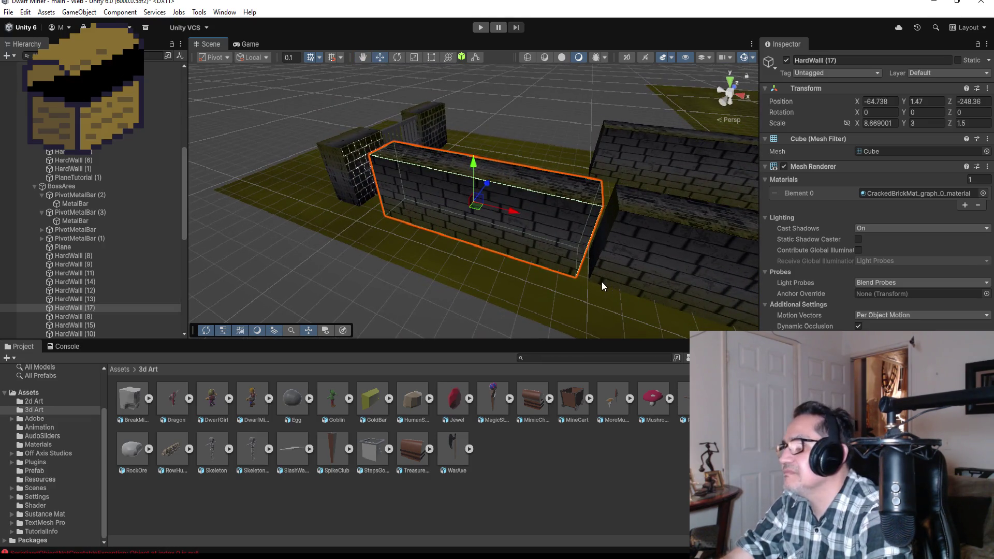
left_click_drag(582, 280, 582, 278)
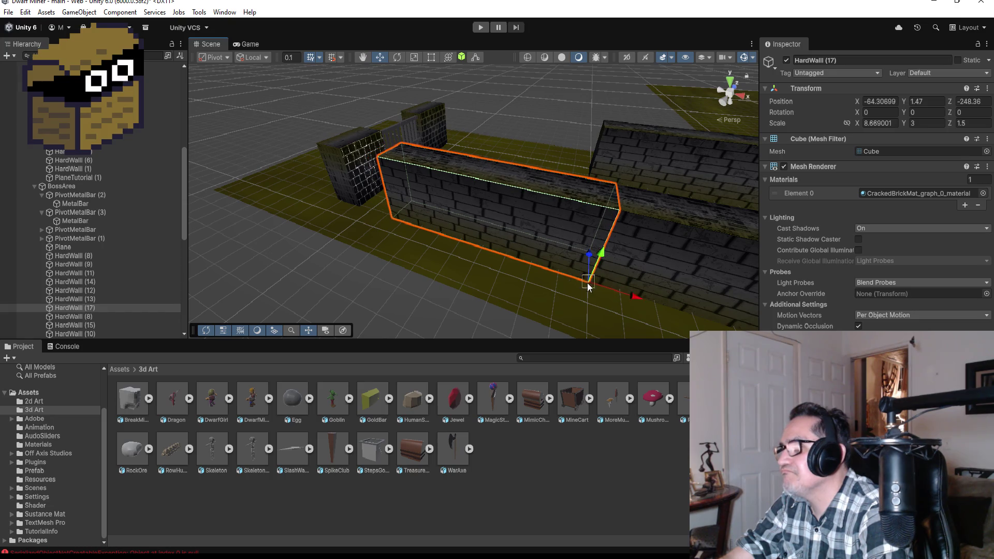
scroll(616, 180, "down", 2)
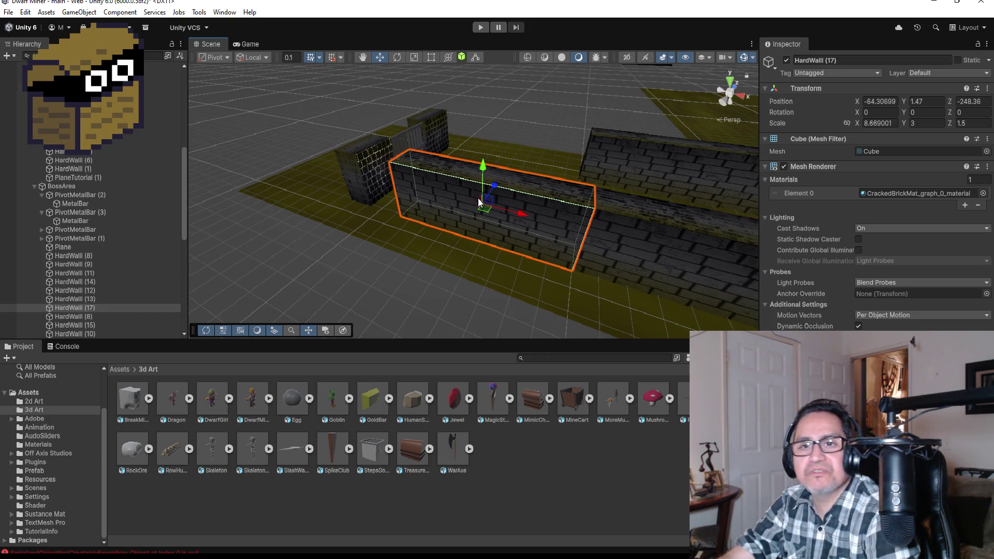
mouse_move(489, 152)
left_mouse_down("alt")
mouse_move(566, 177)
mouse_move(606, 177)
left_mouse_up("alt")
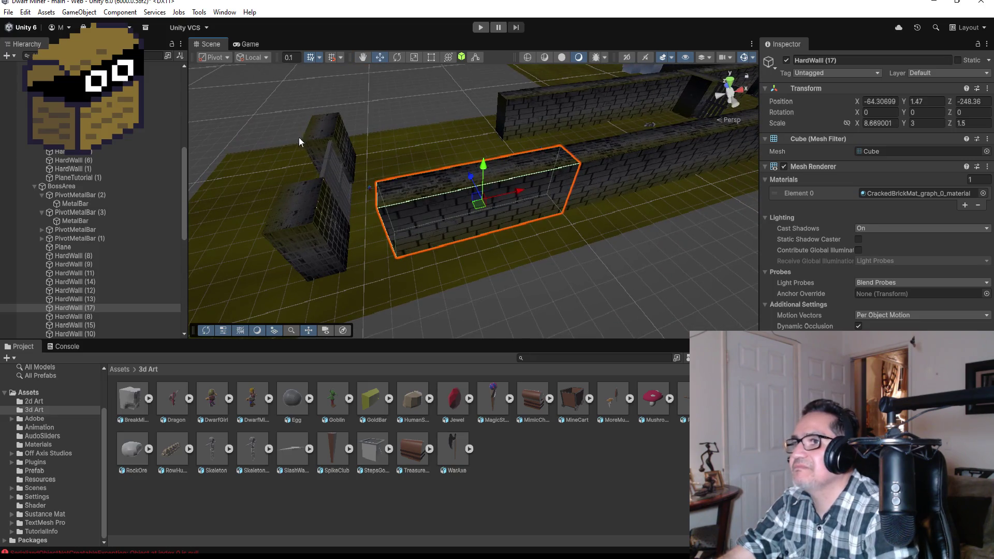
left_click_drag(253, 103, 346, 281)
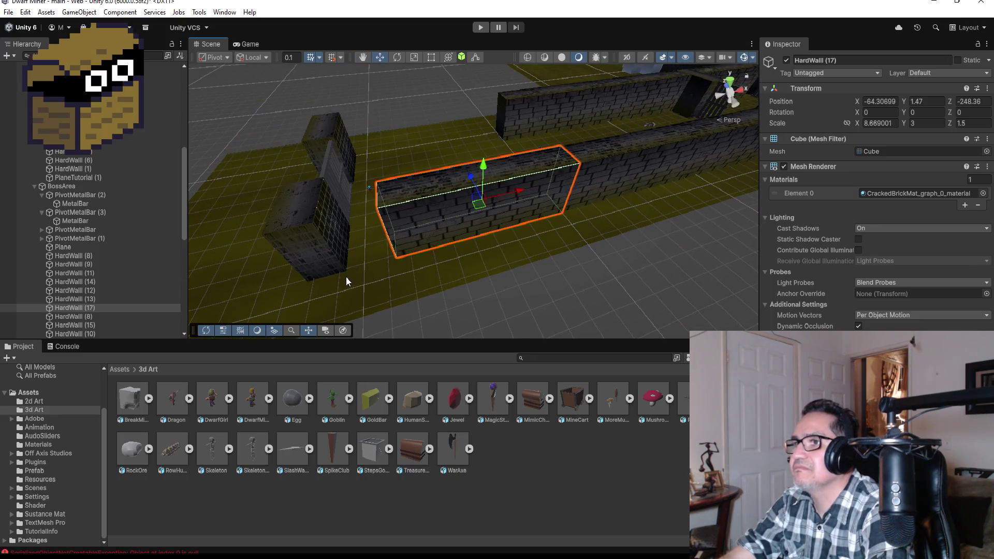
left_click_drag(294, 99, 345, 280)
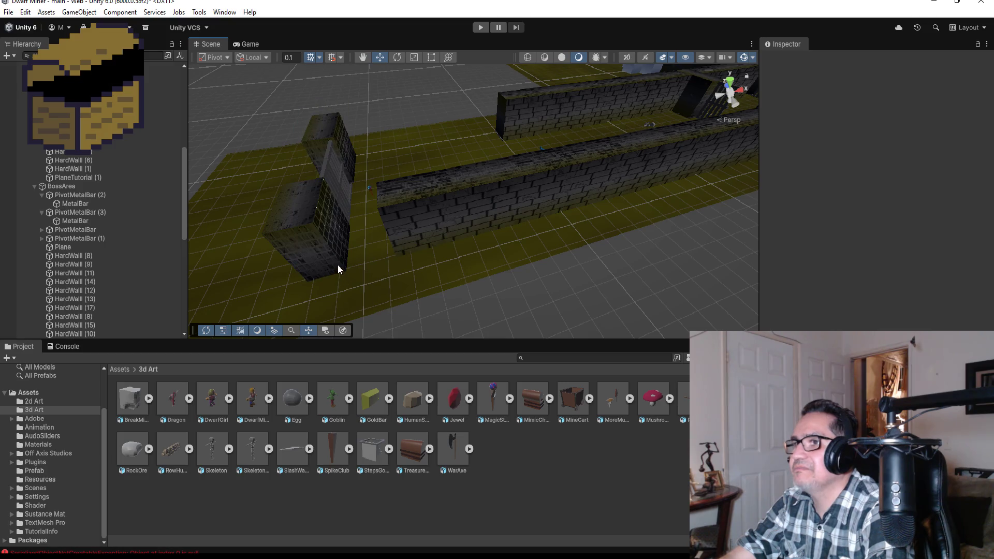
left_click_drag(448, 121, 453, 228, "alt")
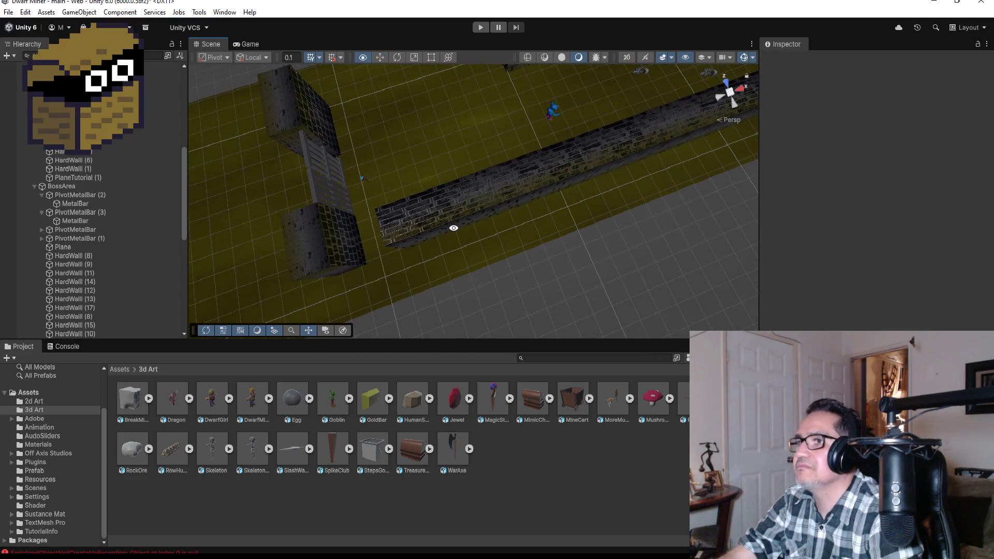
left_click(463, 216)
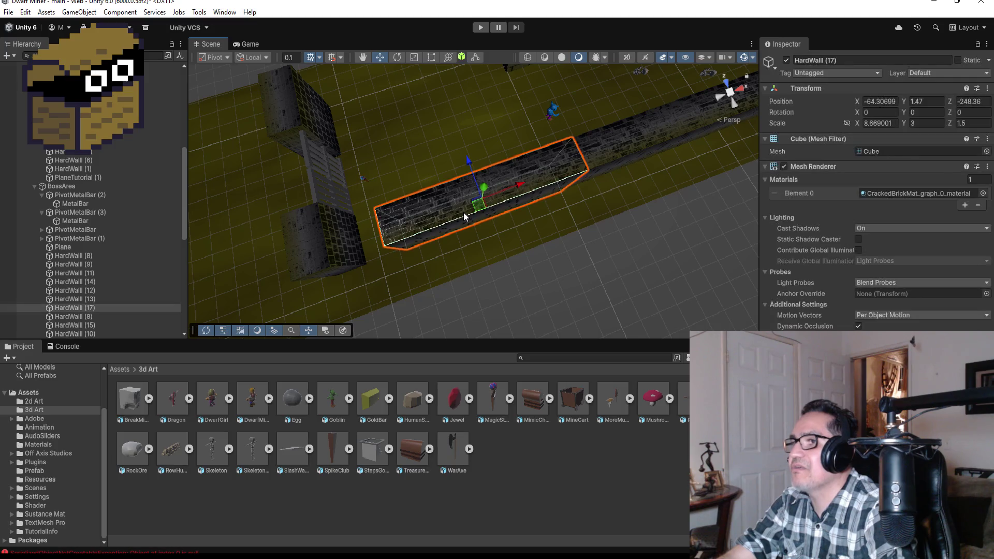
key("ctrl+z")
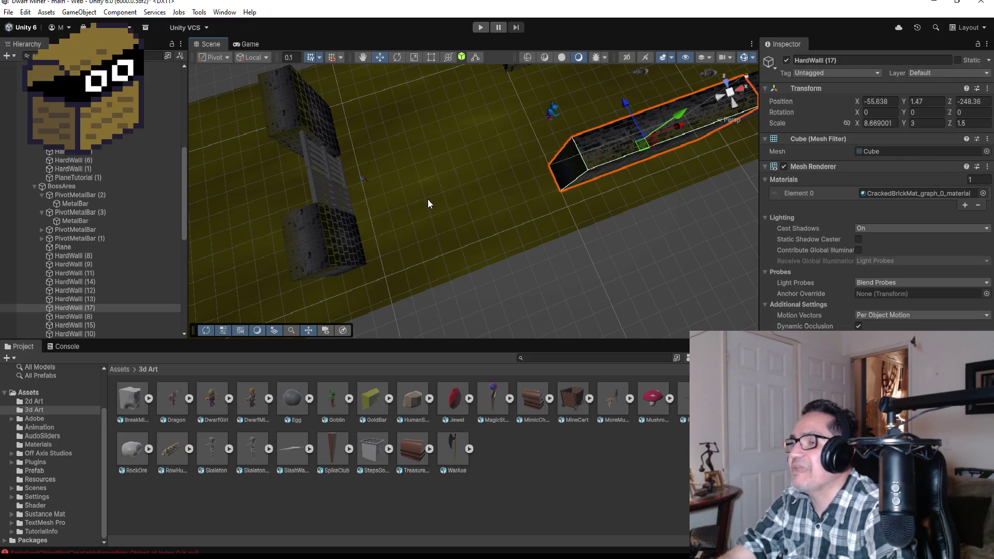
key("ctrl+z")
key("ctrl+z")
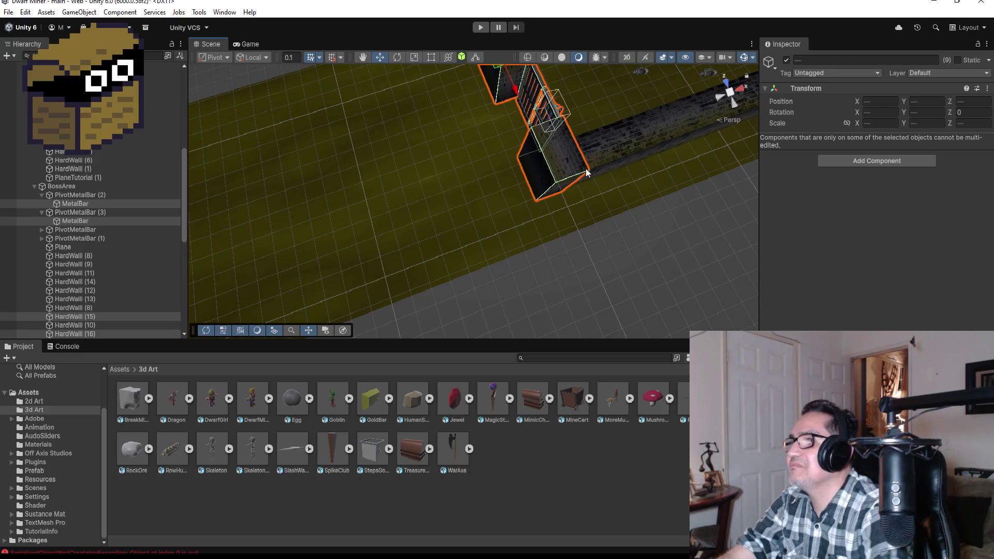
mouse_move(648, 117)
left_mouse_down()
mouse_move(482, 44)
mouse_move(389, 95)
mouse_move(515, 171)
mouse_move(515, 205)
mouse_move(431, 170)
mouse_move(673, 241)
left_mouse_up()
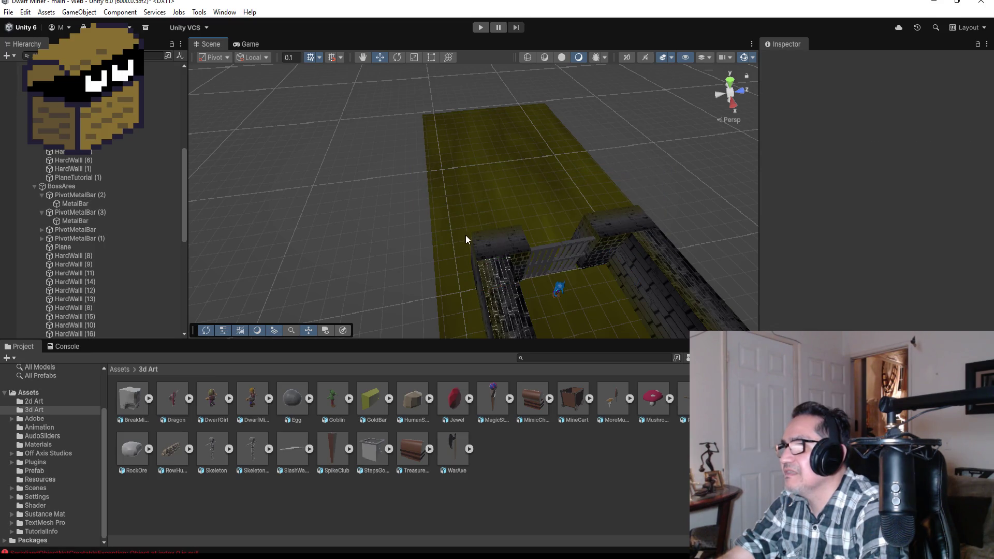
Step: Select HardWall (16), the gate's metal bars and the neighbouring wall block
left_click(496, 237)
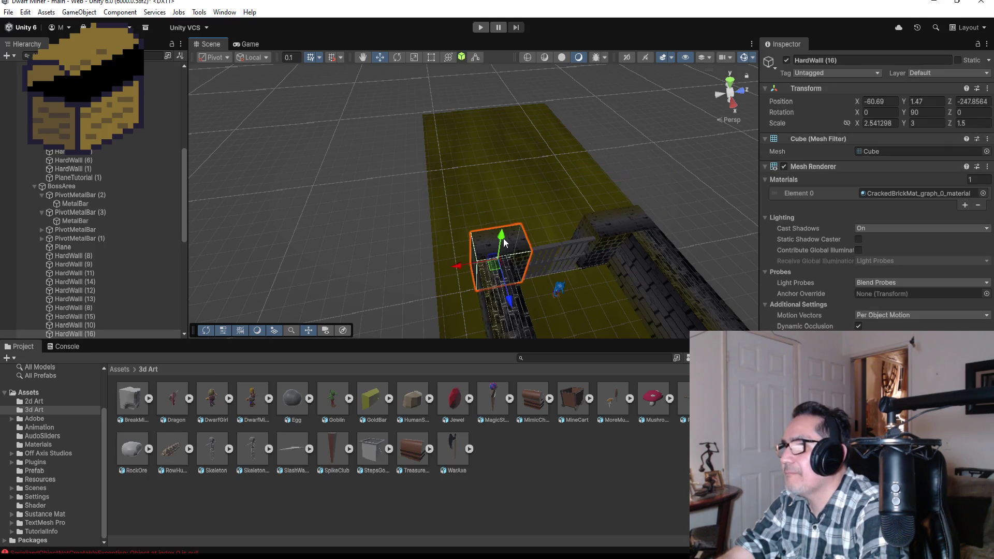
left_click(543, 250, "shift")
left_click(583, 245, "shift")
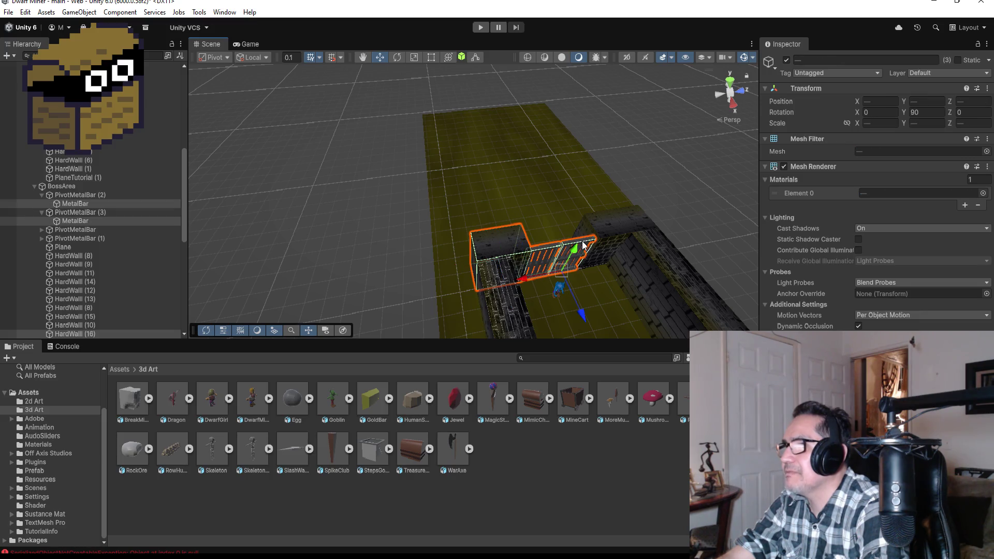
left_click(617, 226, "shift")
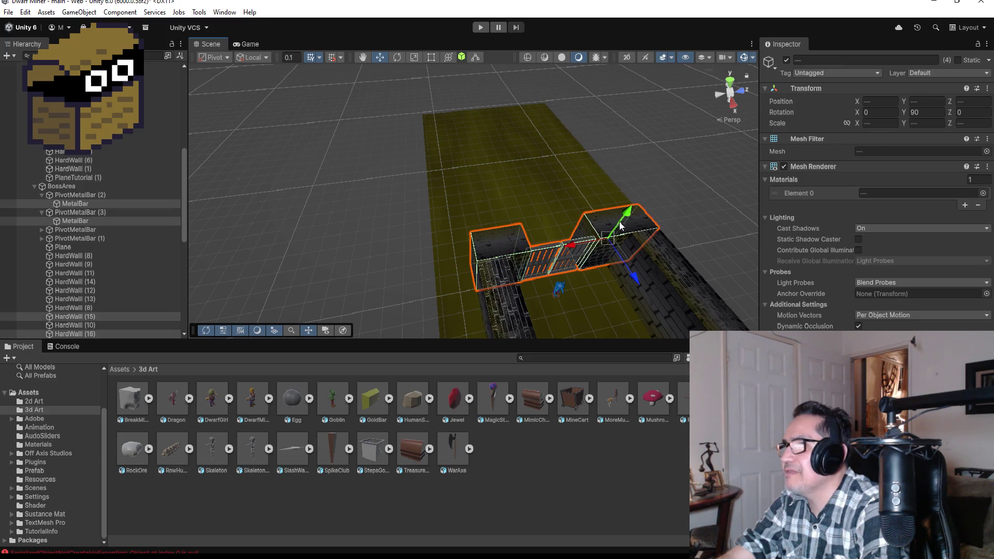
left_click(88, 194, "ctrl")
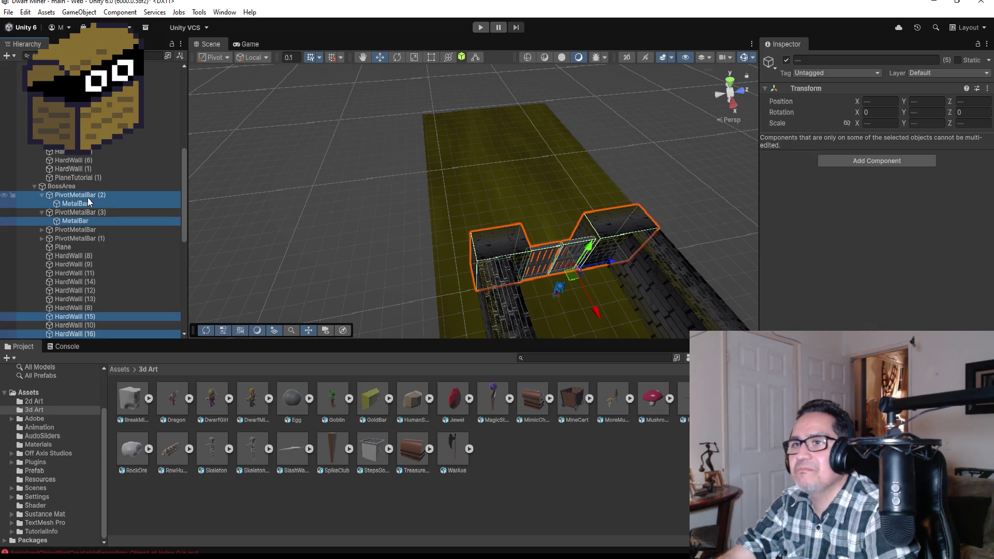
Step: Select PivotMetalBar (2)–(3), the MetalBar and HardWall (15)/(16), and move them to the floor's far end
left_click(92, 194)
left_click(81, 191)
left_click(79, 195)
left_click(76, 212, "shift")
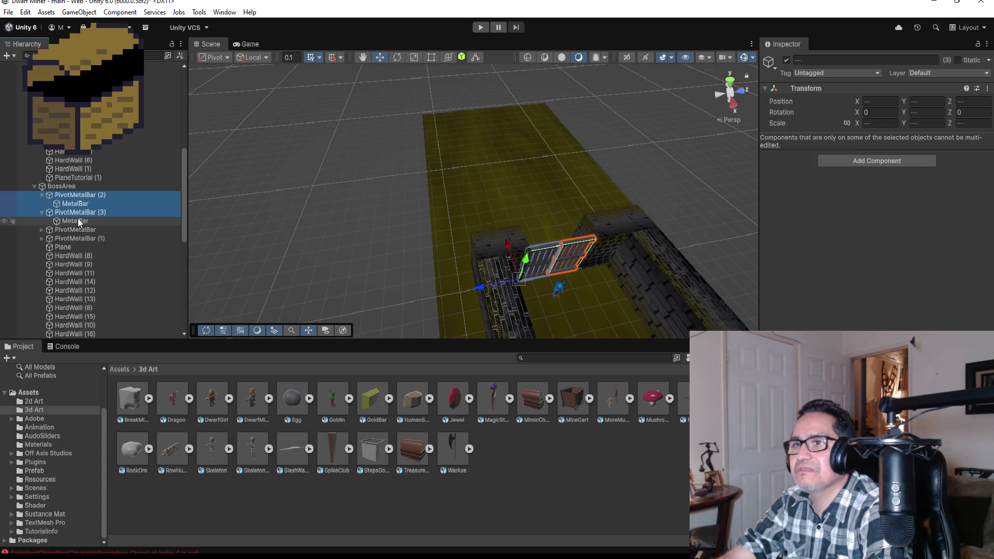
left_click(78, 221, "ctrl")
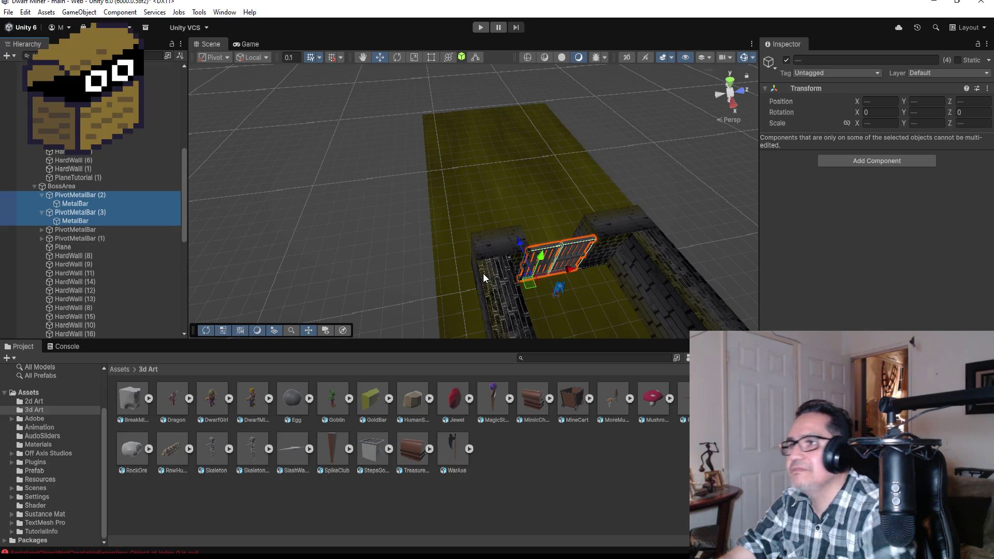
left_click(490, 240, "ctrl")
left_click(634, 224, "ctrl")
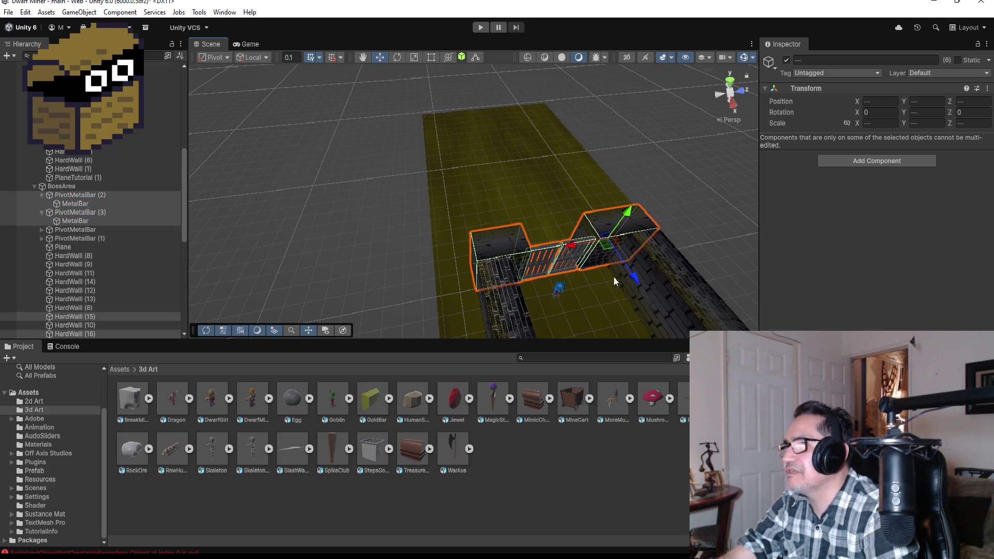
mouse_move(639, 281)
left_mouse_down()
mouse_move(582, 196)
mouse_move(576, 163)
left_mouse_up()
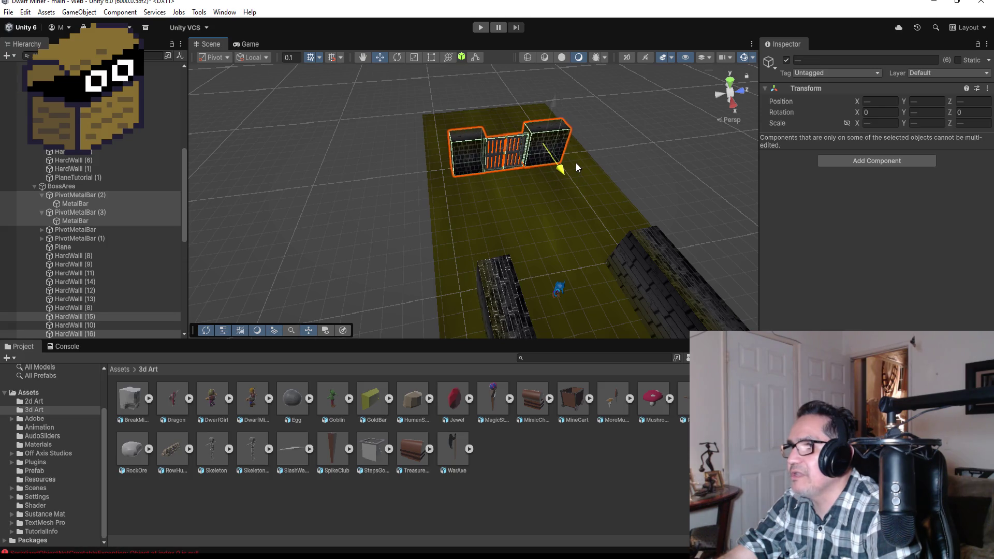
left_click(502, 290)
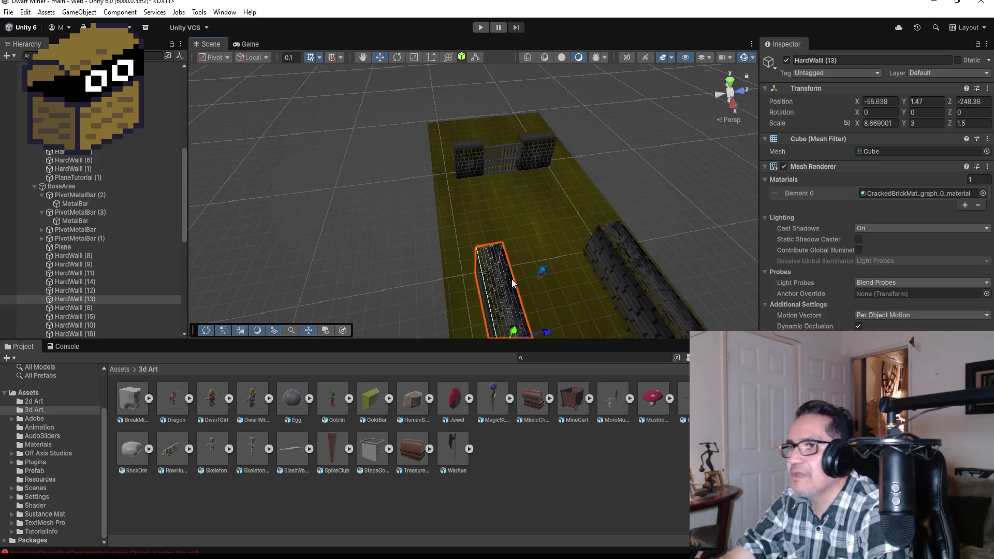
Step: Duplicate HardWall (13) and vertex-snap the copy's corner toward the gate
scroll(285, 278, "down", 2)
scroll(484, 254, "down", 1)
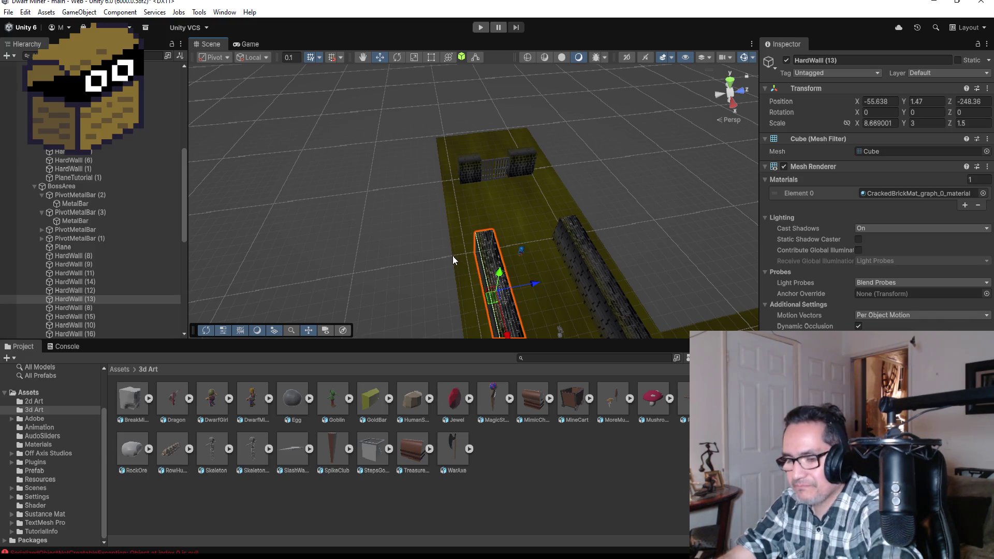
key("ctrl+d")
scroll(505, 315, "down", 1)
mouse_move(503, 316)
left_mouse_down()
mouse_move(487, 215)
mouse_move(570, 271)
mouse_move(722, 235)
left_mouse_up()
key("f")
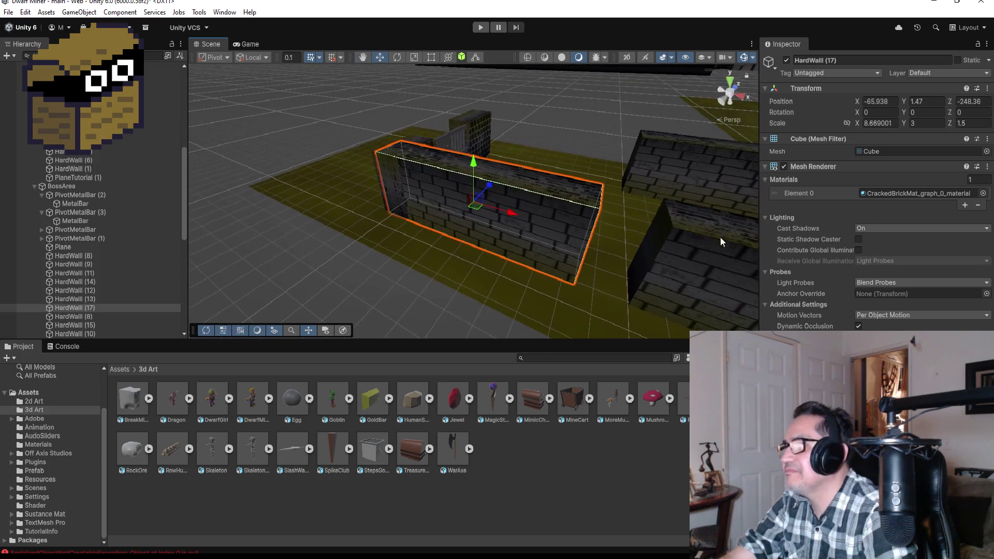
key("v")
mouse_move(570, 285)
left_mouse_down()
mouse_move(575, 294)
mouse_move(614, 296)
left_mouse_up()
mouse_move(532, 150)
left_mouse_down("alt")
mouse_move(568, 235)
mouse_move(391, 232)
mouse_move(371, 276)
left_mouse_up("alt")
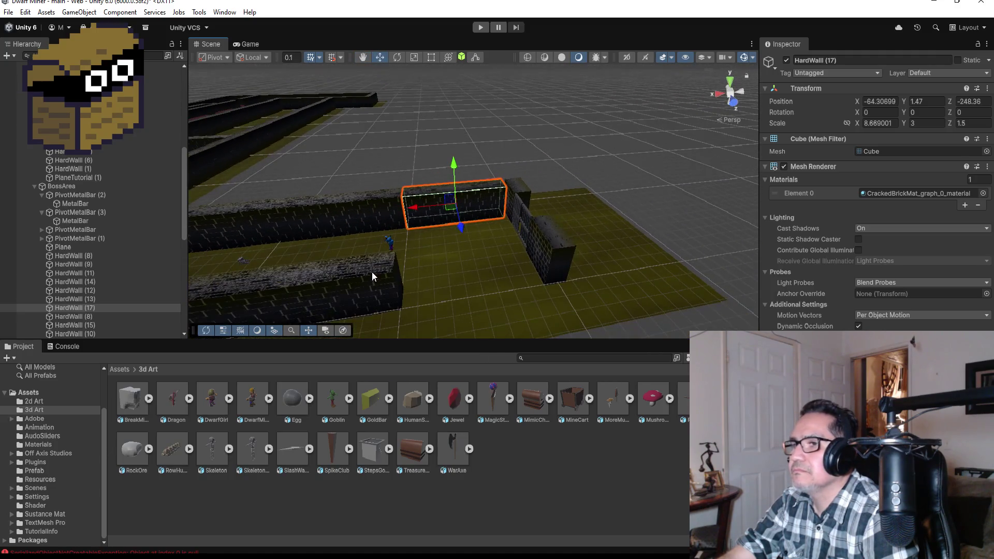
Step: Duplicate HardWall (14) and slide the copy, HardWall (18), along X to −64.4125
left_click(372, 276)
left_click_drag(275, 306, 330, 296)
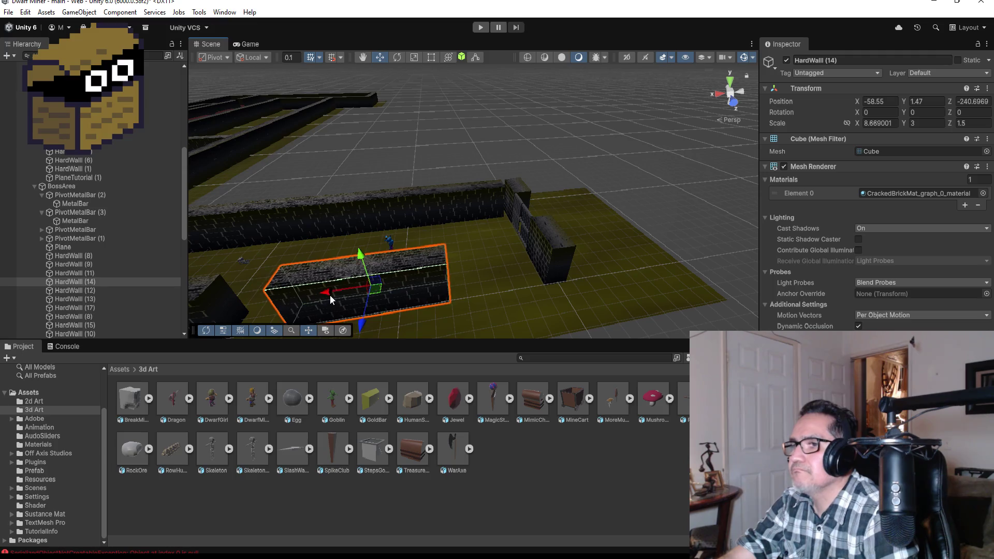
key("ctrl+z")
scroll(101, 259, "down", 3)
left_click(97, 217)
key("ctrl+d")
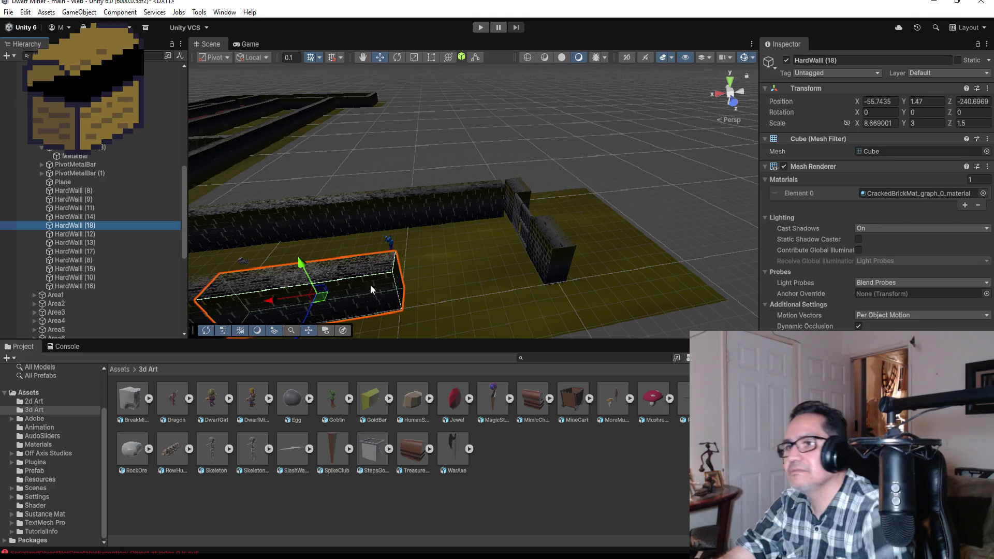
mouse_move(271, 300)
left_mouse_down()
mouse_move(463, 274)
mouse_move(422, 307)
mouse_move(402, 305)
left_mouse_up()
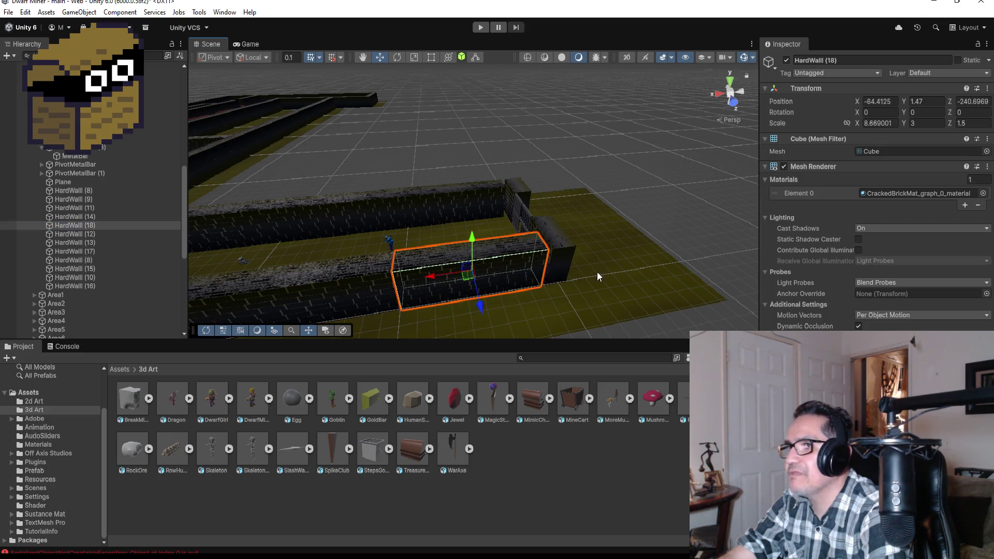
mouse_move(601, 223)
left_mouse_down("alt")
mouse_move(474, 211)
mouse_move(532, 216)
left_mouse_up("alt")
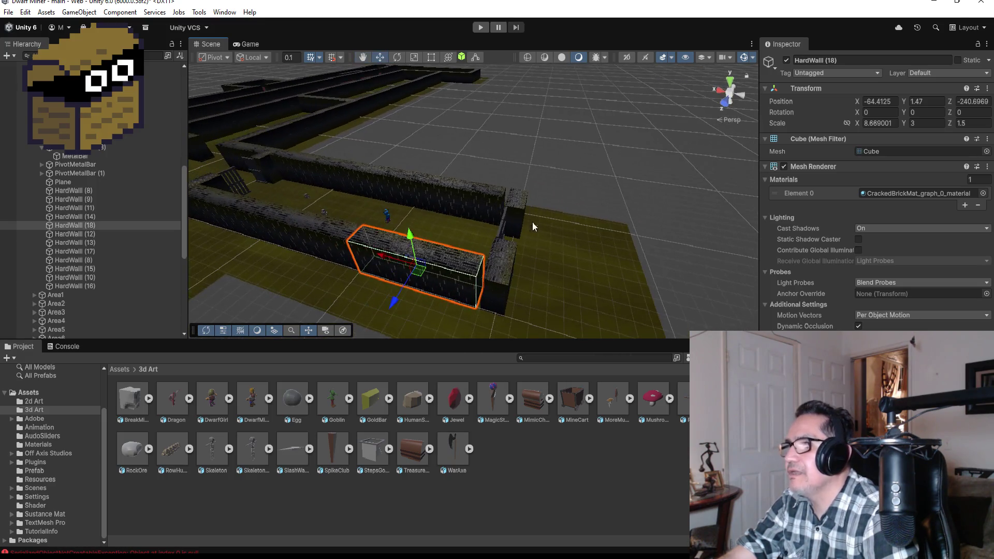
left_click(501, 267)
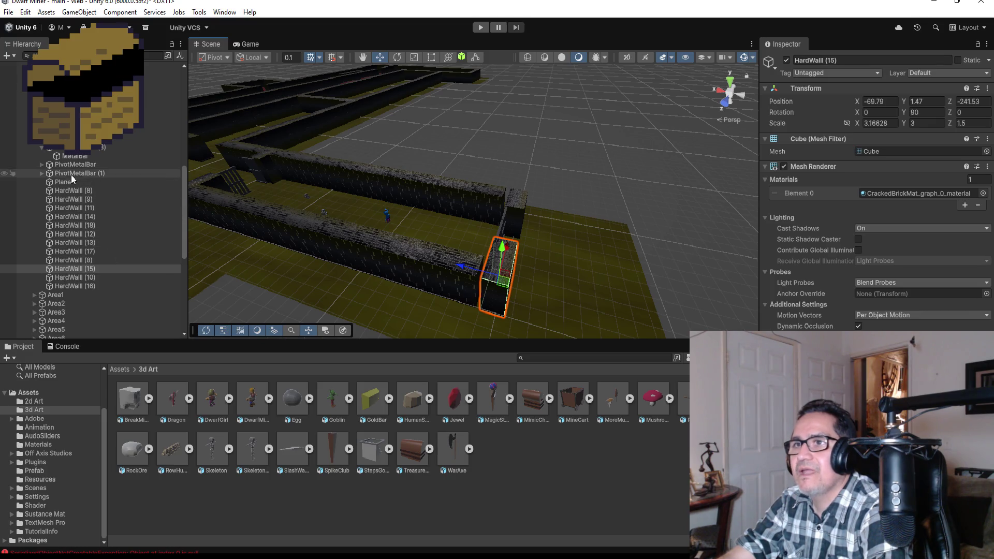
Step: Select PivotMetalBar (3), its MetalBar and HardWall (15)/(16), and shift them flush with the extended walls
left_click(41, 147)
left_click(77, 147)
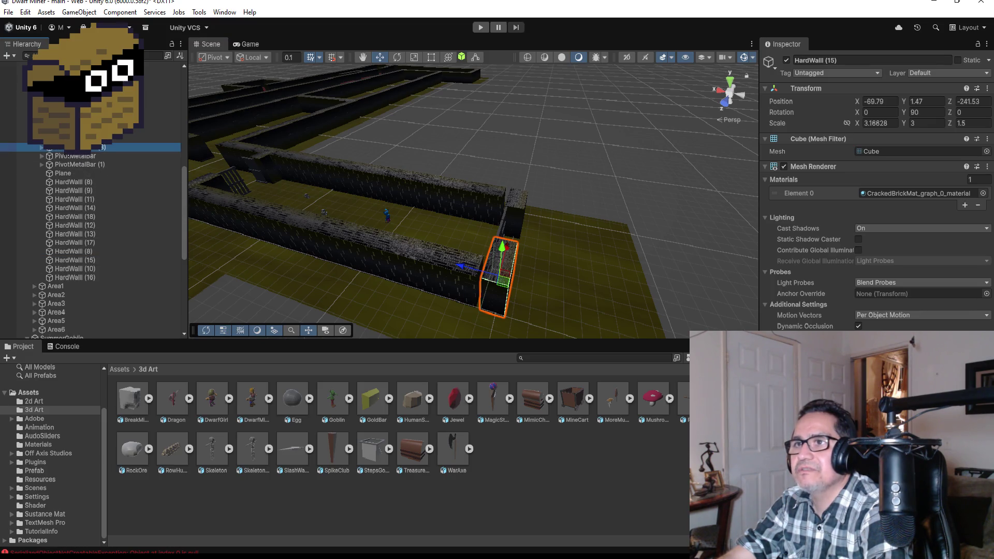
left_click(75, 156, "ctrl")
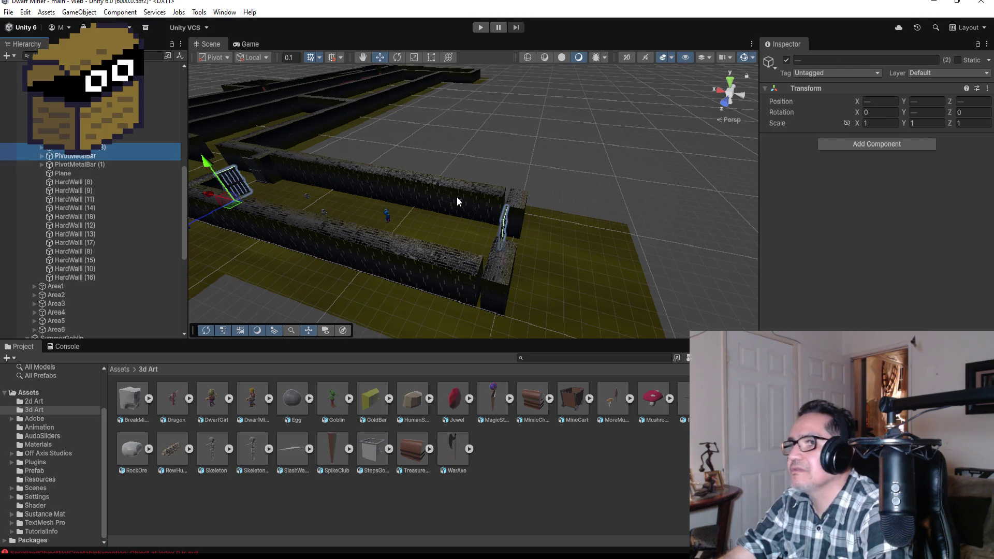
left_click(78, 156, "ctrl")
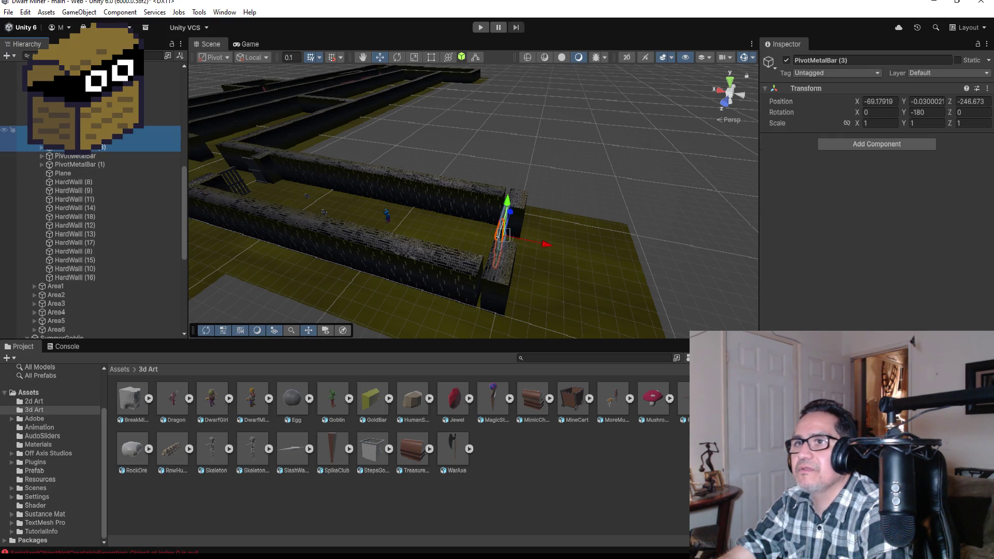
left_click(78, 138, "ctrl")
scroll(78, 208, "down", 1)
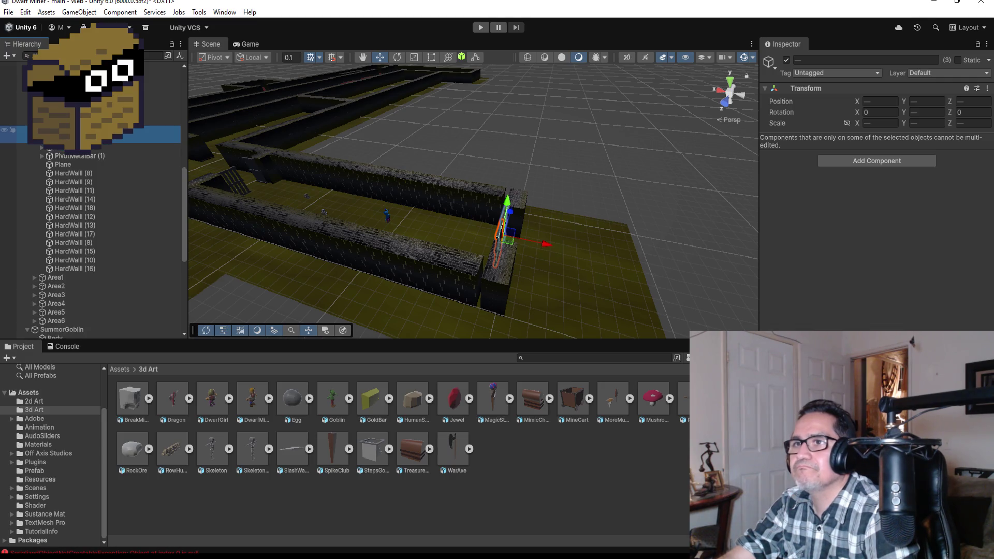
left_click(504, 276, "ctrl")
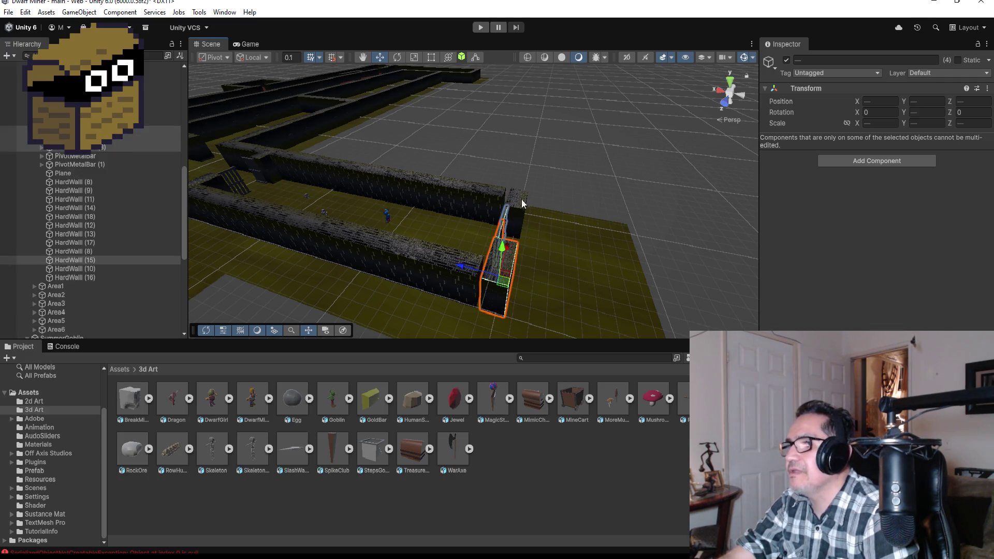
left_click(518, 217, "ctrl")
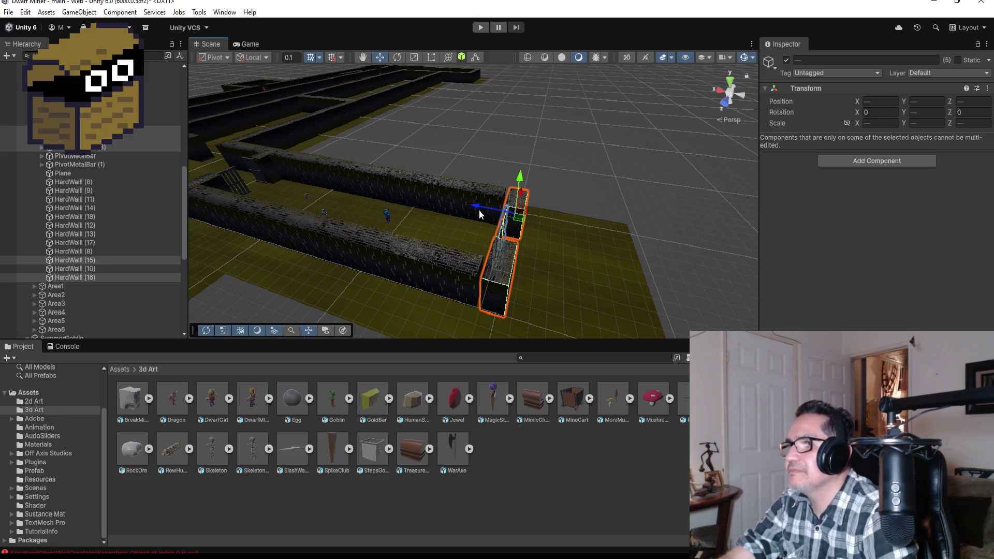
mouse_move(476, 209)
left_mouse_down()
mouse_move(685, 217)
mouse_move(479, 280)
left_mouse_up()
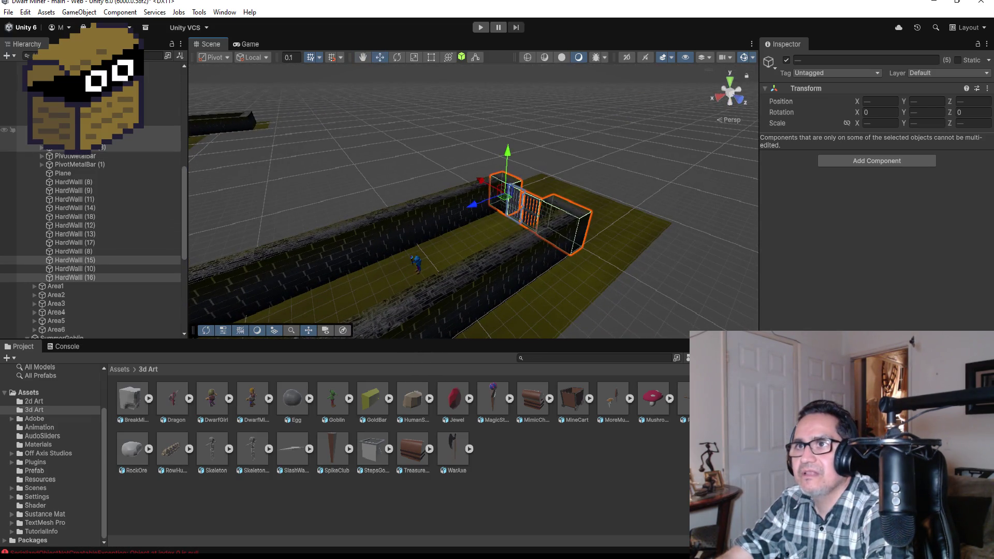
scroll(94, 244, "down", 5)
scroll(31, 179, "up", 5)
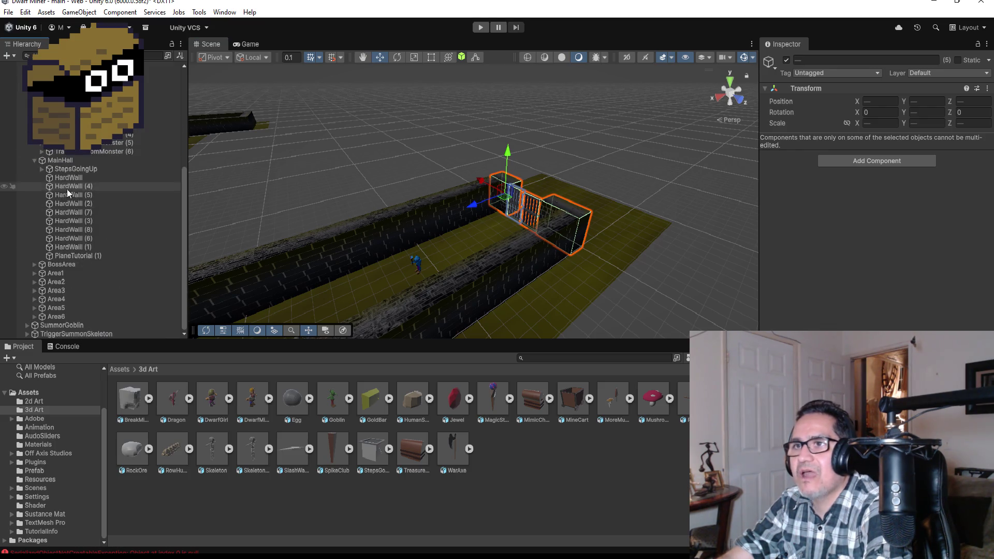
Step: Move SummorGoblin along the corridor to X -64.6, just beyond the barred gate
left_click(77, 325)
mouse_move(375, 293)
left_mouse_down()
mouse_move(435, 269)
mouse_move(728, 257)
mouse_move(665, 306)
mouse_move(589, 294)
mouse_move(576, 242)
left_mouse_up()
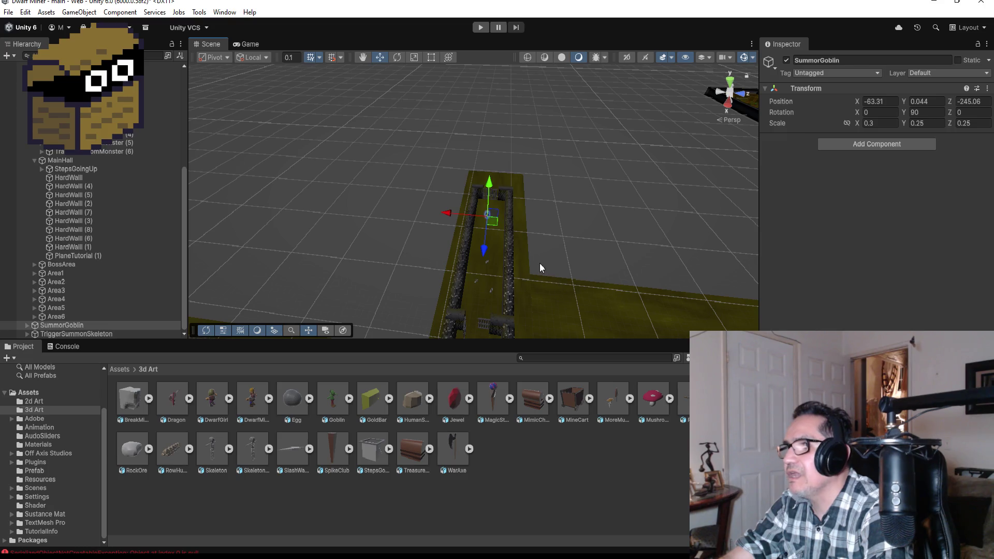
left_click_drag(485, 251, 501, 253)
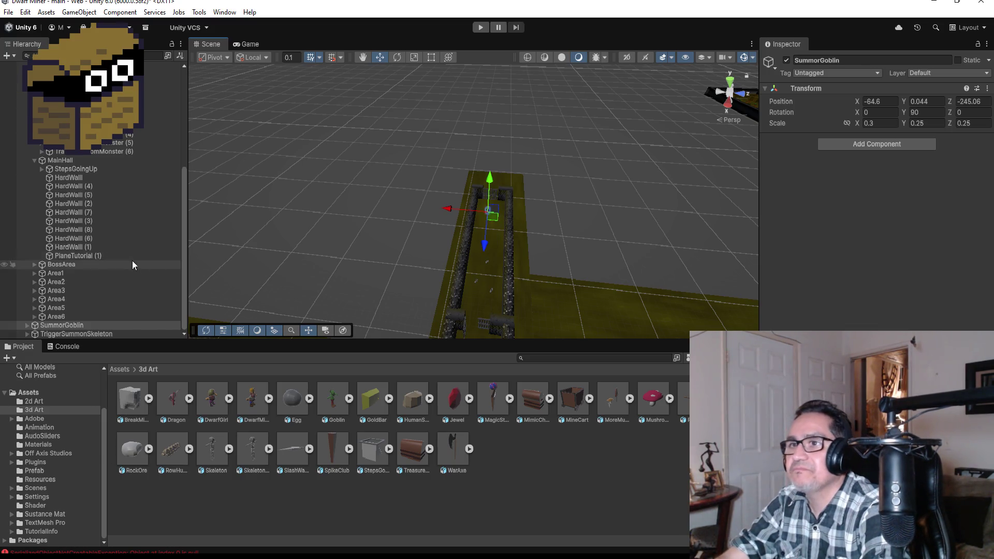
Step: Collapse the MainHall group, expand SummorGoblin, and collapse its metarig bone chain in the Hierarchy
left_click(34, 160)
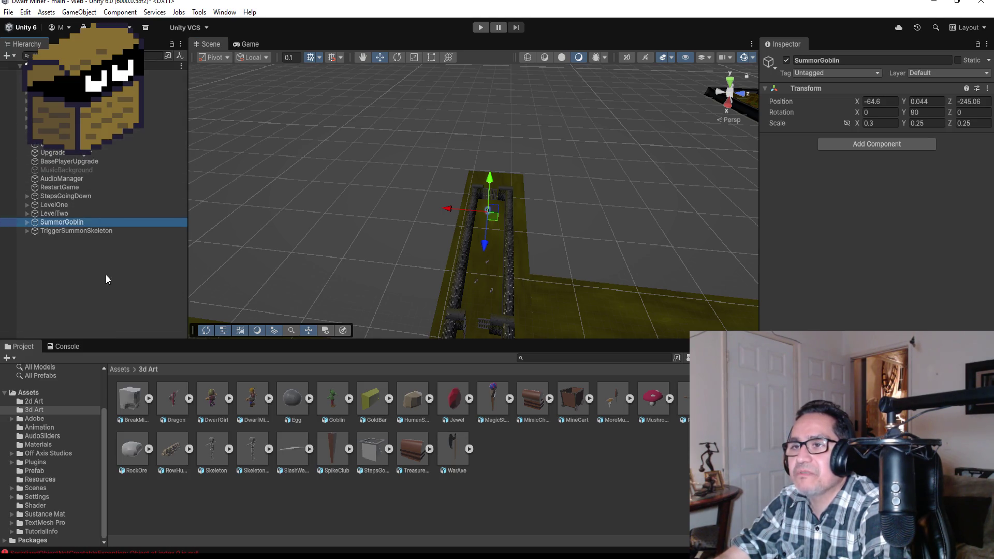
left_click(27, 222)
left_click(35, 239)
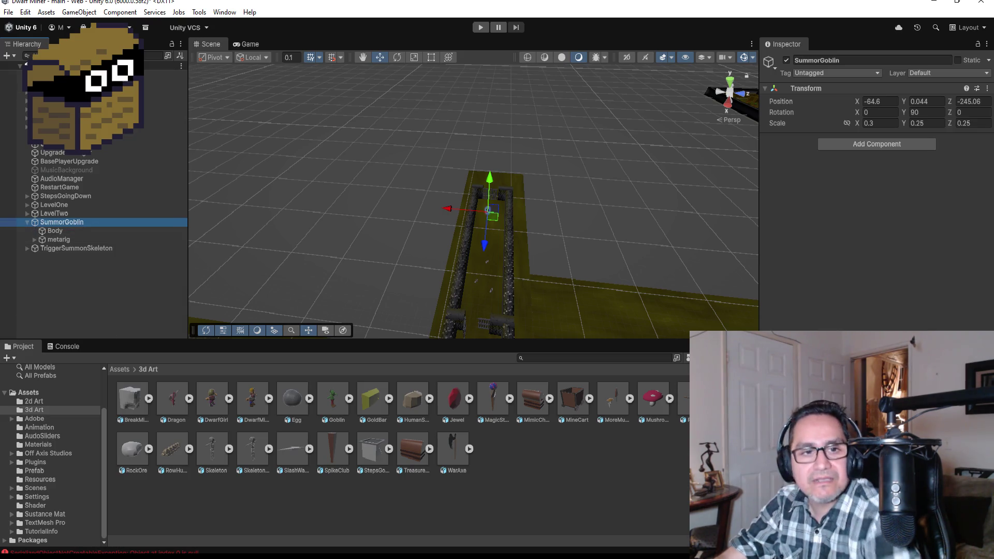
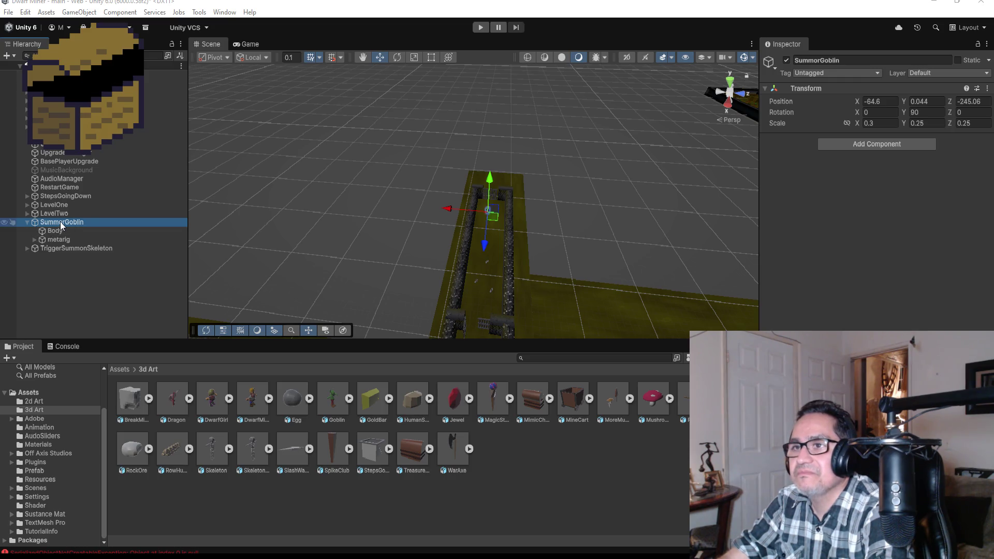
Step: Inspect the Dragon's components under LevelOne for reference, then select SummorGoblin
left_click(27, 205)
scroll(62, 281, "down", 3)
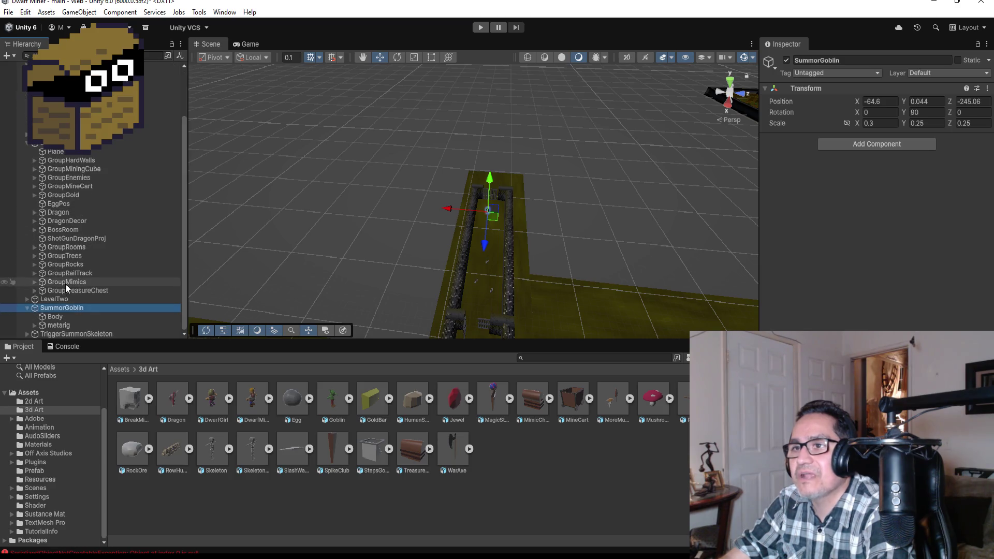
left_click(33, 211)
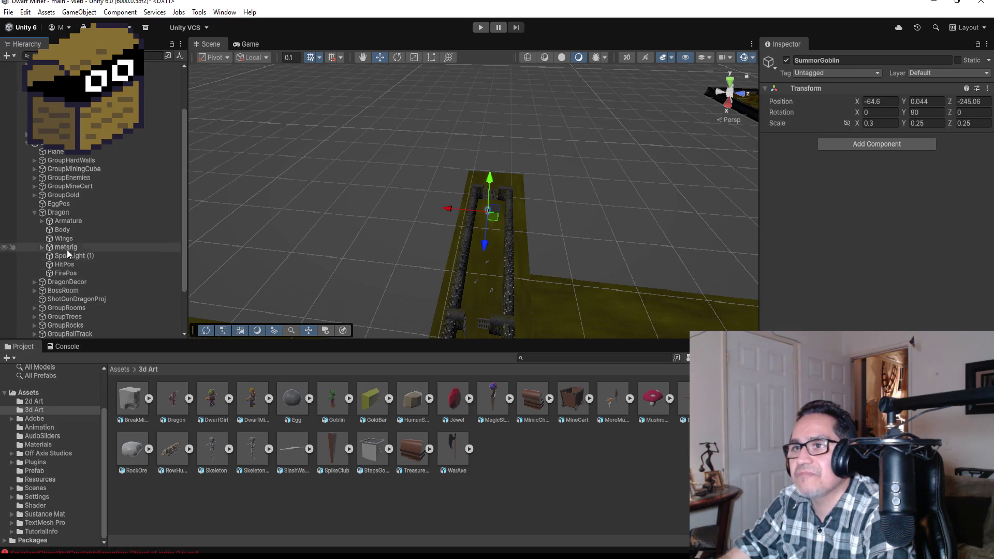
left_click(54, 214)
scroll(875, 192, "down", 1)
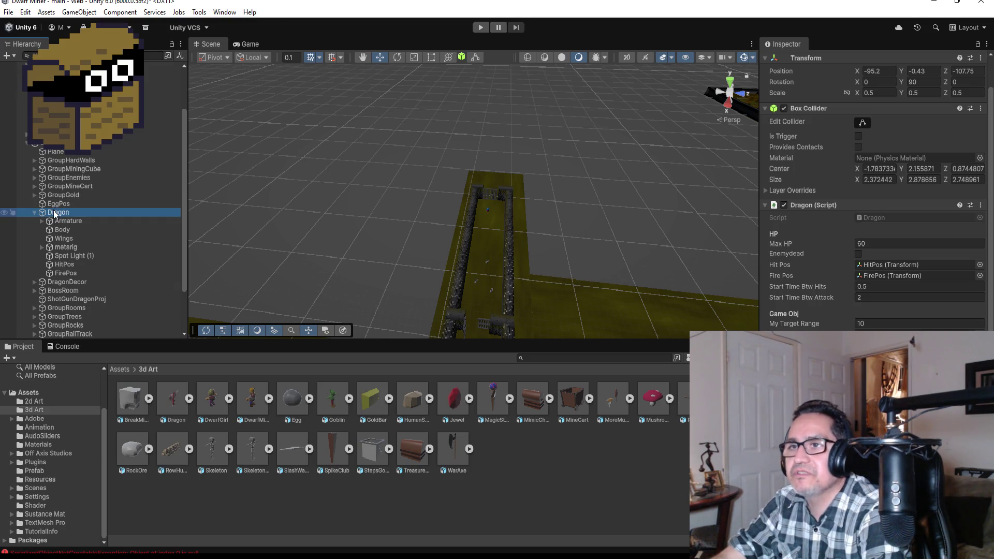
left_click(34, 213)
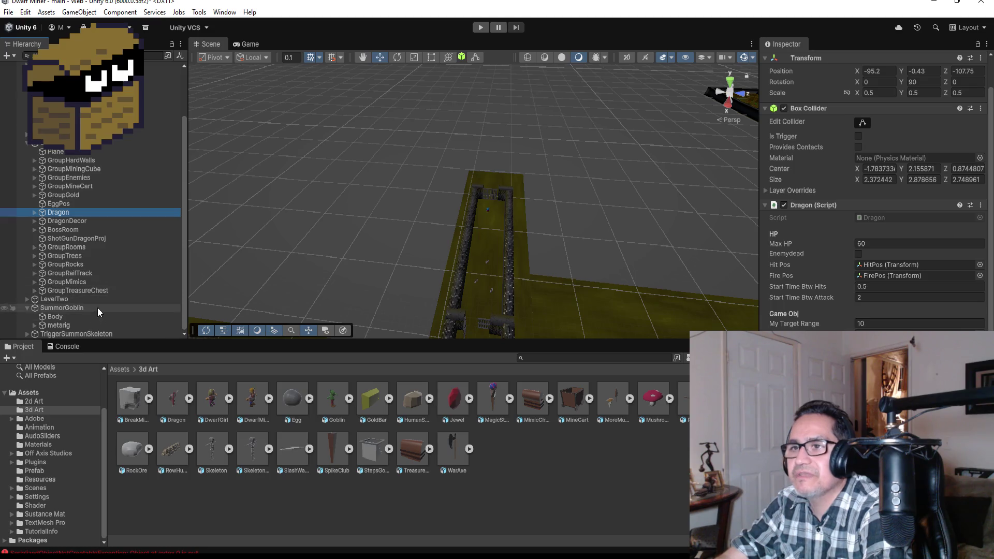
left_click(67, 308)
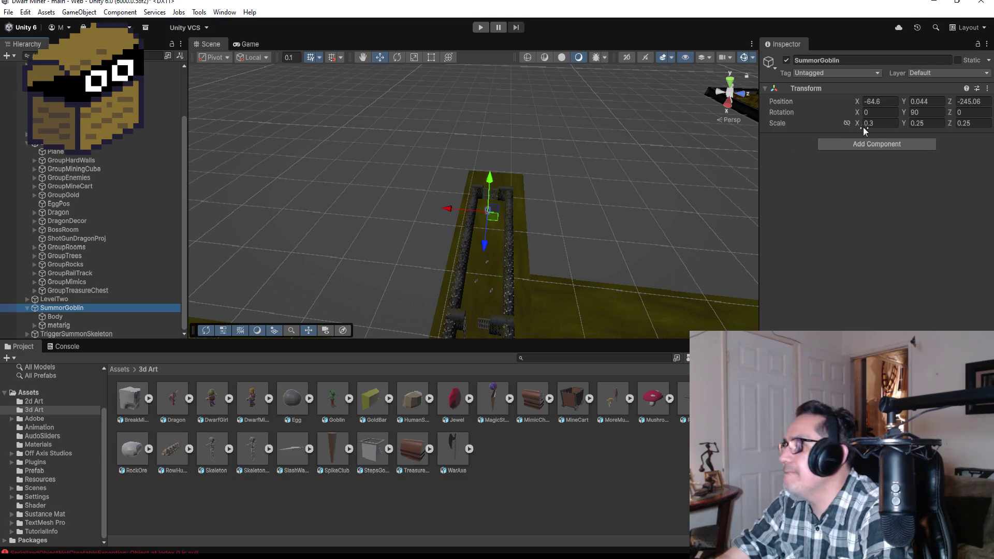
Step: Add a Box Collider to SummorGoblin and frame the goblin in the Scene view
left_click(870, 144)
type("box")
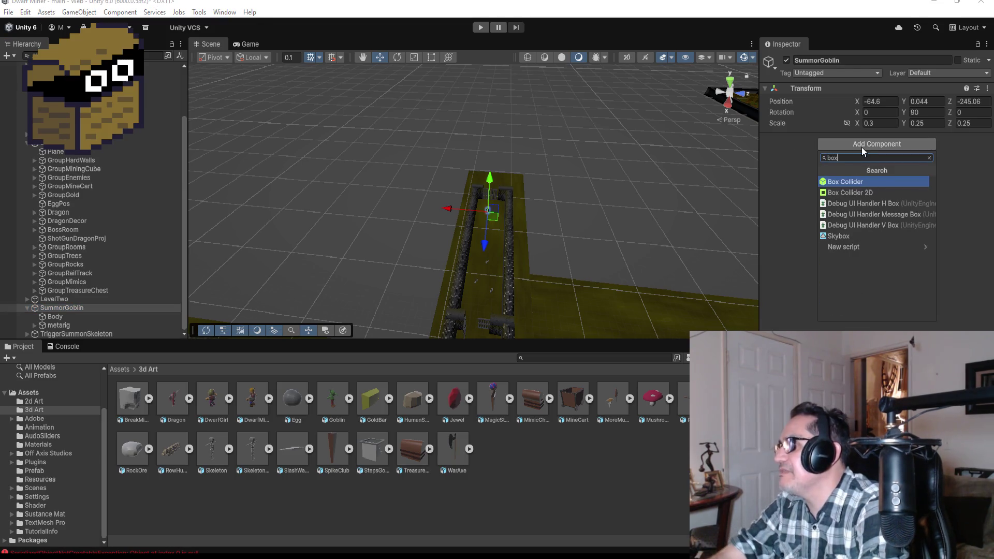
left_click(844, 181)
key("f")
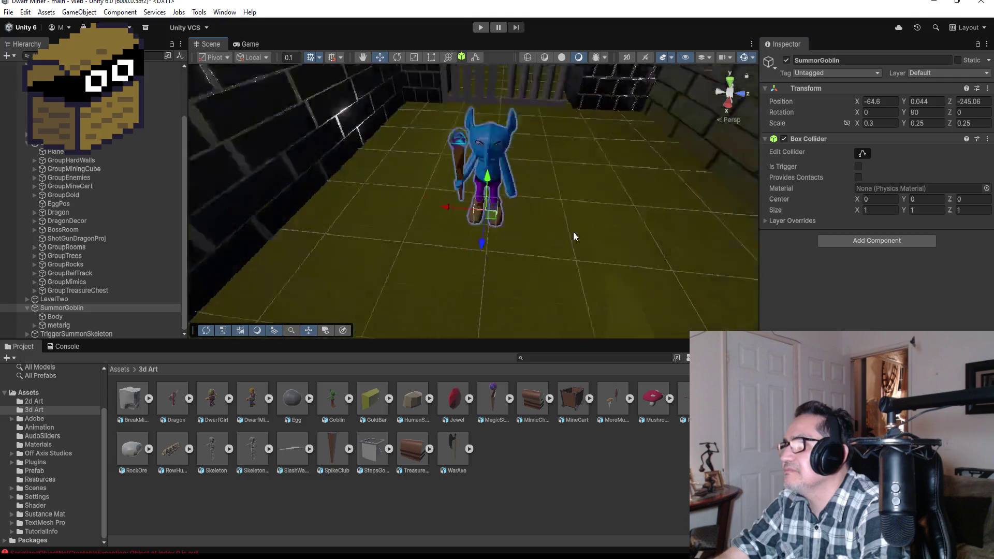
scroll(663, 187, "down", 5)
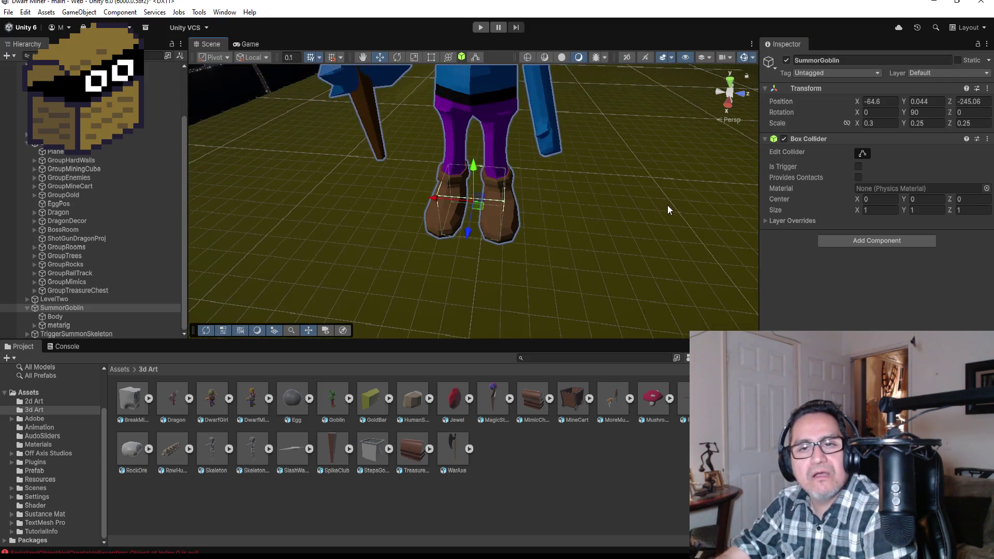
mouse_move(666, 252)
left_mouse_down()
mouse_move(539, 178)
mouse_move(545, 184)
mouse_move(393, 41)
left_mouse_up()
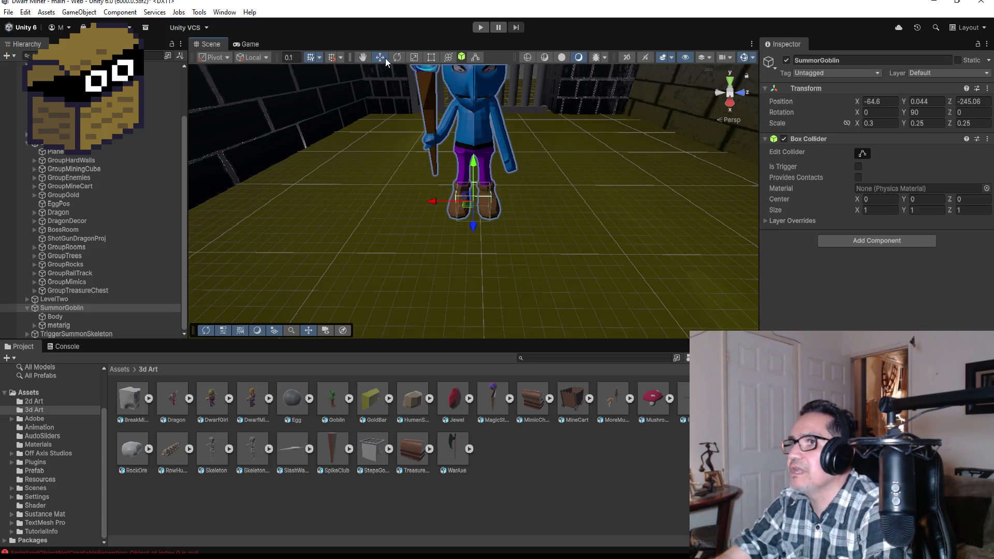
Step: Resize the Box Collider to enclose the goblin from feet to head (1.48, 4.73, 1.37)
left_click(862, 152)
scroll(558, 153, "down", 2)
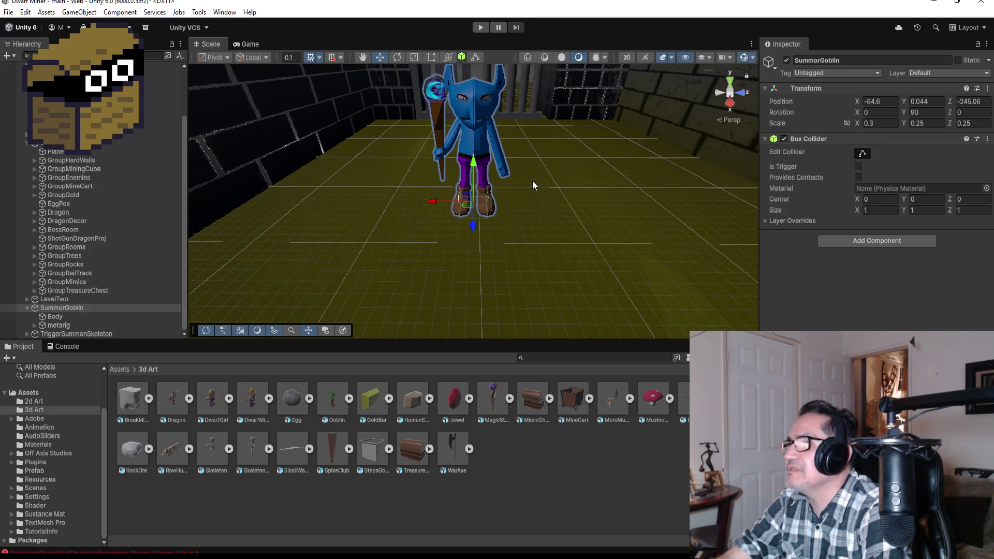
left_click_drag(602, 166, 449, 118)
left_click(863, 152)
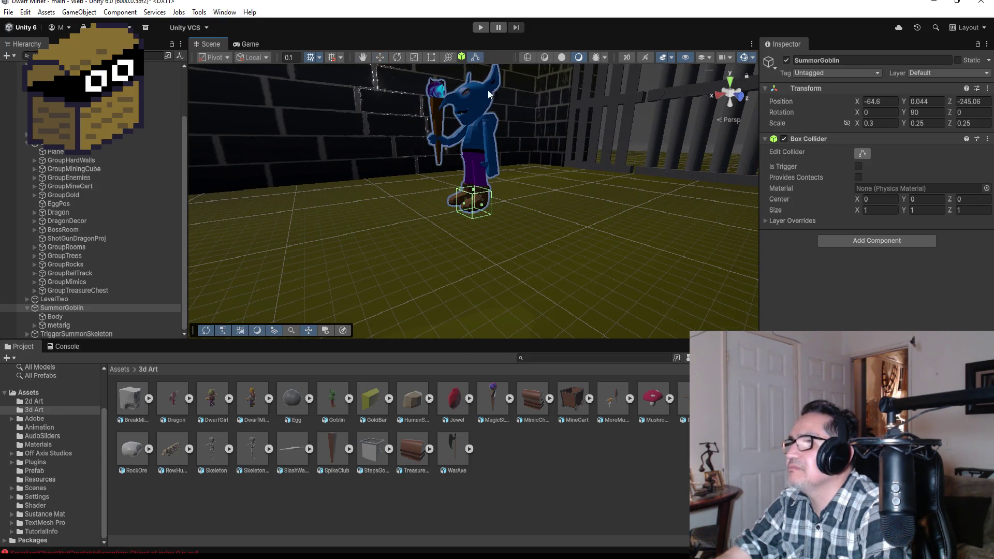
mouse_move(473, 187)
left_mouse_down()
mouse_move(467, 84)
mouse_move(562, 159)
left_mouse_up()
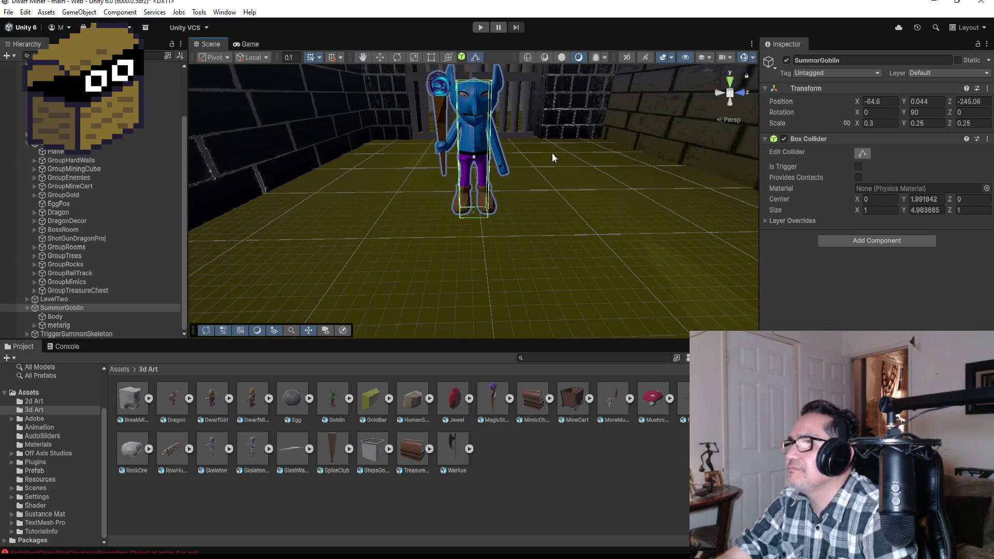
left_click_drag(491, 158, 500, 158)
left_click_drag(579, 151, 396, 142)
scroll(553, 197, "up", 3)
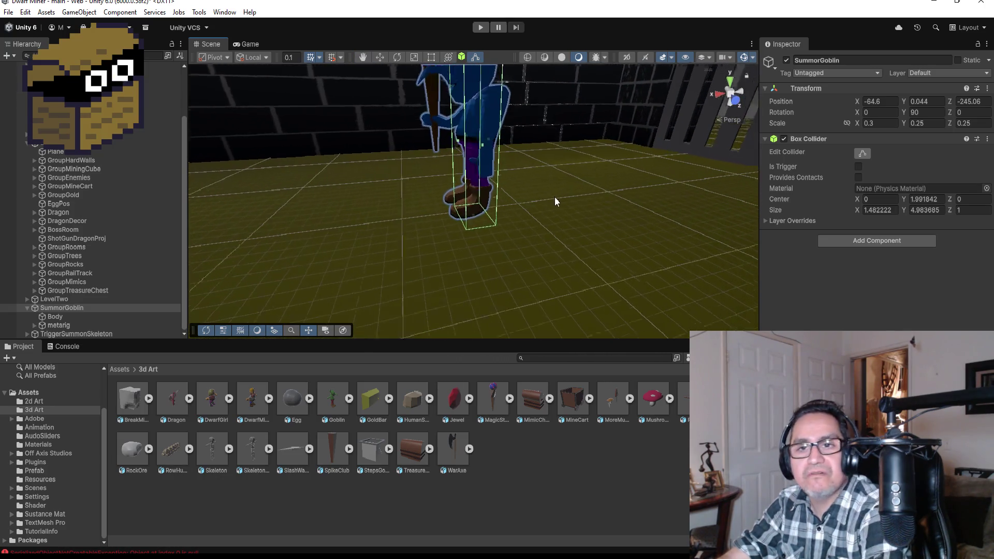
left_click_drag(613, 200, 538, 158)
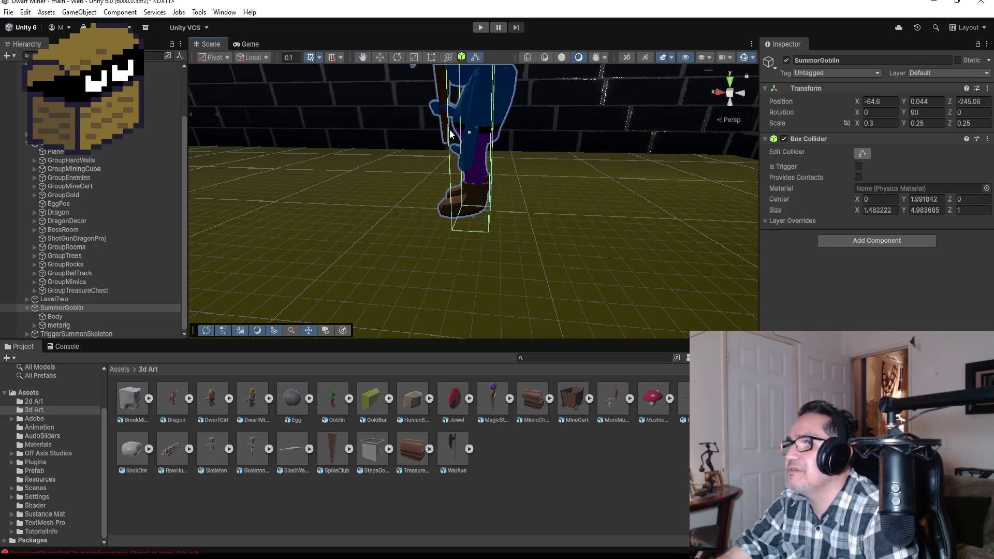
mouse_move(449, 134)
left_mouse_down()
mouse_move(472, 133)
mouse_move(440, 134)
left_mouse_up()
left_click_drag(479, 212, 495, 188)
mouse_move(464, 219)
left_mouse_down()
mouse_move(478, 202)
mouse_move(617, 175)
mouse_move(538, 183)
mouse_move(601, 193)
mouse_move(608, 209)
left_mouse_up()
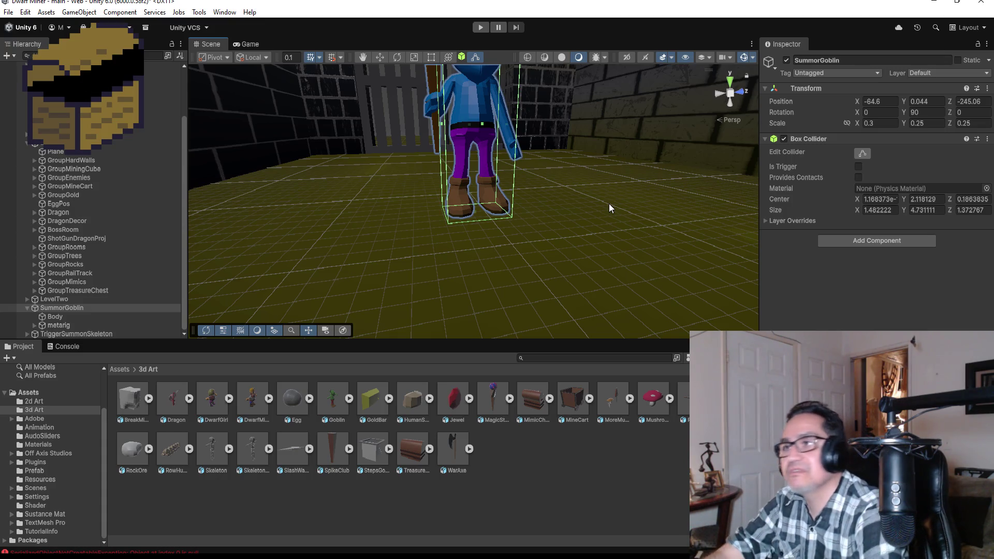
left_click_drag(533, 220, 678, 240)
Step: Turn off collider editing and rename the goblin to SummonerGoblin
left_click(863, 153)
double_click(859, 60)
type("Summonner")
key("BackSpace")
key("BackSpace")
key("BackSpace")
type("er")
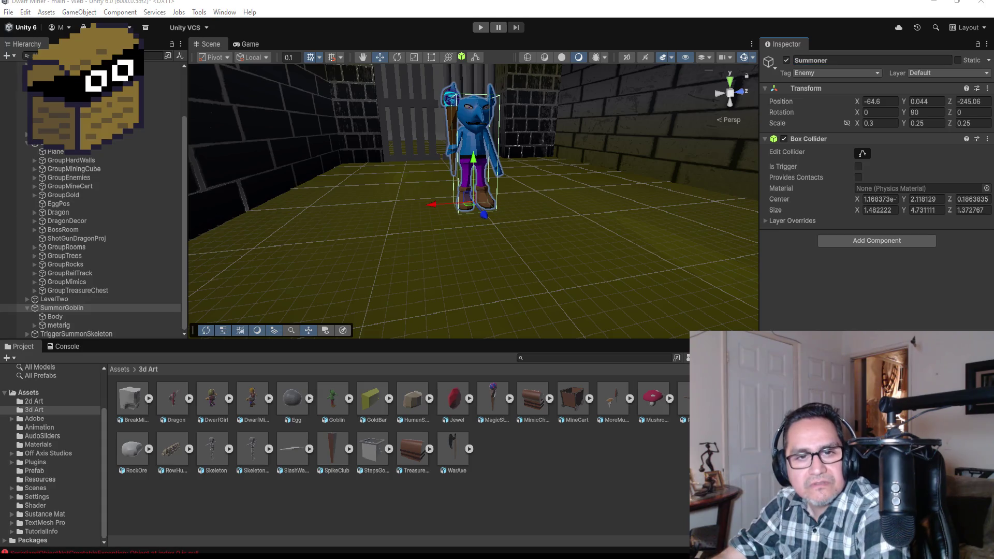
key("Return")
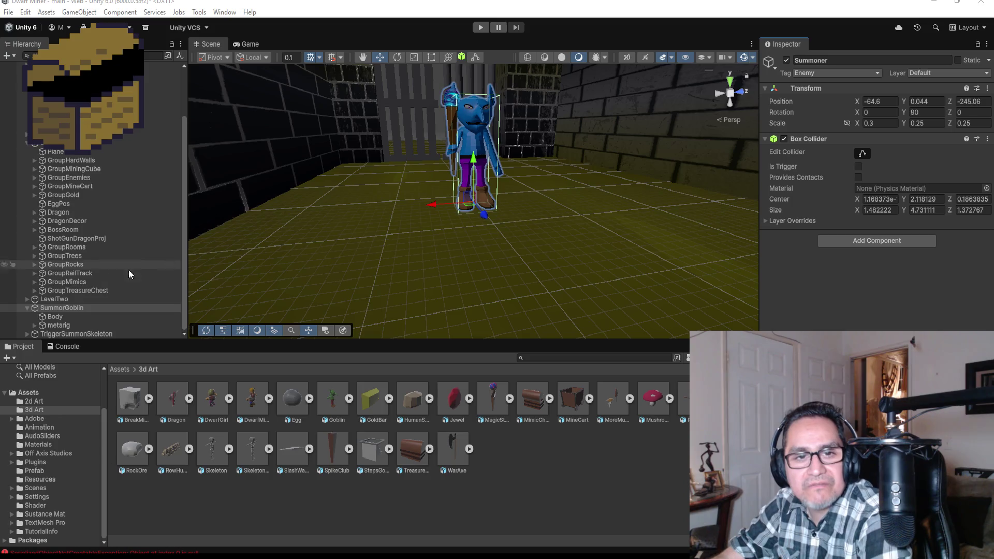
left_click(814, 60)
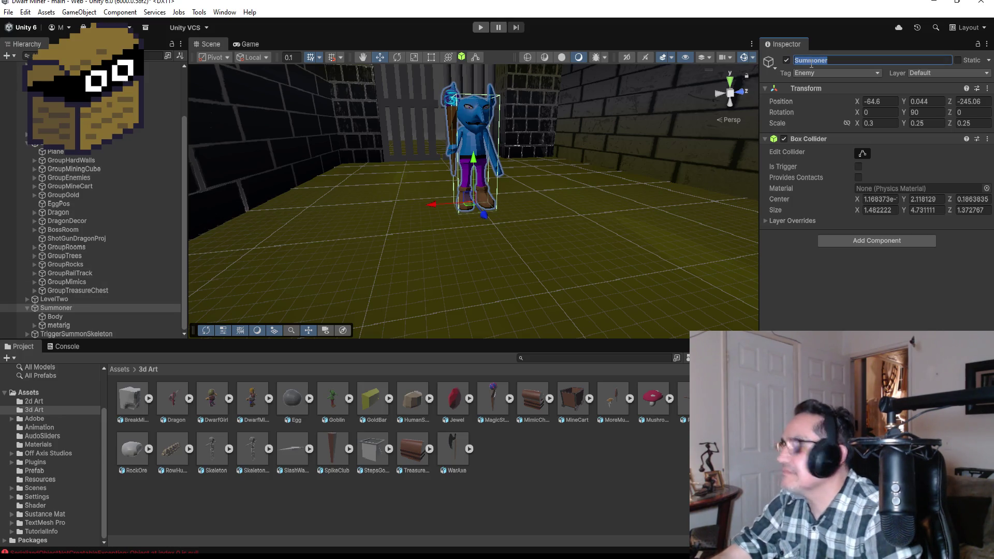
key("End")
type("Go")
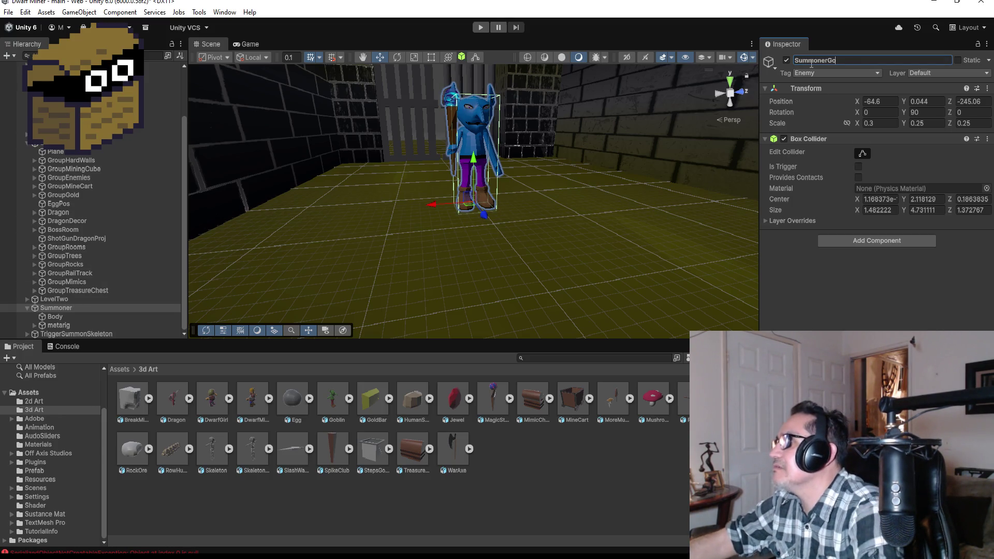
type("blin")
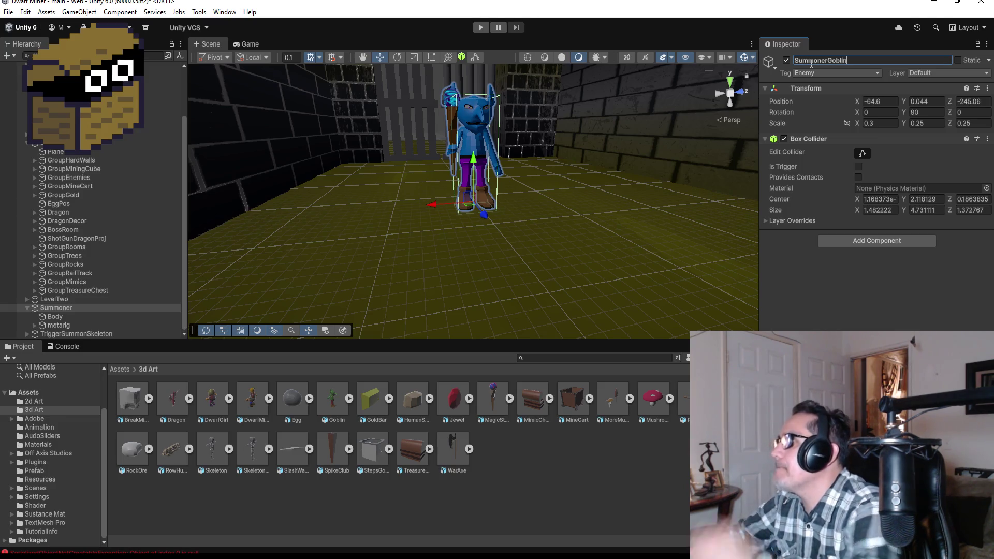
key("Return")
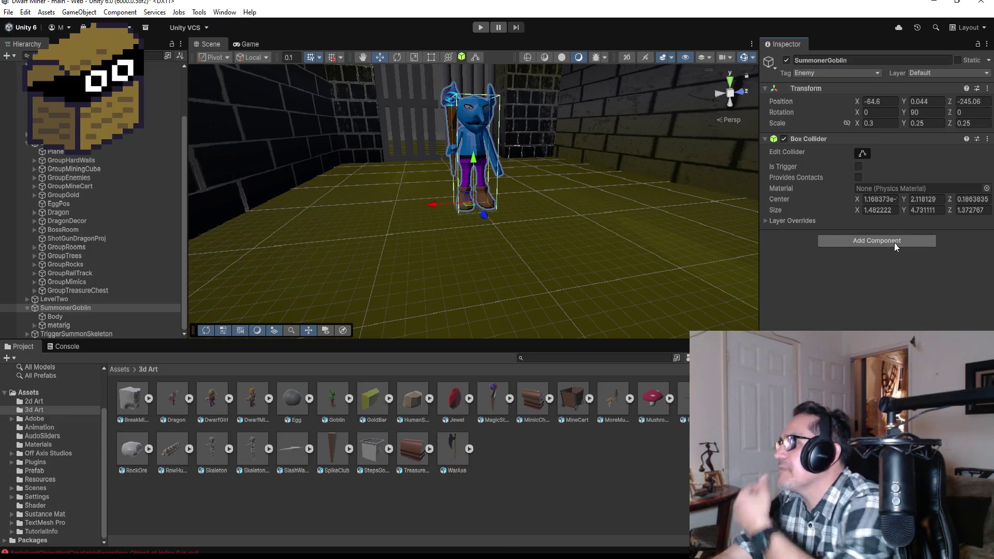
Step: Add a new script component named SummonerGoblin to the goblin
left_click(894, 243)
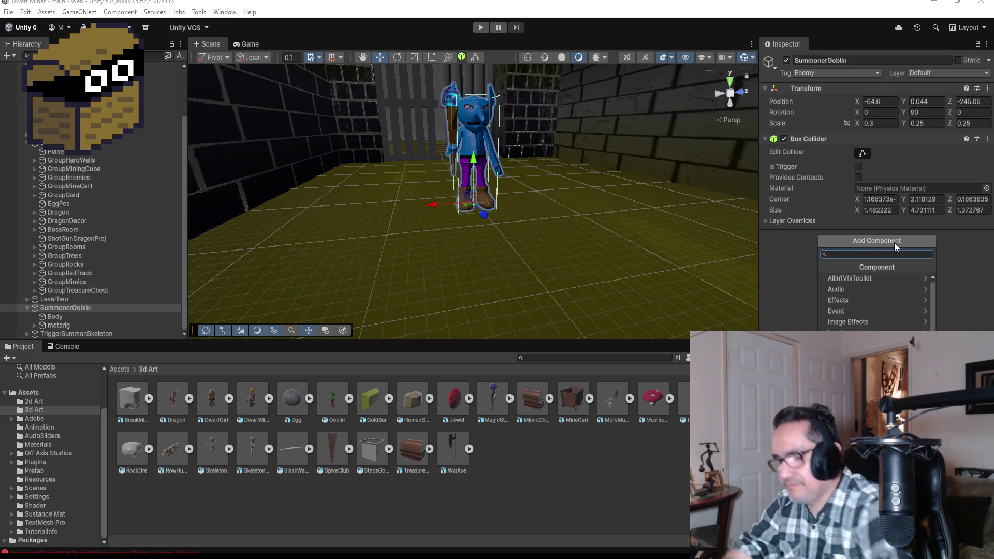
type("SummonerGo")
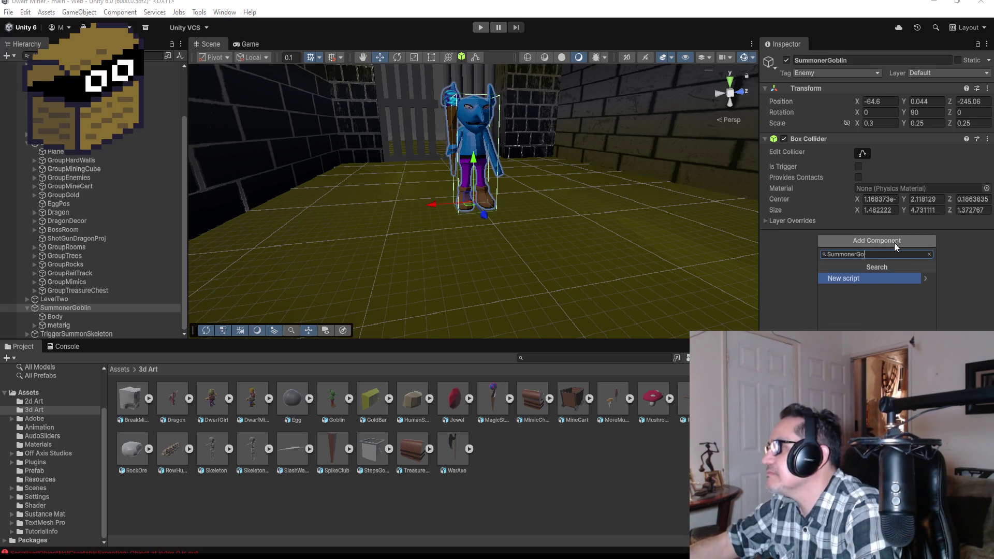
type("blin")
key("Return")
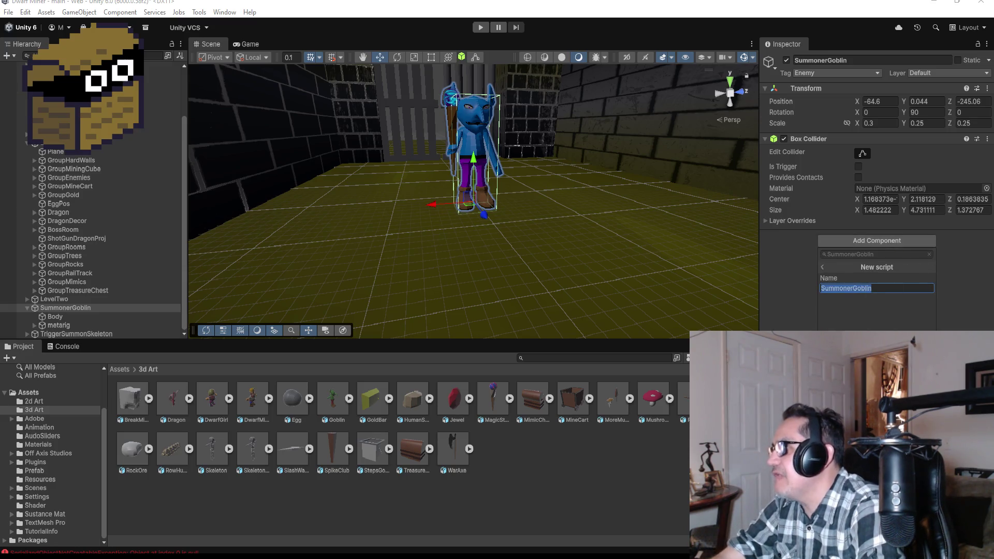
key("alt+Tab")
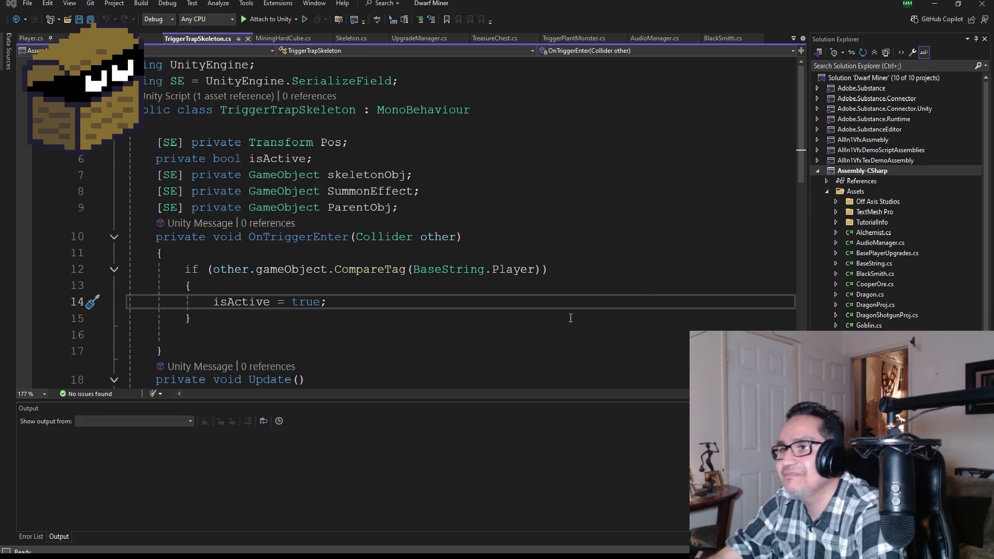
Step: Scroll through TriggerTrapSkeleton.cs in Visual Studio, then return to the Unity editor
scroll(897, 237, "down", 4)
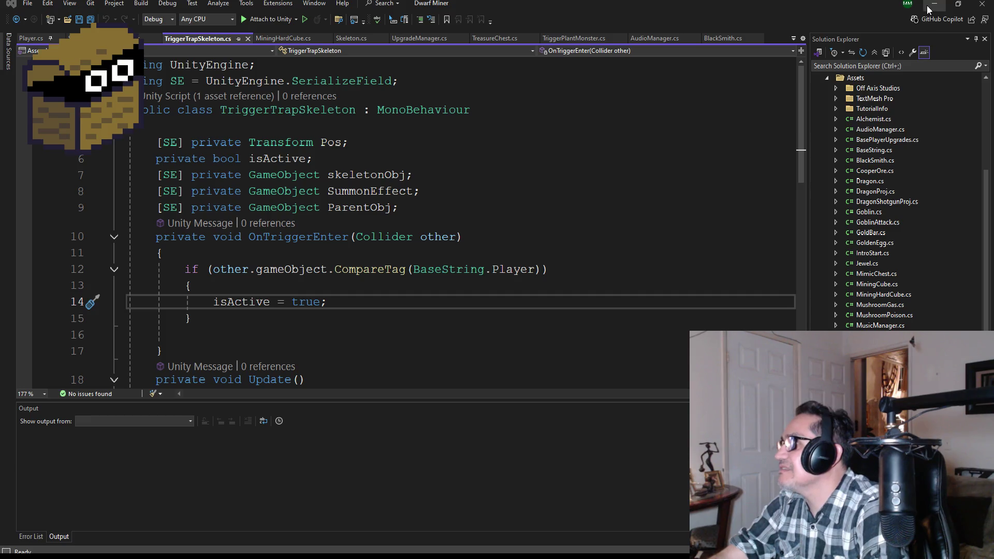
key("alt+Tab")
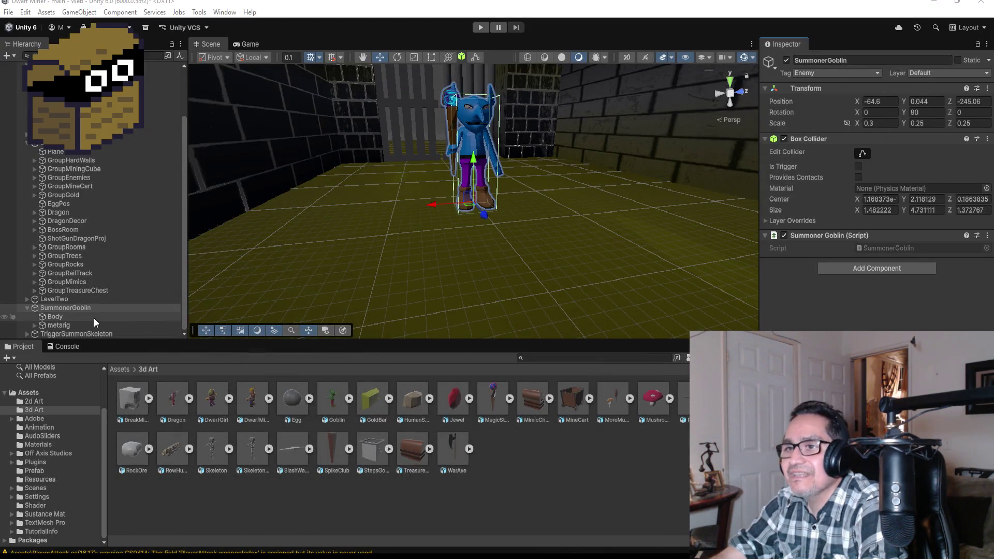
Step: Create an empty child under SummonerGoblin and name it ProjPos
left_click(27, 308)
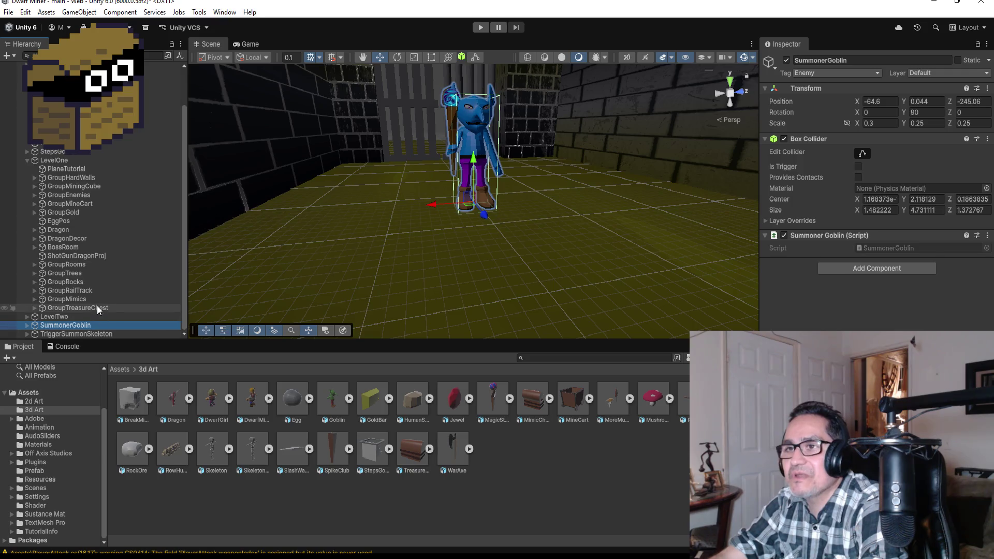
left_click(27, 325)
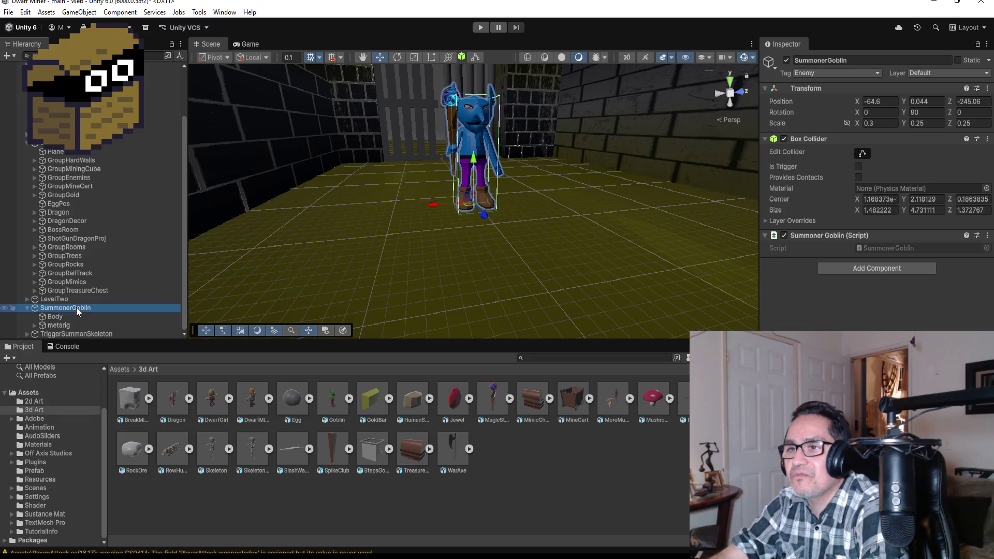
right_click(76, 306)
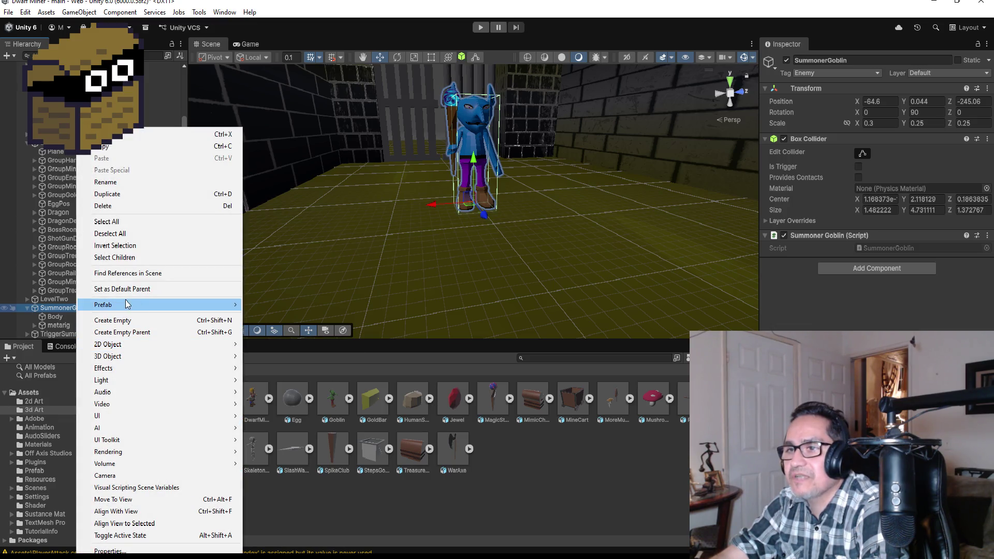
left_click(132, 321)
left_click(849, 60)
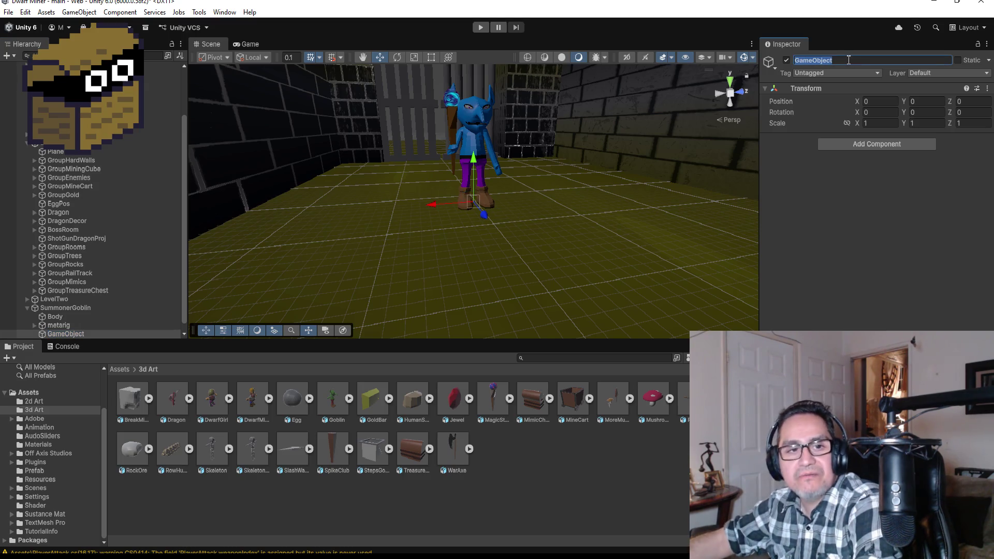
type("Proj")
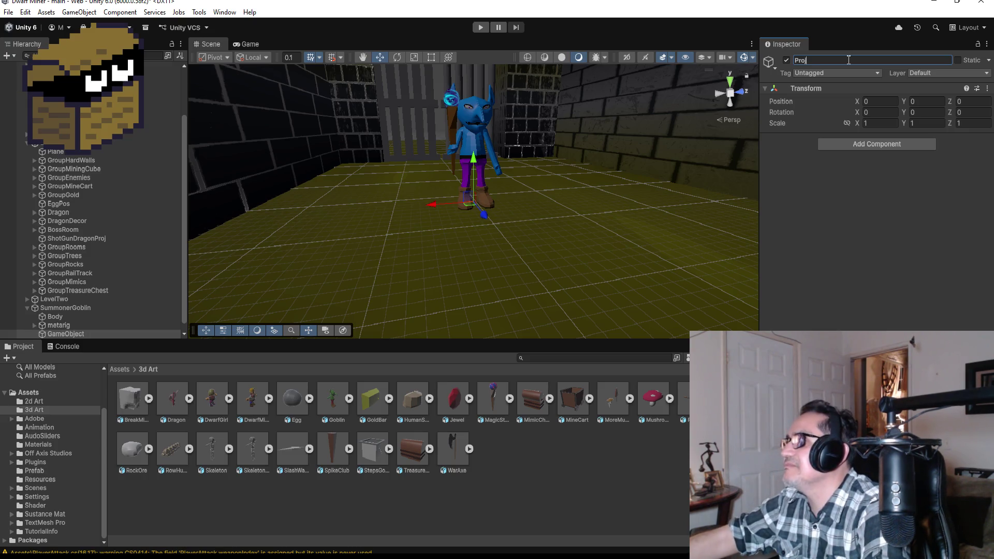
type("Pos")
key("Return")
Step: Move ProjPos to the tip of the goblin's staff (0.64, 4.08, 1.57)
scroll(495, 191, "down", 1)
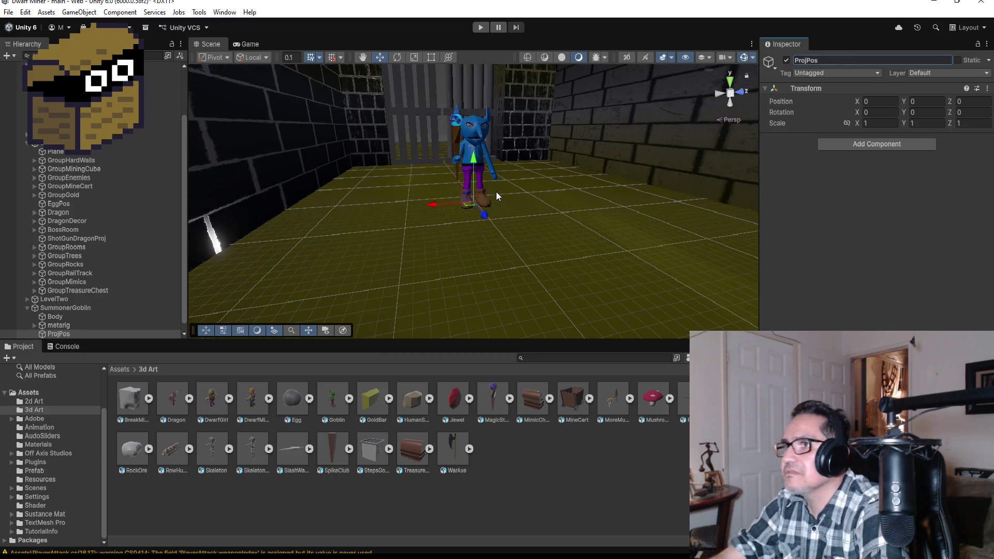
left_click_drag(473, 158, 482, 75)
mouse_move(423, 114)
left_mouse_down()
mouse_move(411, 115)
mouse_move(584, 141)
mouse_move(550, 160)
mouse_move(528, 133)
mouse_move(552, 123)
left_mouse_up()
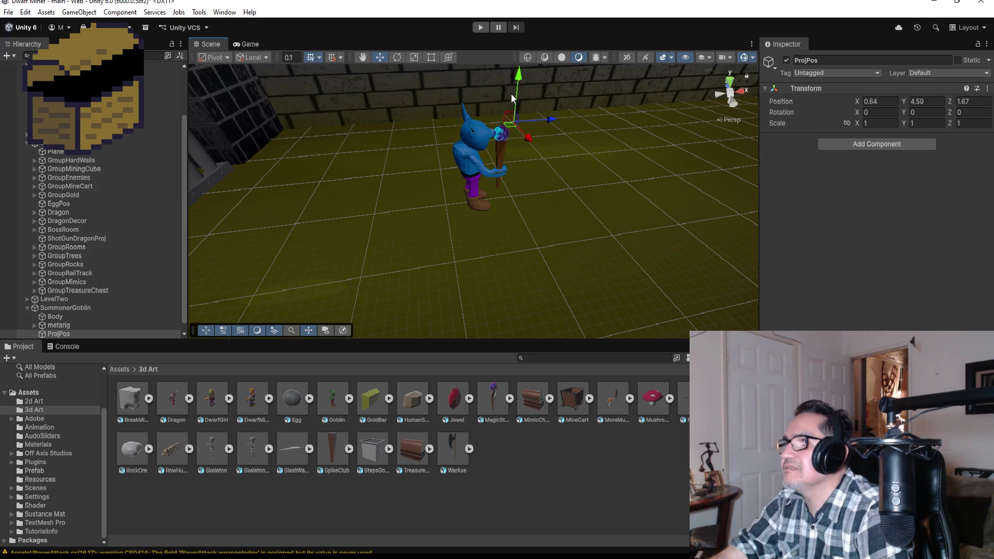
left_click_drag(523, 76, 528, 97)
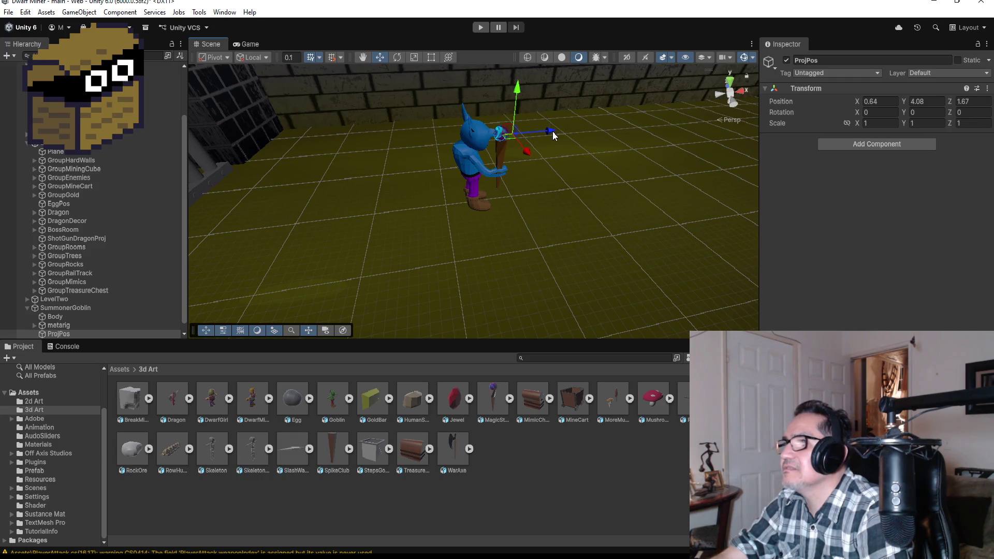
left_click_drag(552, 132, 549, 135)
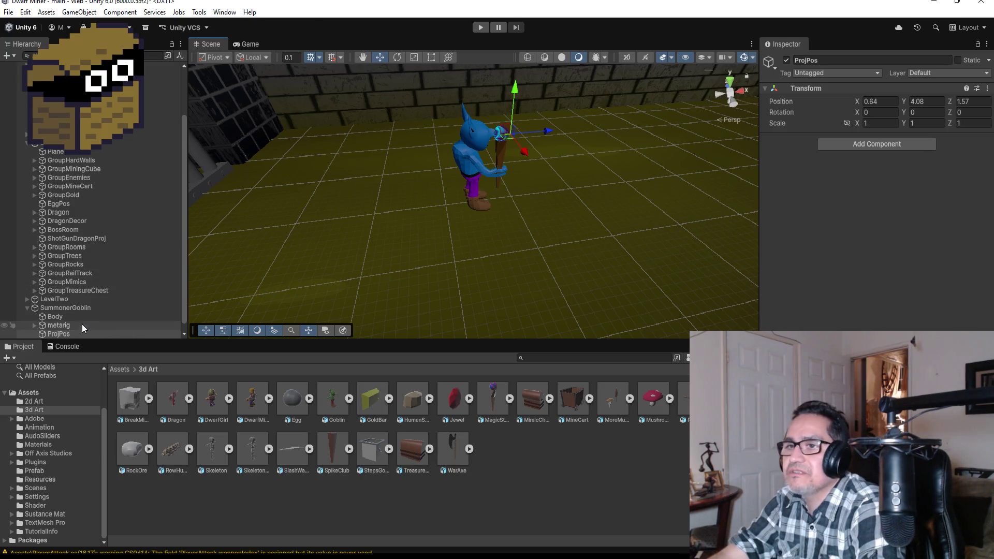
scroll(91, 307, "down", 1)
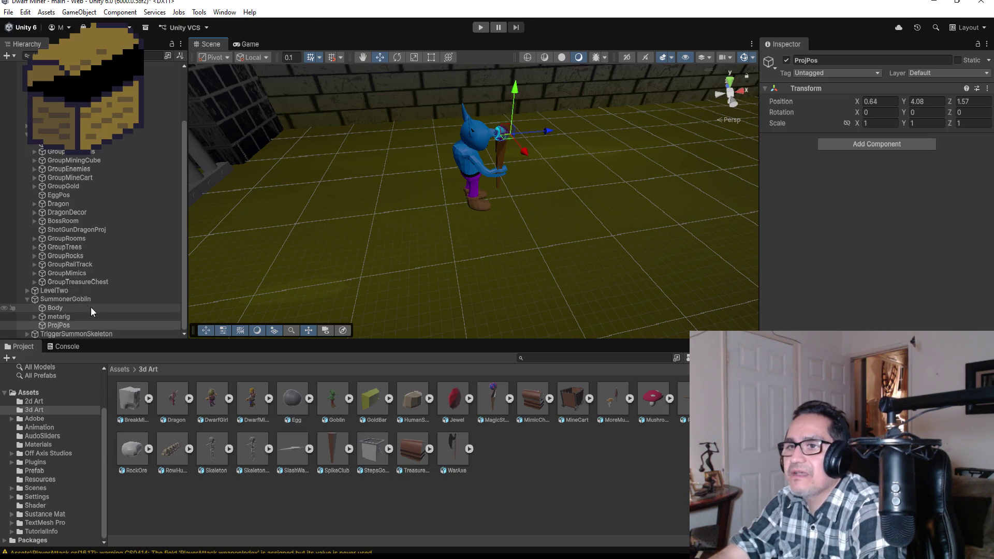
Step: Expand the metarig and select the MagicStaff's Sphere, framing it in view
left_click(36, 317)
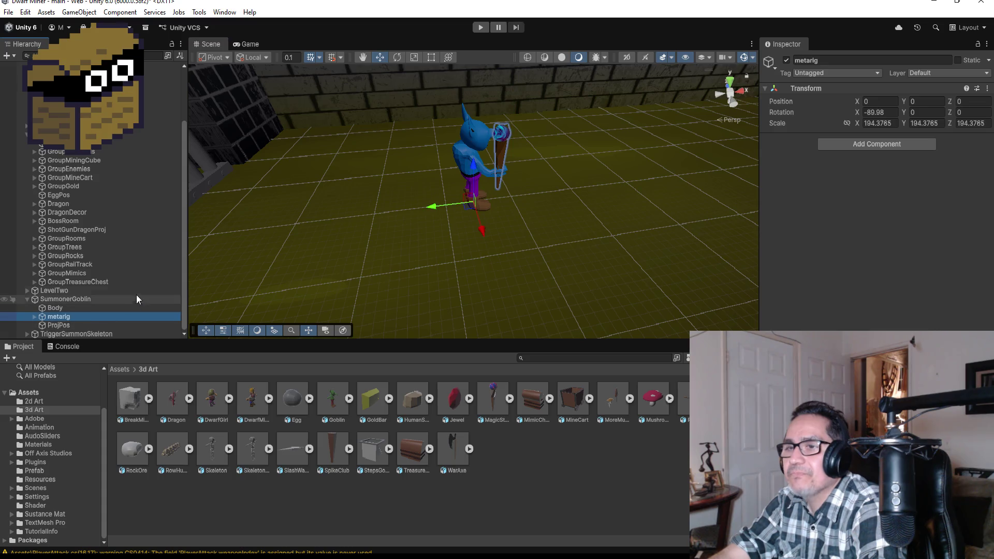
left_click(34, 316)
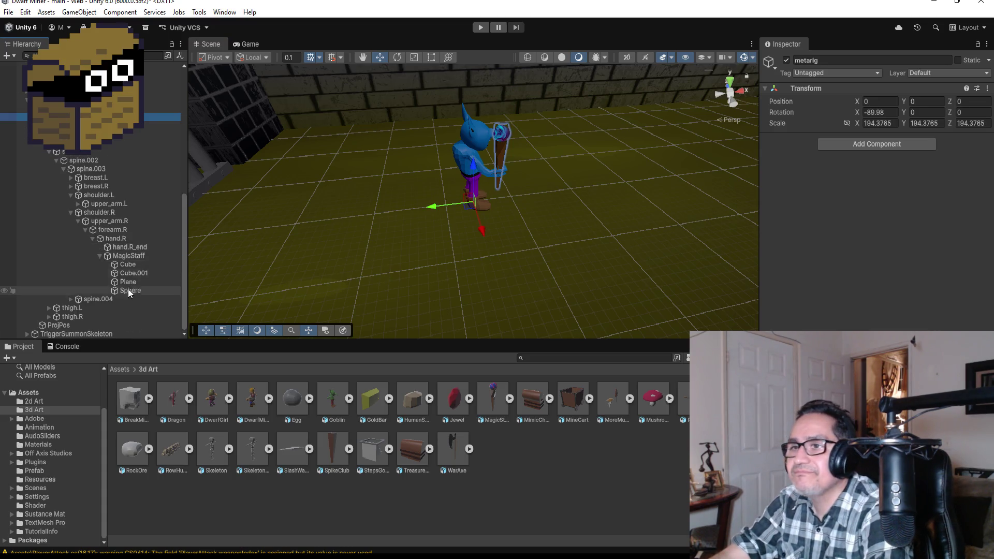
left_click(125, 258)
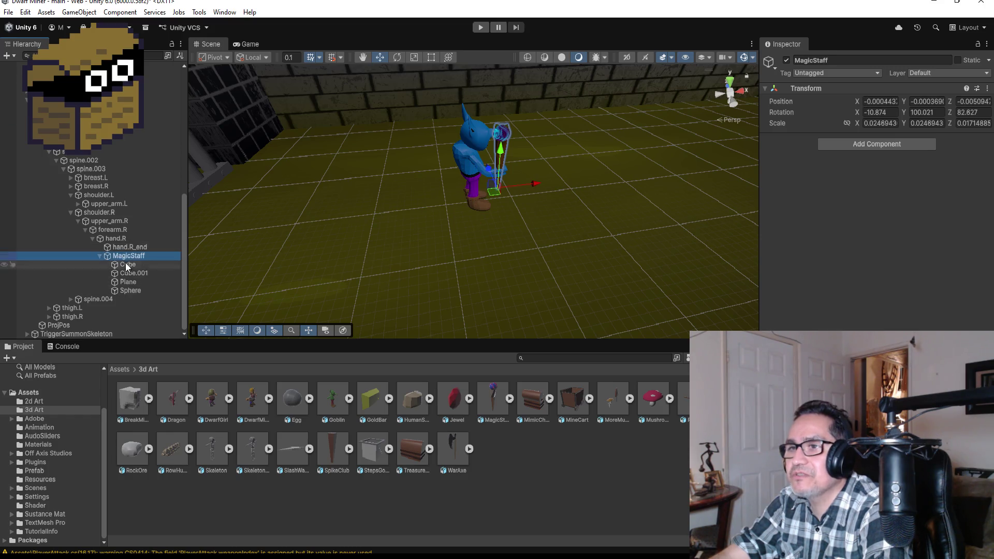
double_click(135, 291)
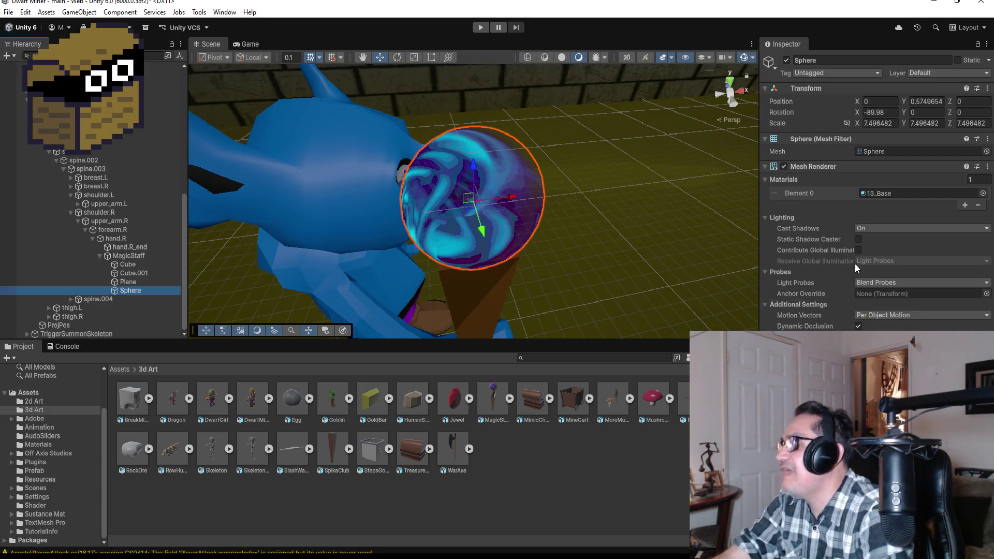
Step: Assign the EmberSparks material to the Sphere's Mesh Renderer Element 0
left_click(983, 195)
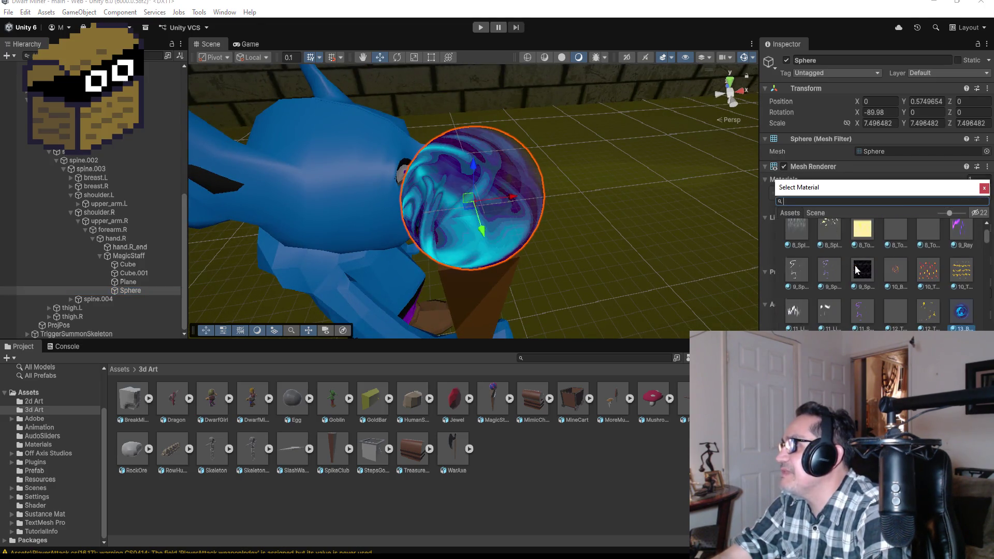
scroll(878, 265, "up", 1)
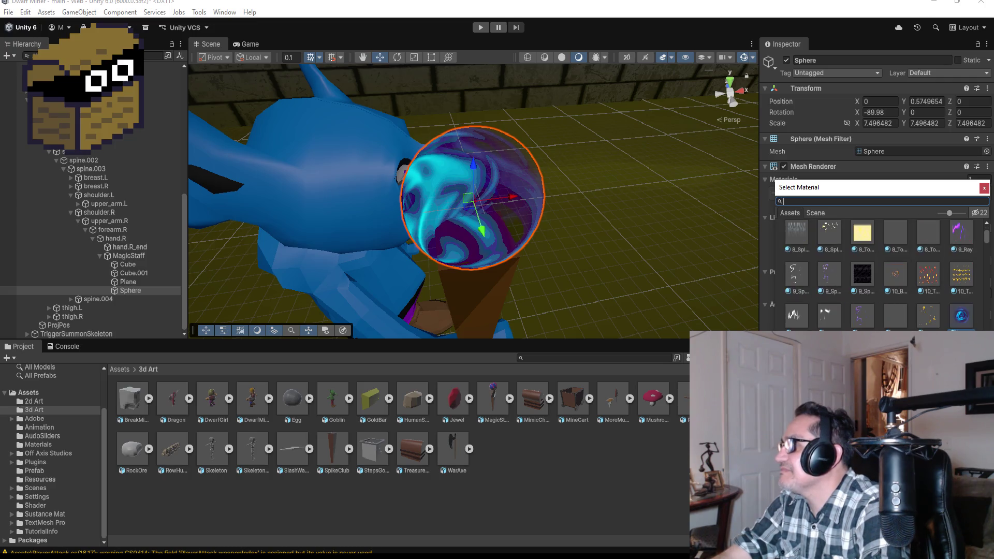
scroll(878, 275, "down", 5)
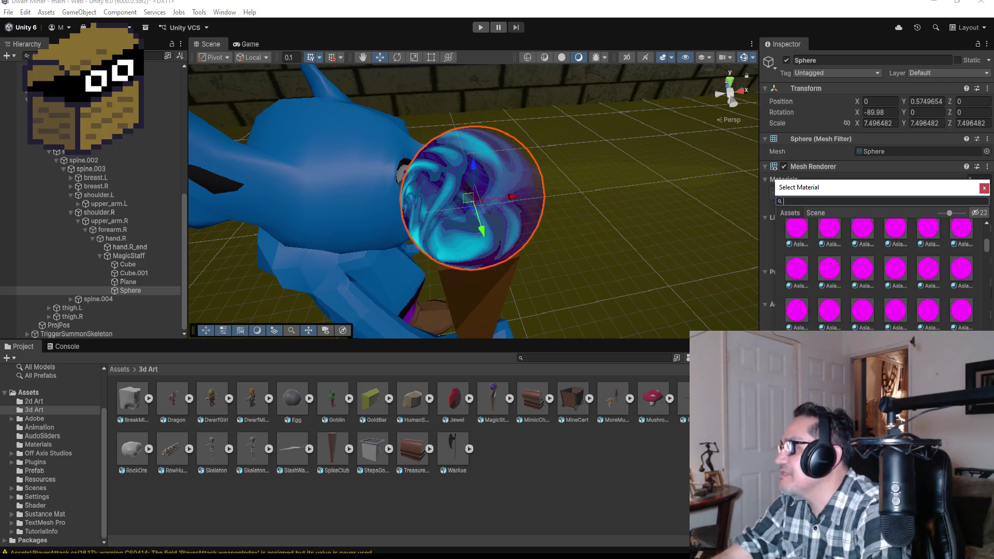
scroll(878, 275, "down", 4)
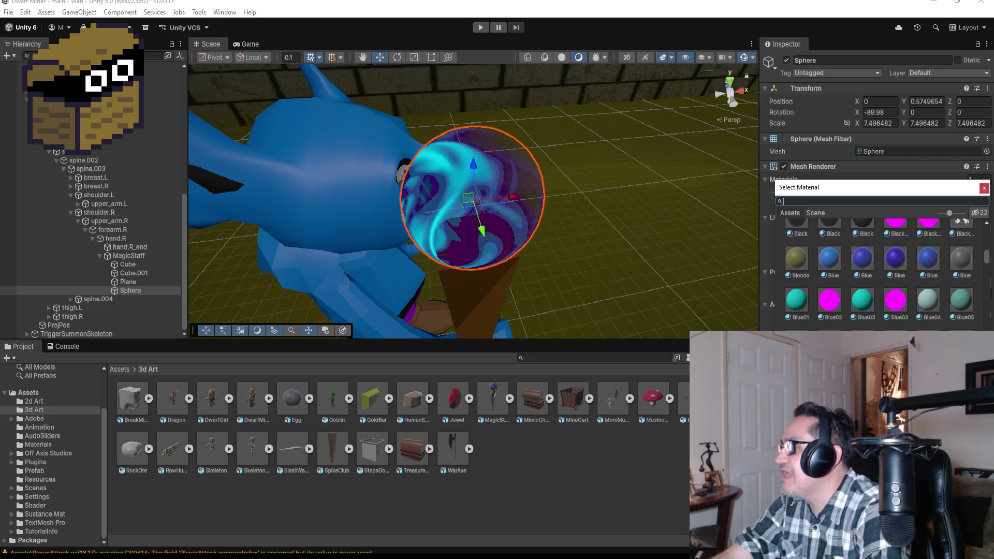
scroll(878, 275, "down", 5)
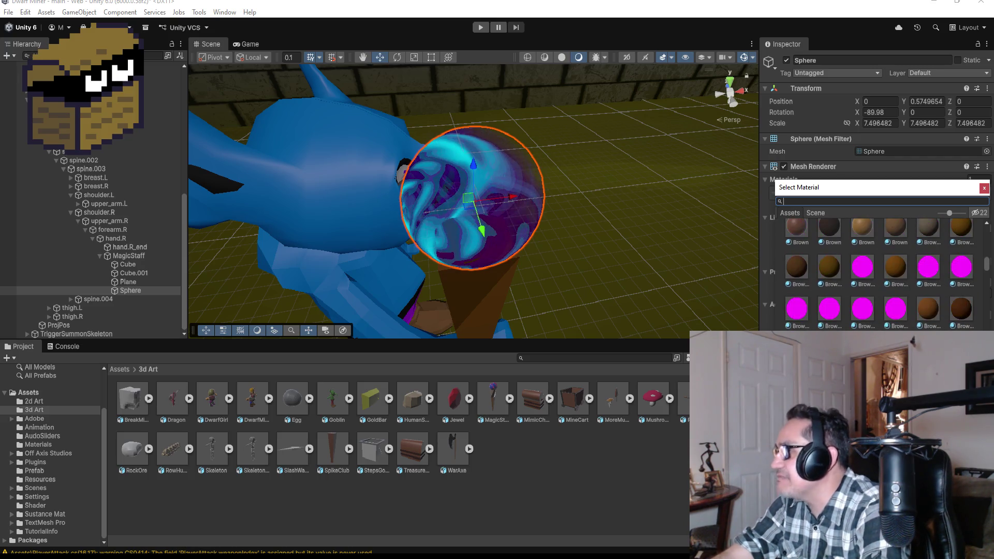
scroll(880, 275, "down", 2)
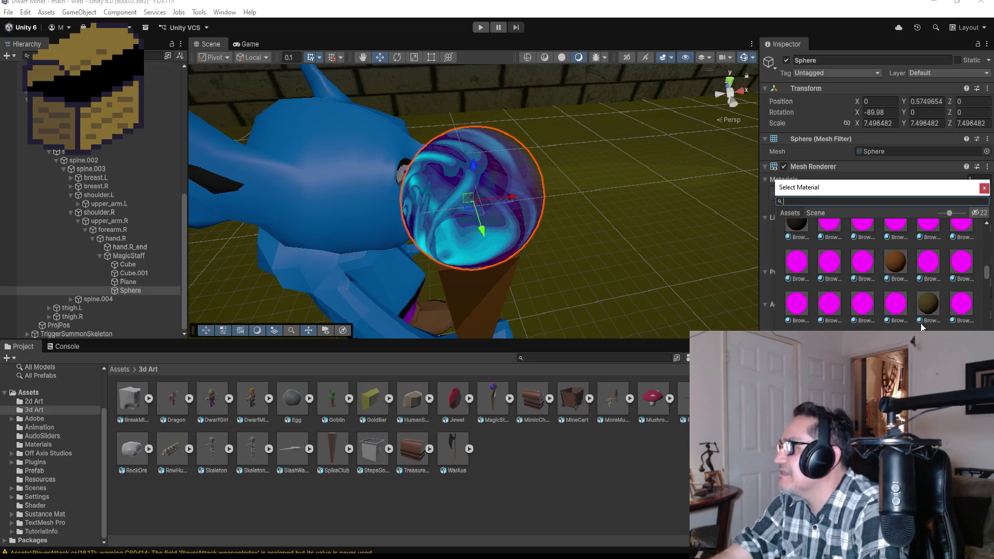
scroll(878, 275, "down", 3)
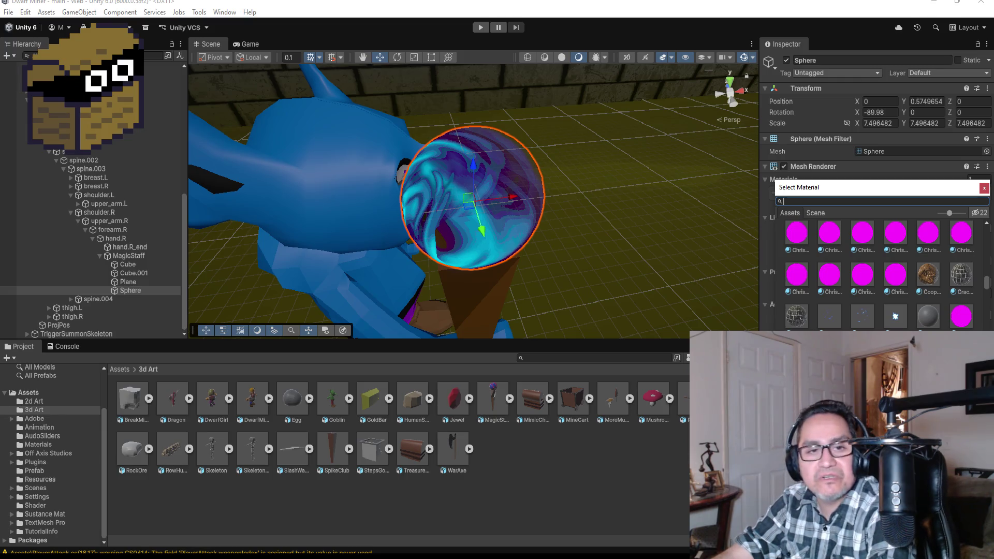
scroll(878, 274, "down", 1)
scroll(878, 275, "down", 3)
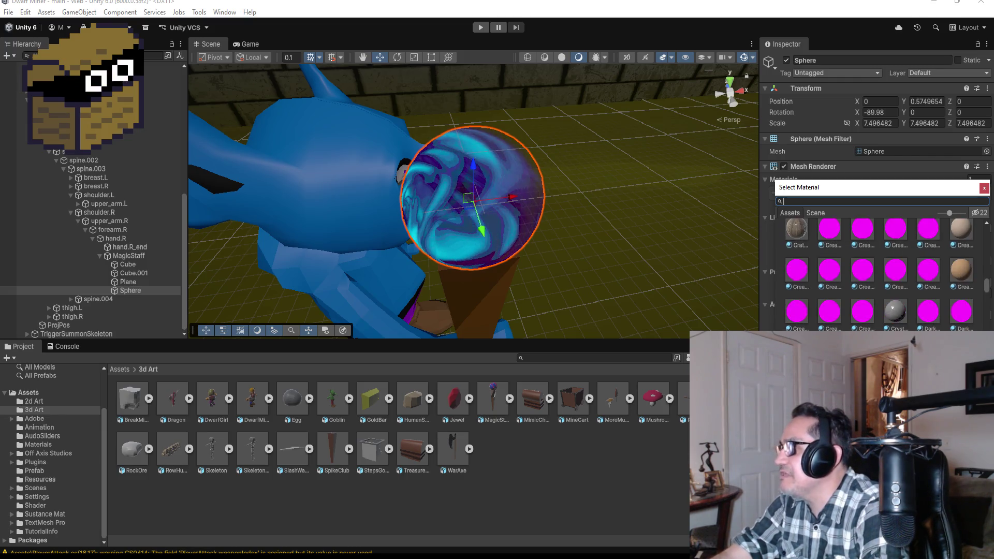
scroll(878, 274, "down", 2)
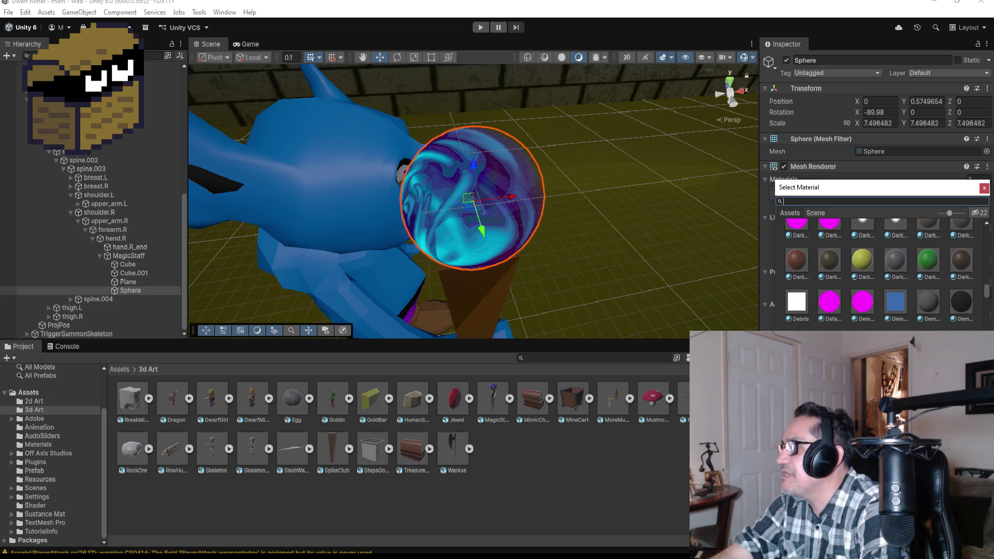
scroll(878, 274, "down", 2)
scroll(878, 274, "down", 3)
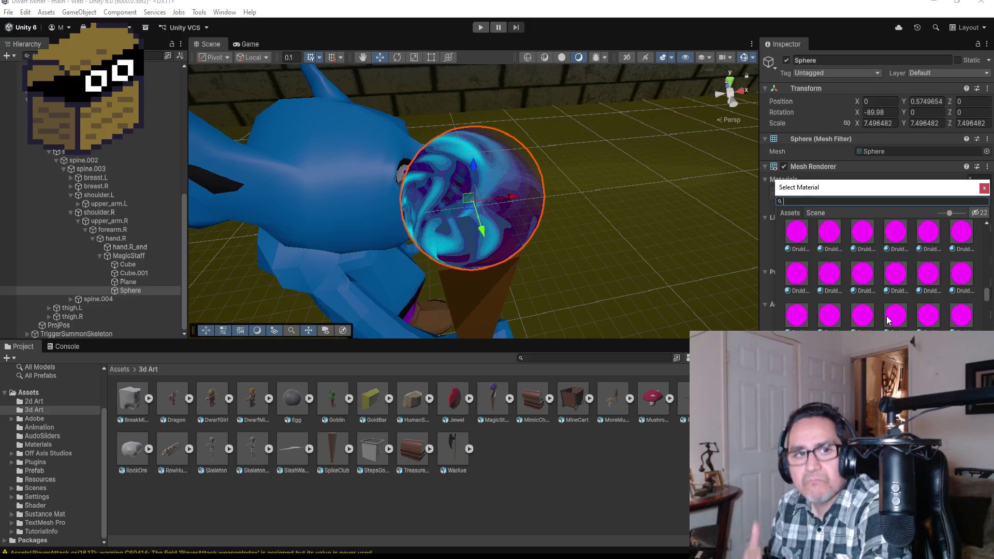
scroll(888, 314, "down", 2)
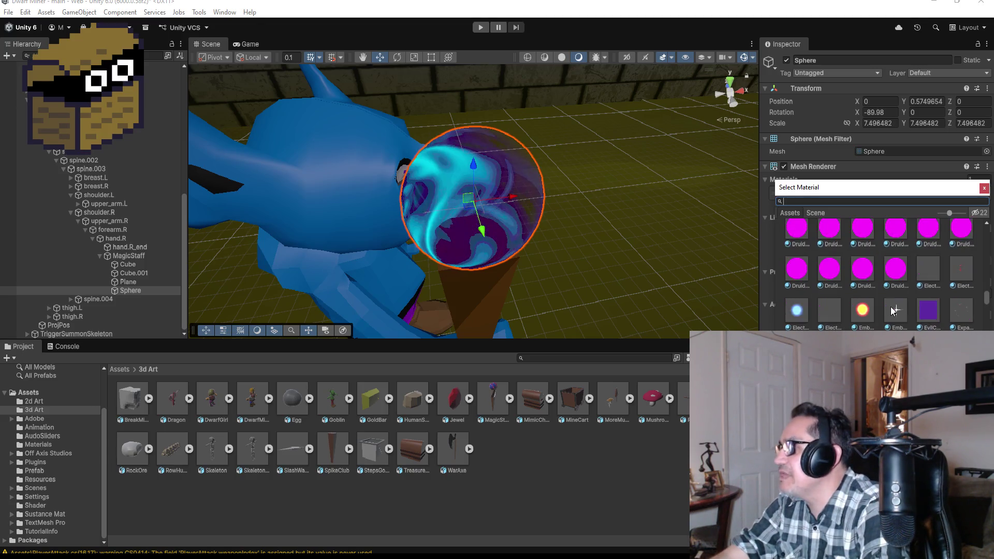
left_click(869, 316)
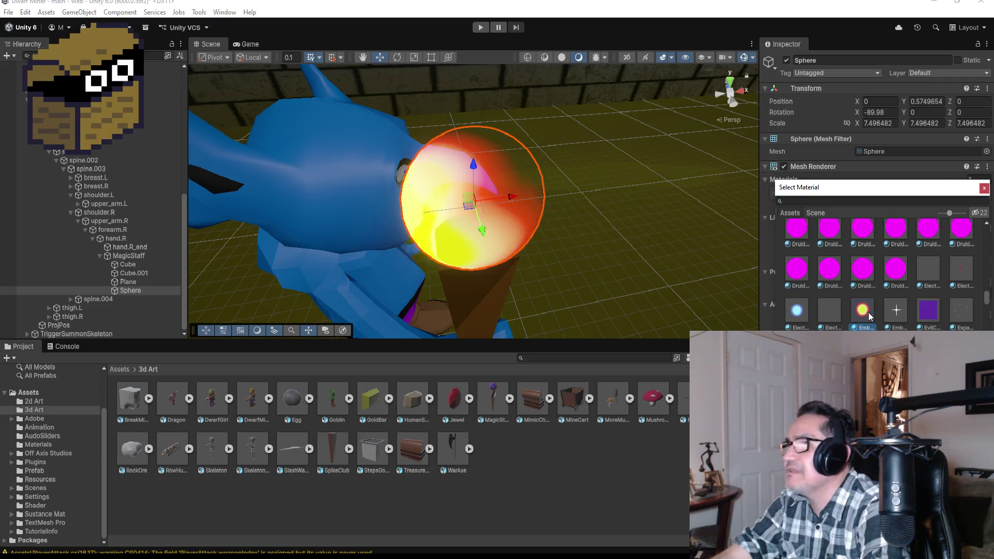
mouse_move(651, 168)
left_mouse_down()
mouse_move(544, 150)
mouse_move(611, 139)
left_mouse_up()
scroll(607, 174, "down", 10)
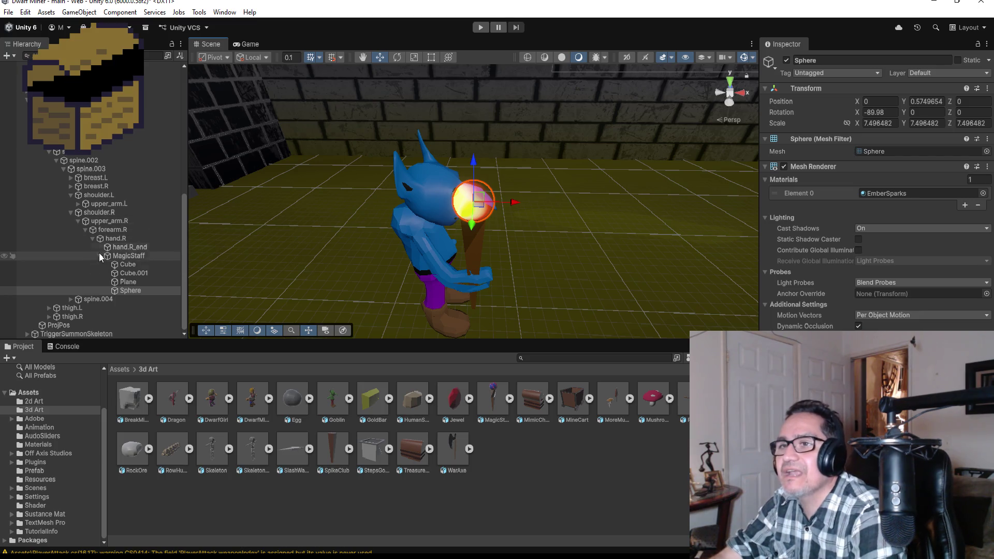
Step: Collapse the metarig bone tree, select SummonerGoblin, and save TriggerTrapSkeleton in Visual Studio
left_click(50, 153)
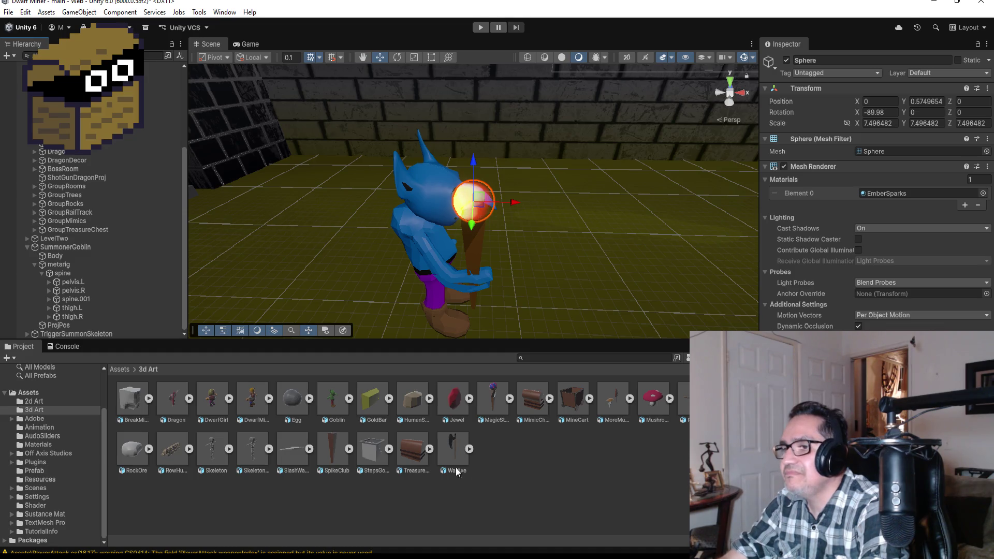
mouse_move(660, 216)
left_mouse_down()
mouse_move(283, 146)
mouse_move(498, 170)
left_mouse_up()
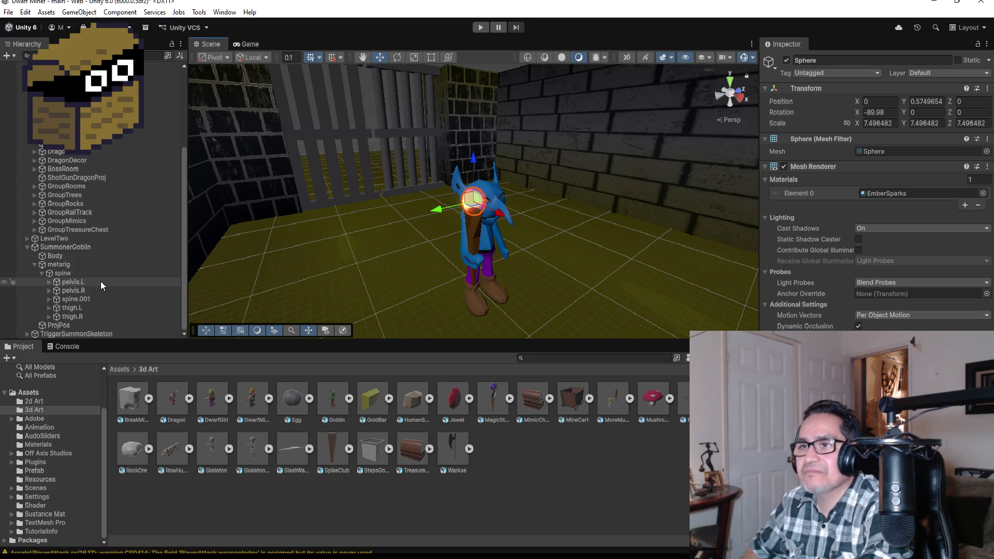
left_click(34, 264)
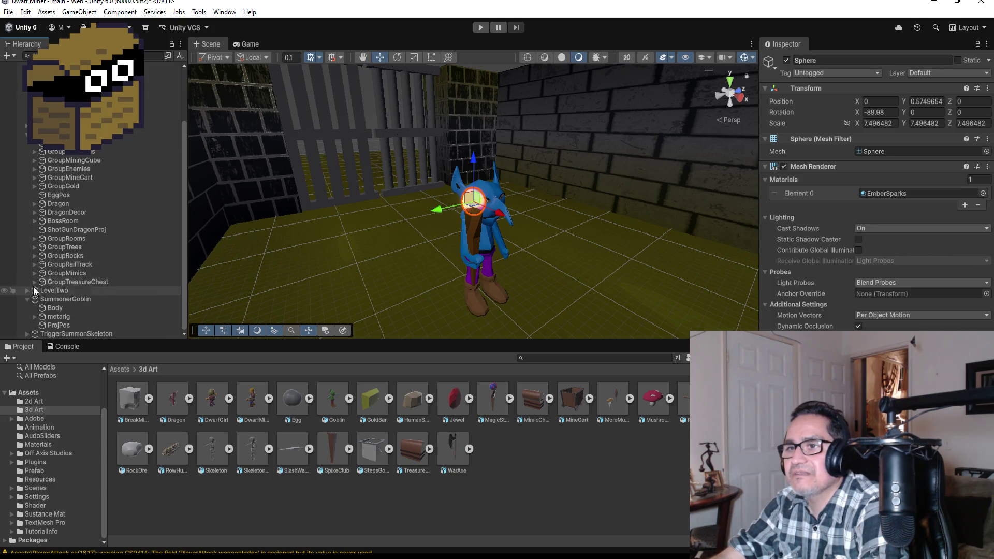
left_click(62, 299)
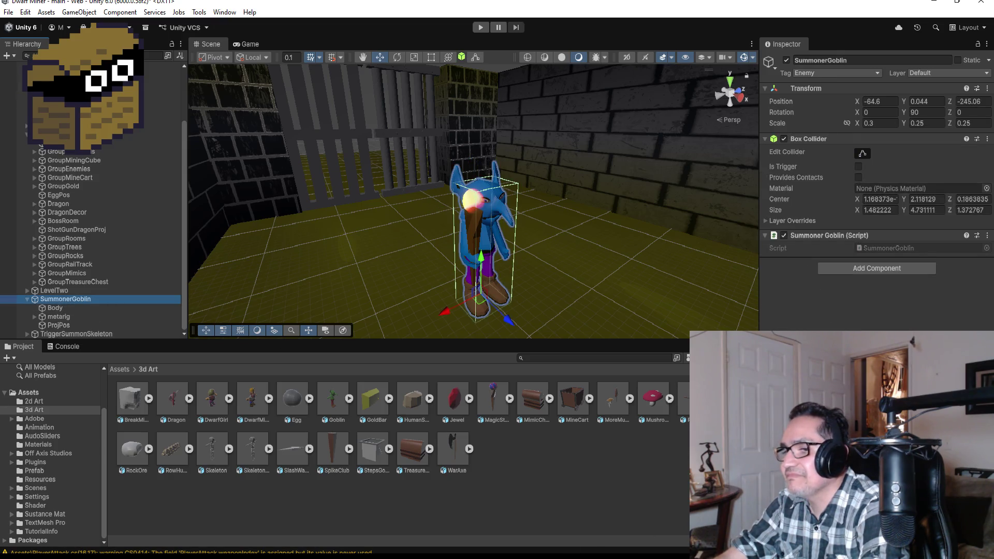
key("alt+Tab")
key("ctrl+s")
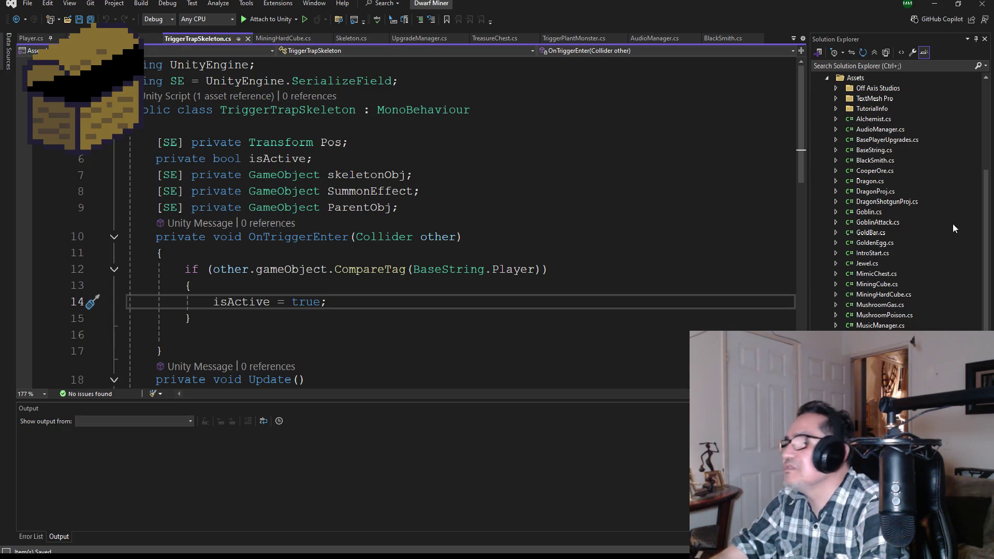
Step: Open DragonProj.cs, then Dragon.cs, and scroll through the Dragon code
scroll(902, 222, "up", 4)
scroll(878, 316, "down", 2)
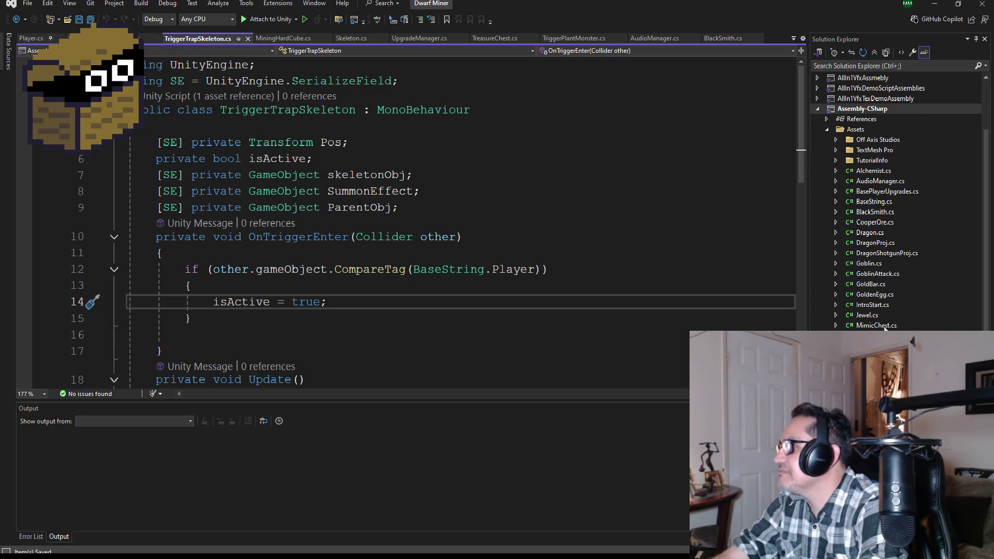
double_click(878, 241)
scroll(390, 272, "down", 5)
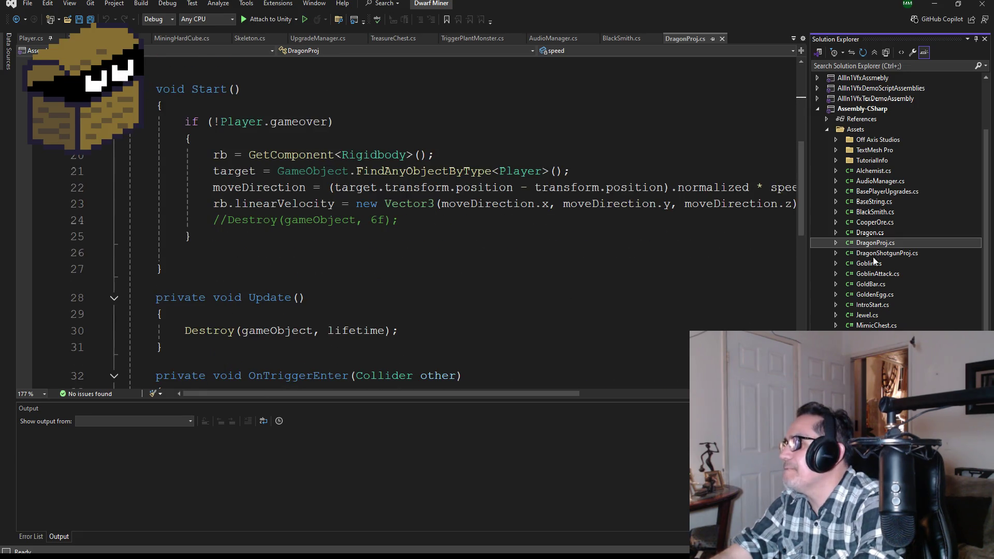
double_click(861, 234)
scroll(360, 248, "down", 4)
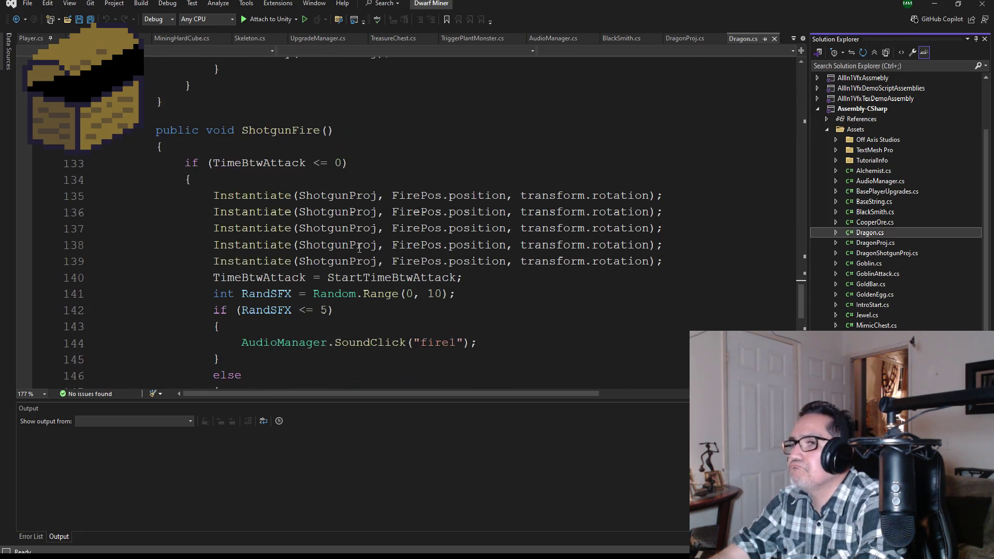
scroll(295, 272, "down", 3)
scroll(322, 272, "up", 3)
scroll(336, 266, "down", 4)
scroll(362, 256, "up", 2)
scroll(362, 256, "up", 8)
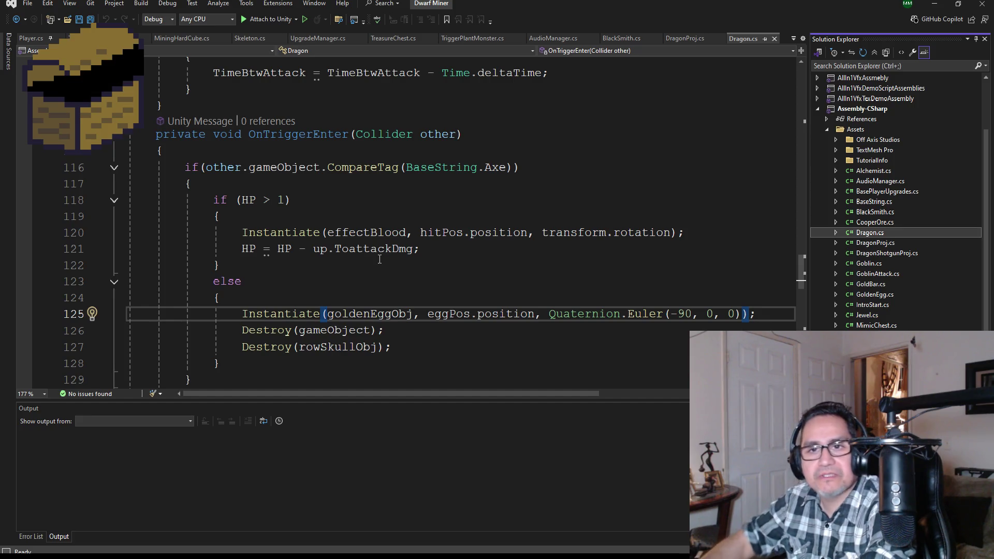
Step: Select the Dragon's HP and Transform field declarations on lines 5–14
scroll(370, 283, "up", 3)
scroll(391, 282, "up", 7)
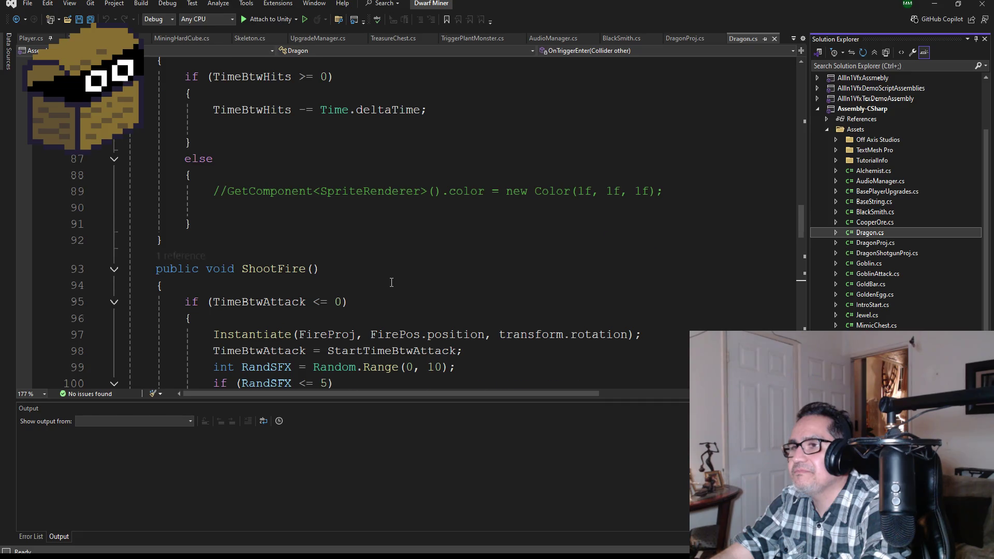
scroll(391, 282, "up", 15)
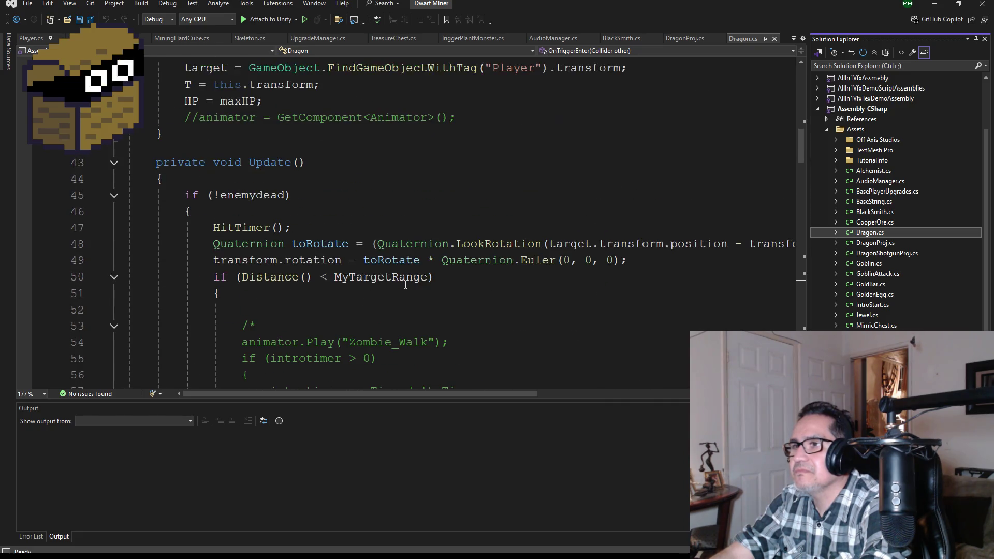
scroll(405, 285, "up", 6)
scroll(409, 286, "down", 5)
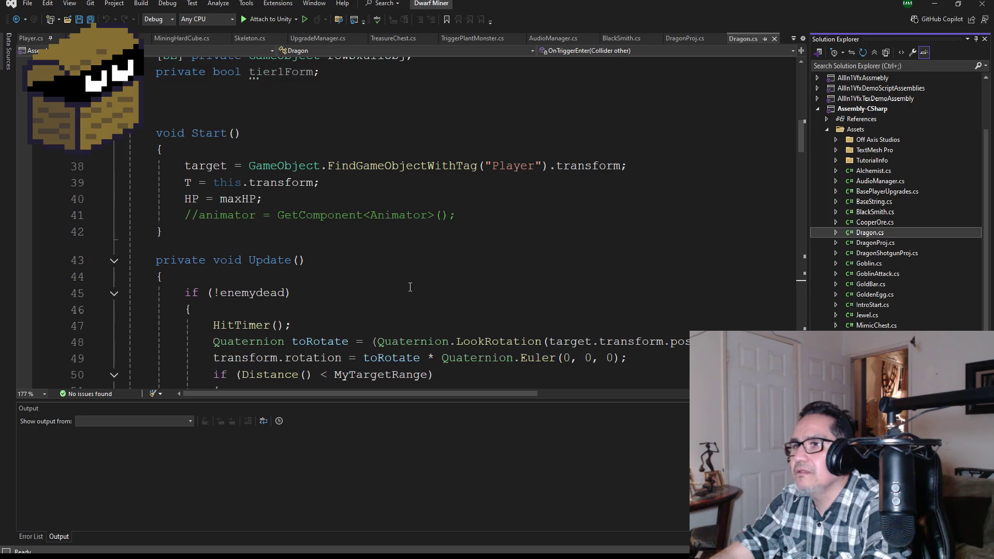
scroll(411, 290, "up", 5)
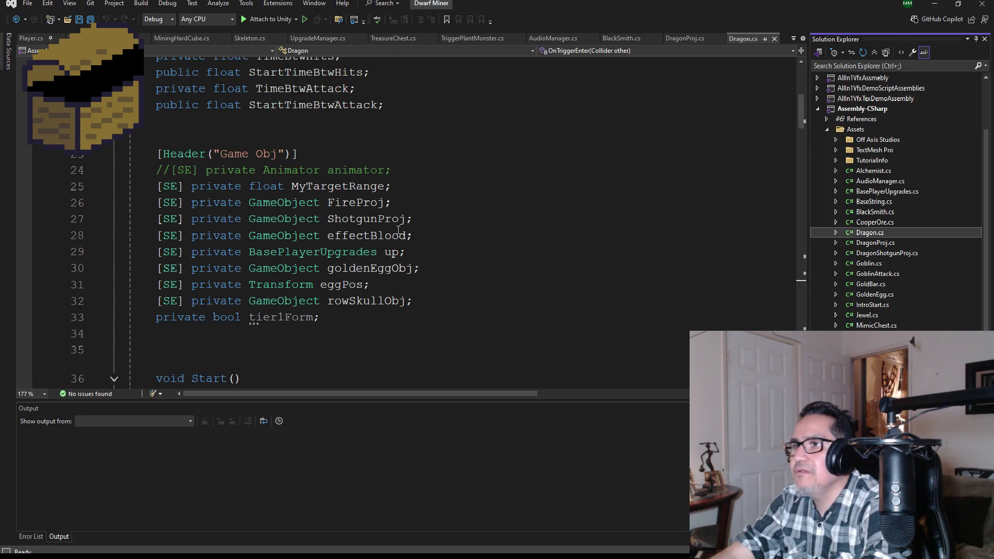
mouse_move(409, 203)
left_mouse_down()
mouse_move(278, 201)
mouse_move(161, 174)
left_mouse_up()
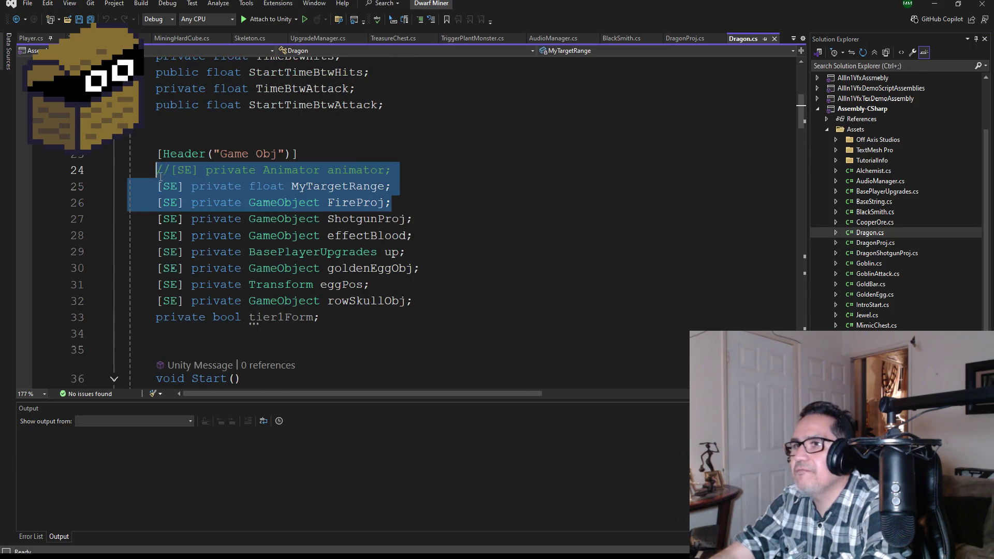
scroll(359, 192, "up", 6)
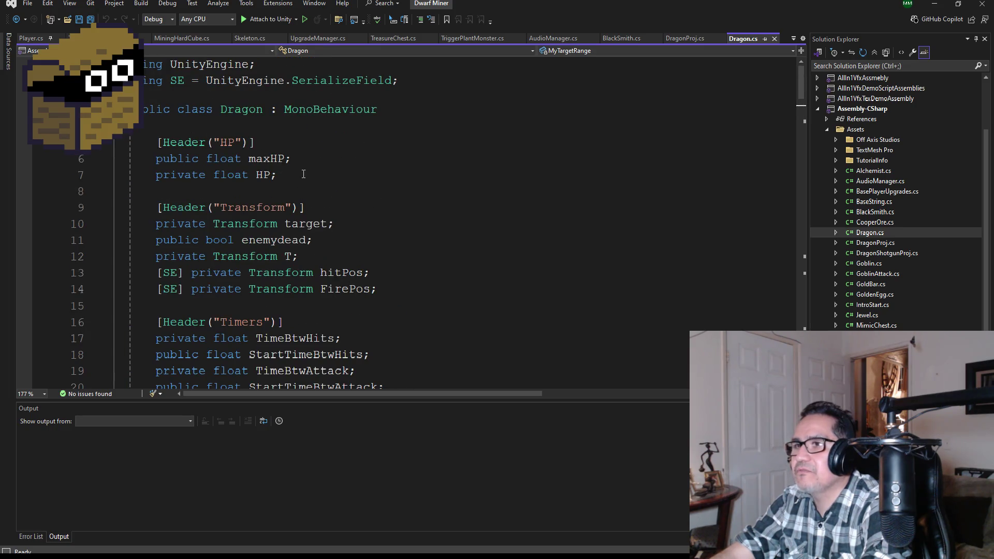
left_click_drag(311, 175, 130, 141)
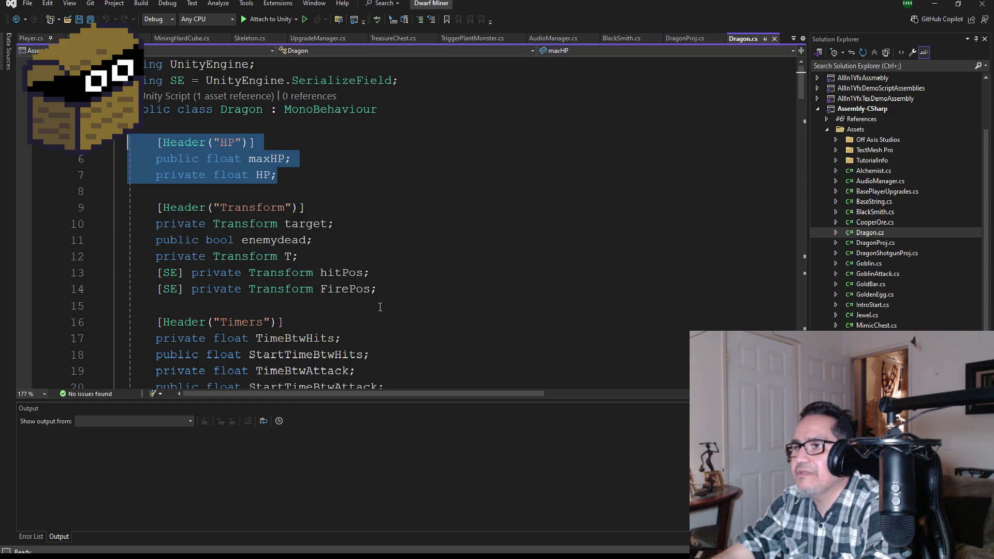
mouse_move(400, 290)
left_mouse_down()
mouse_move(130, 273)
mouse_move(130, 141)
left_mouse_up()
key("ctrl+c")
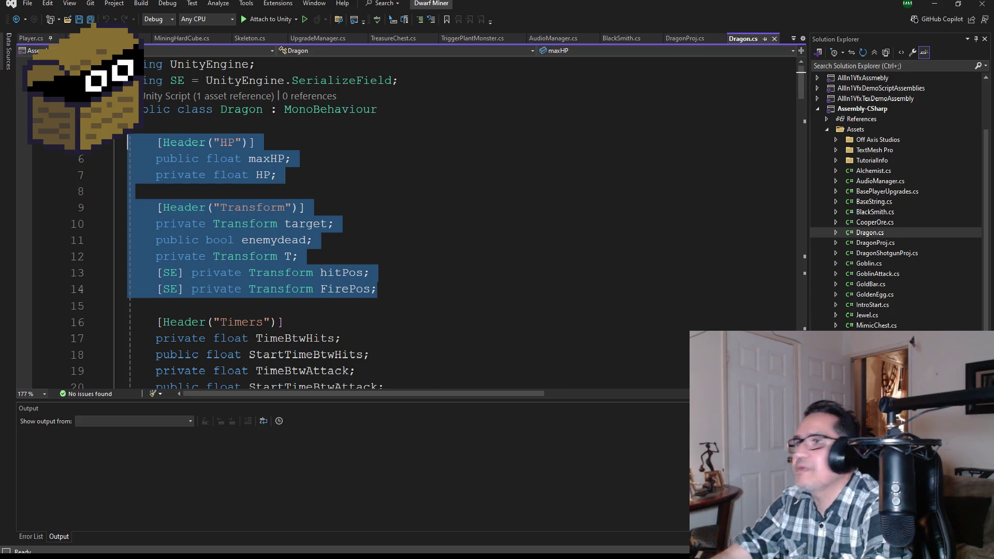
scroll(896, 201, "down", 2)
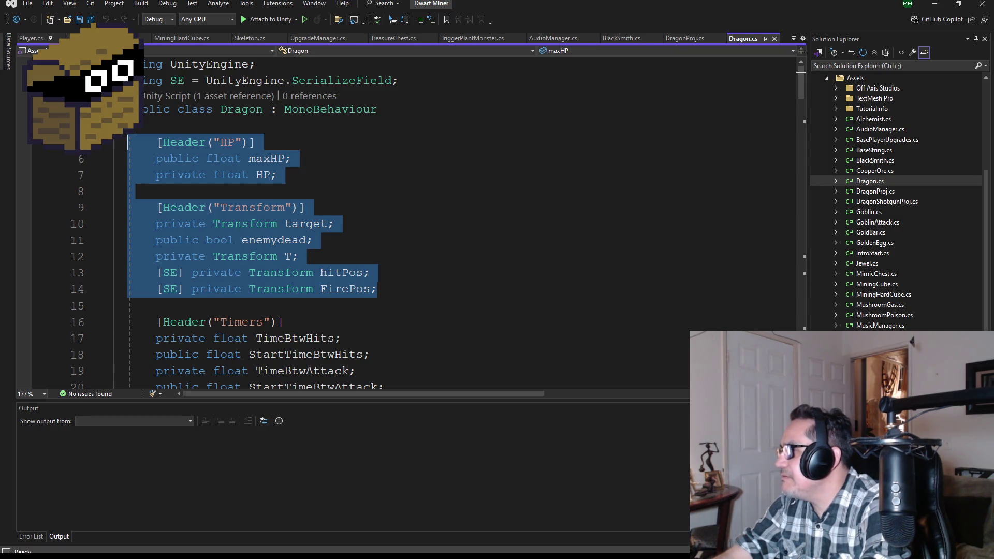
key("ctrl+alt+l")
Step: Replace SummonerGoblin's template Start and Update methods with the pasted HP and Transform fields
key("Down")
key("Down")
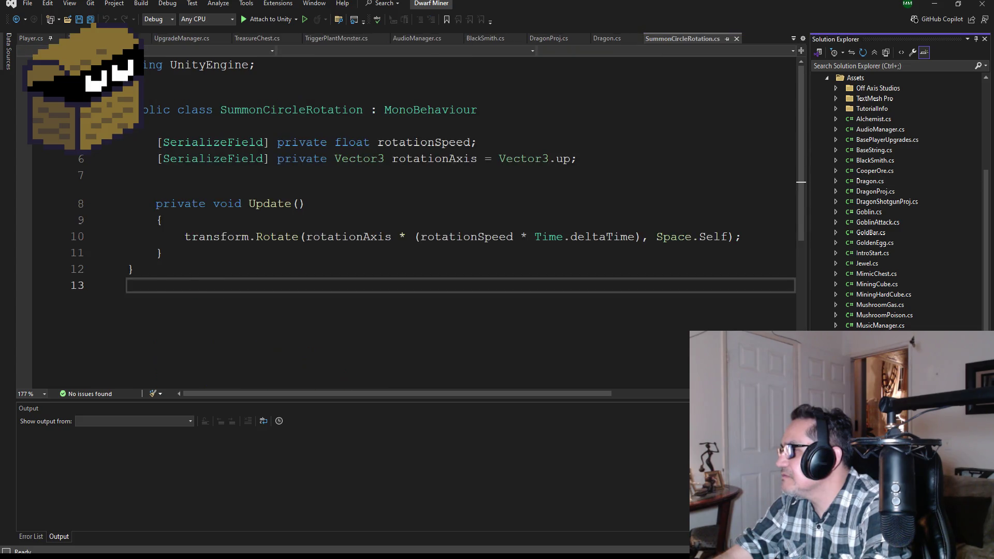
mouse_move(216, 332)
left_mouse_down()
mouse_move(156, 155)
mouse_move(128, 141)
left_mouse_up()
key("Delete")
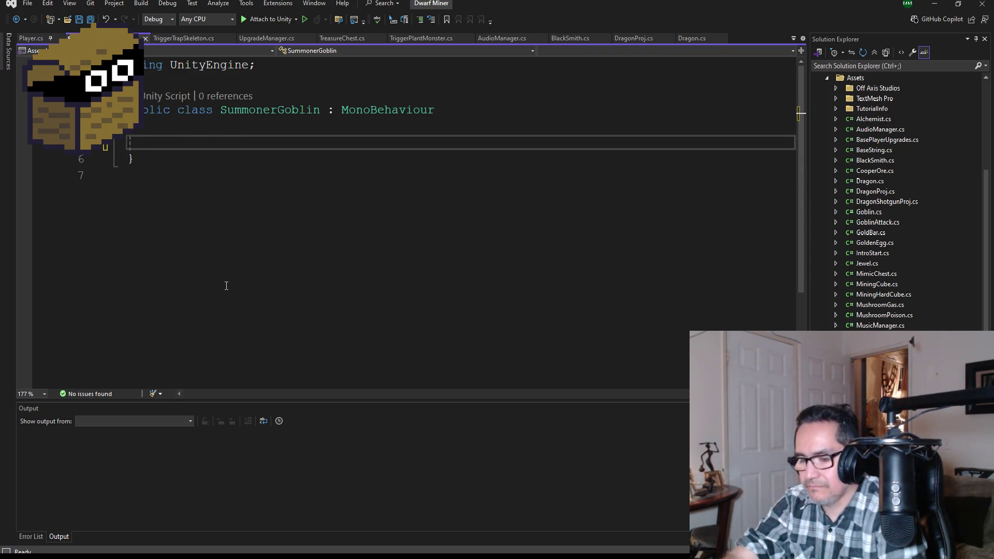
key("ctrl+v")
Step: Add a blank line below the UnityEngine using and delete the InteropServices using line
left_click(272, 81)
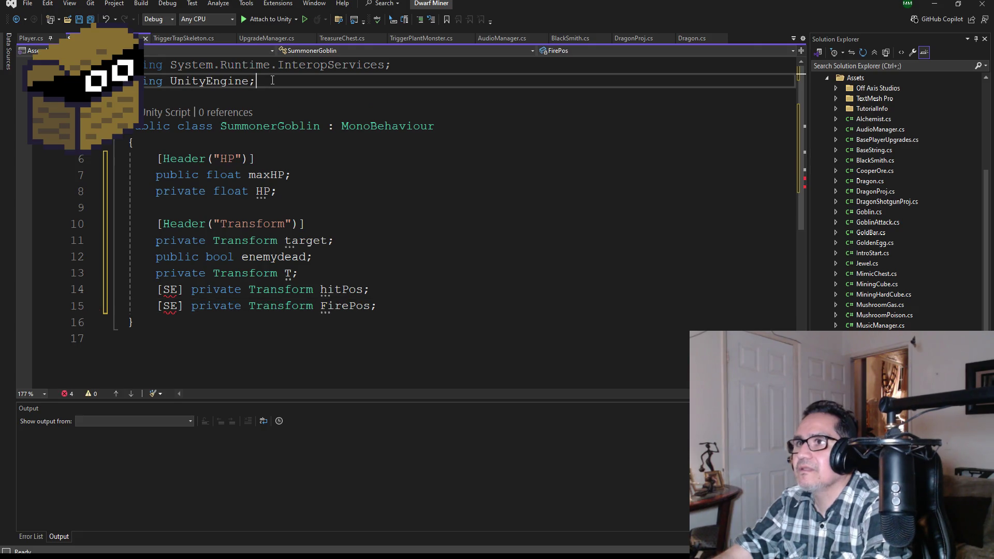
key("Return")
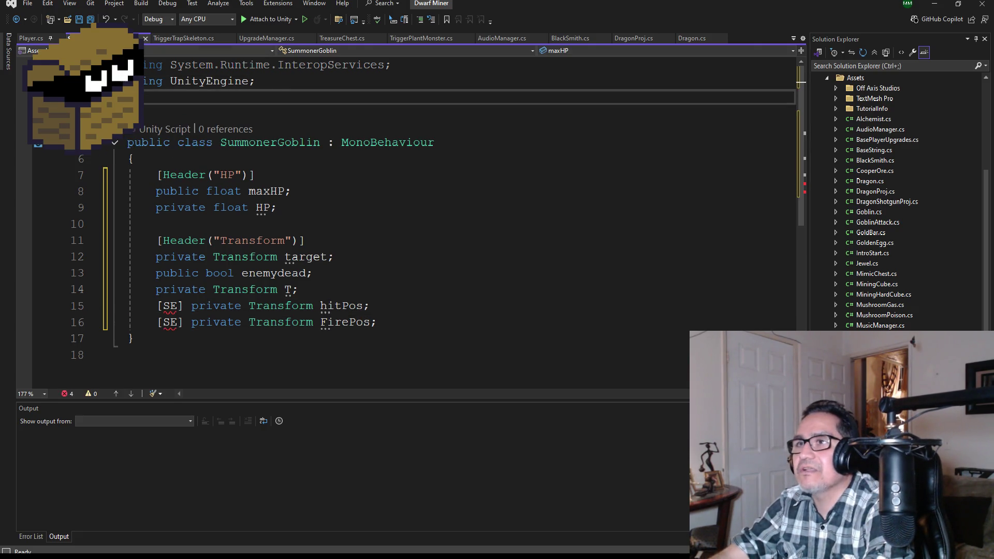
key("ctrl+s")
left_click_drag(391, 64, 139, 65)
key("Delete")
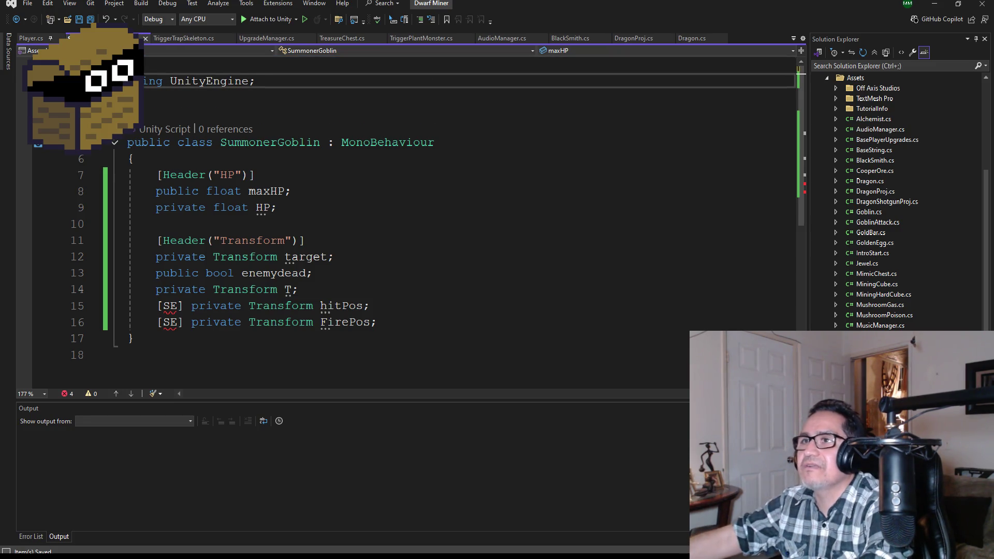
Step: Review the TriggerTrapSkeleton and TriggerPlantMonster scripts for reference, then save all scripts
left_click(181, 37)
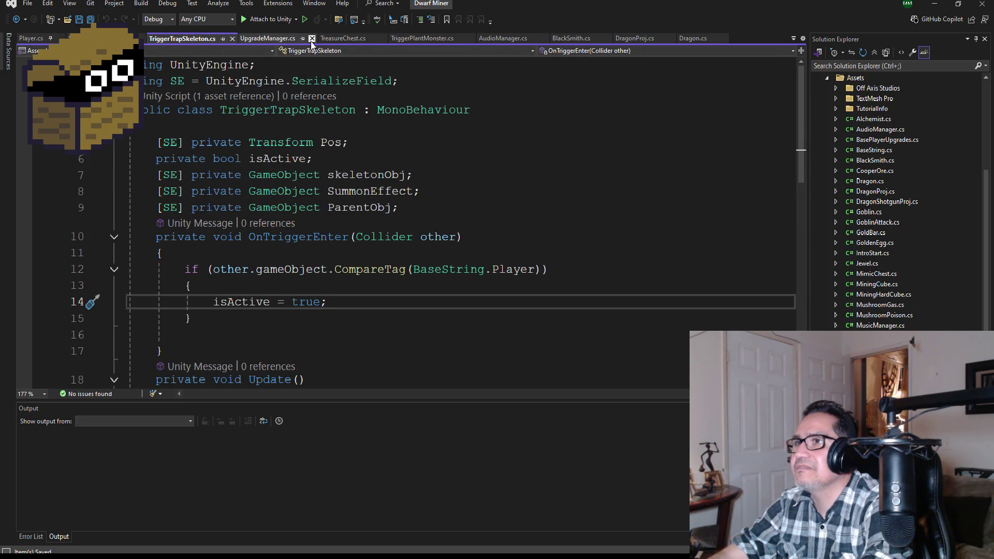
left_click(430, 40)
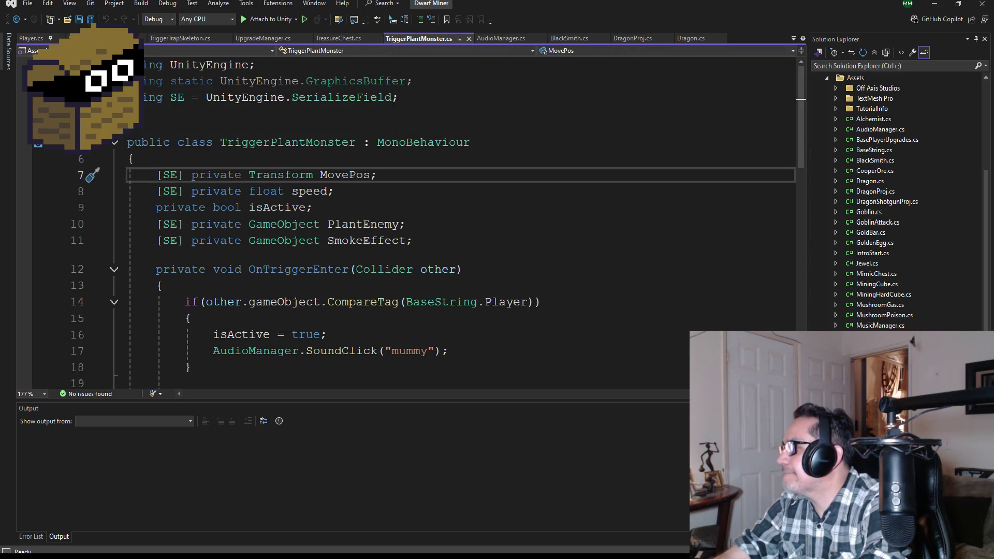
key("ctrl+Tab")
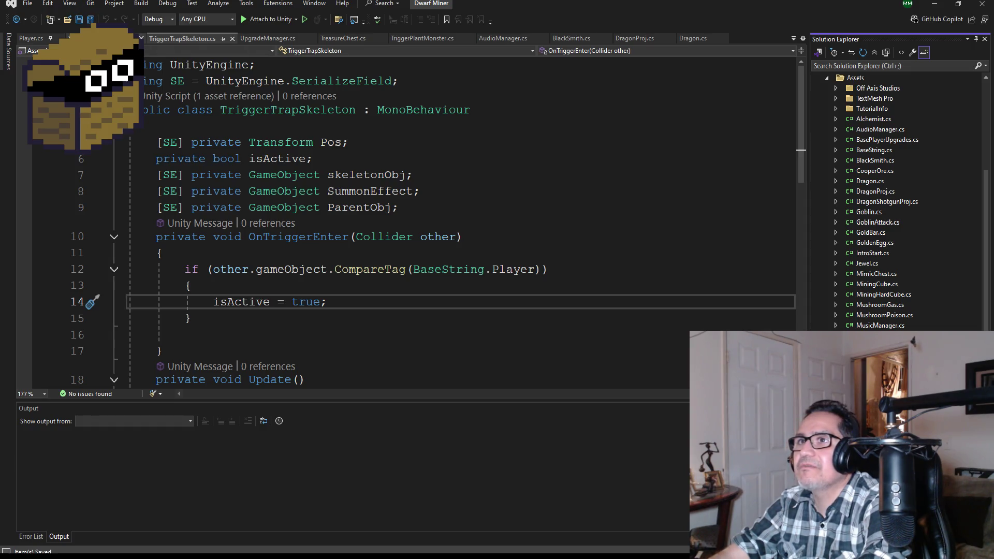
key("ctrl+Tab")
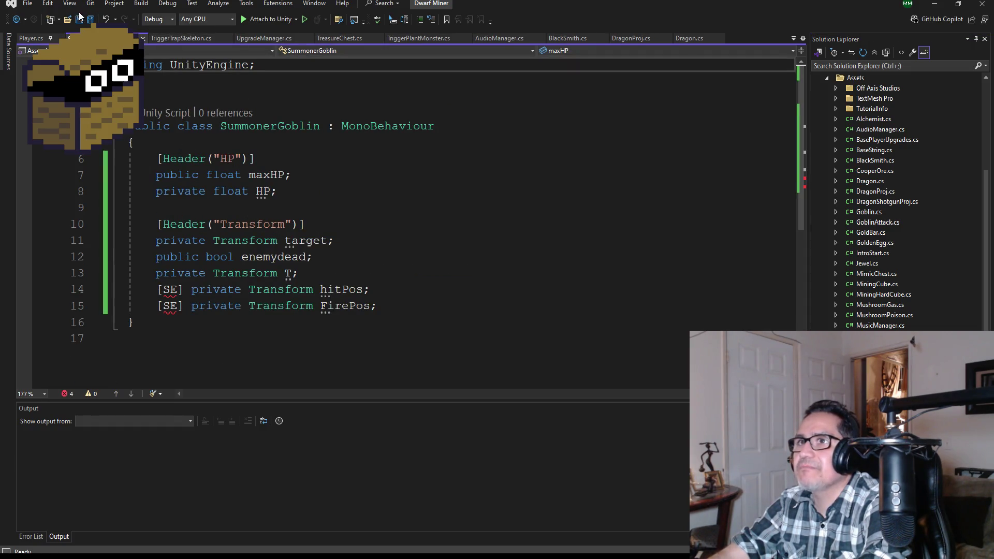
left_click(91, 21)
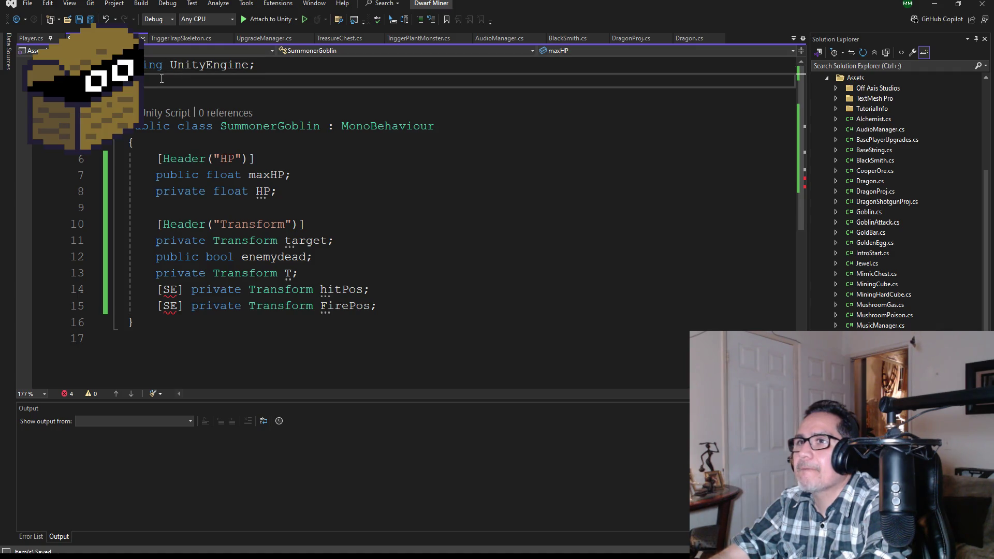
Step: Copy the SE SerializeField alias using line from TriggerTrapSkeleton into SummonerGoblin and save
left_click(176, 38)
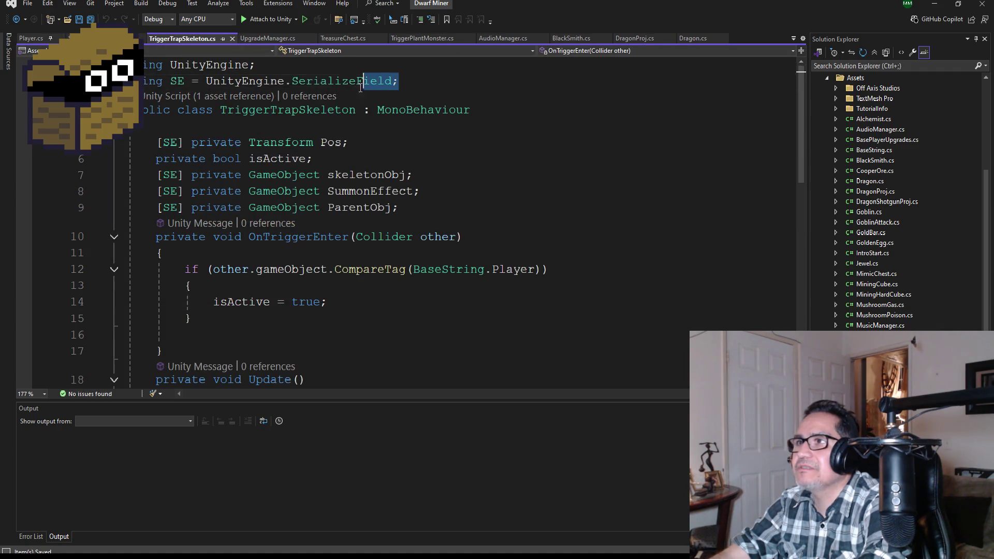
left_click_drag(397, 81, 132, 80)
key("ctrl+c")
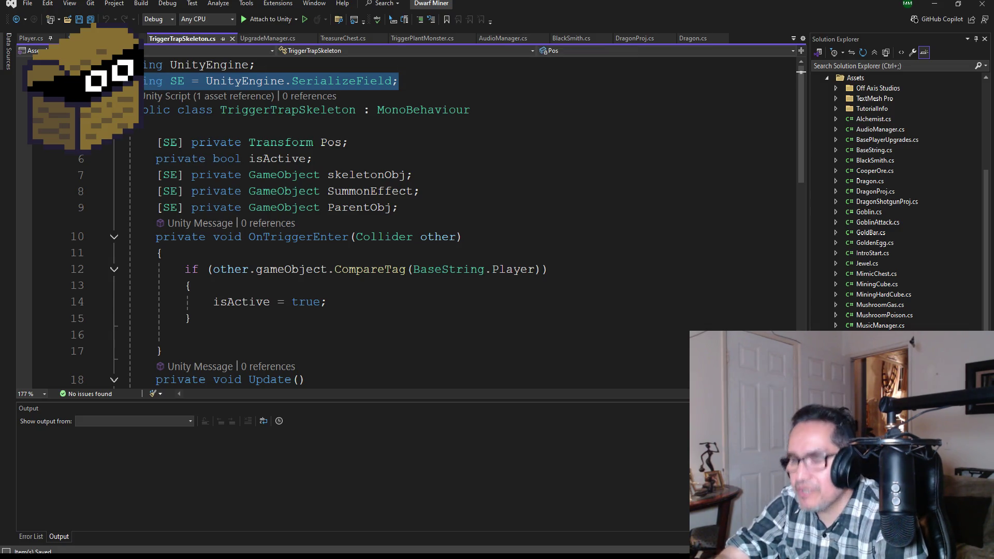
left_click(119, 38)
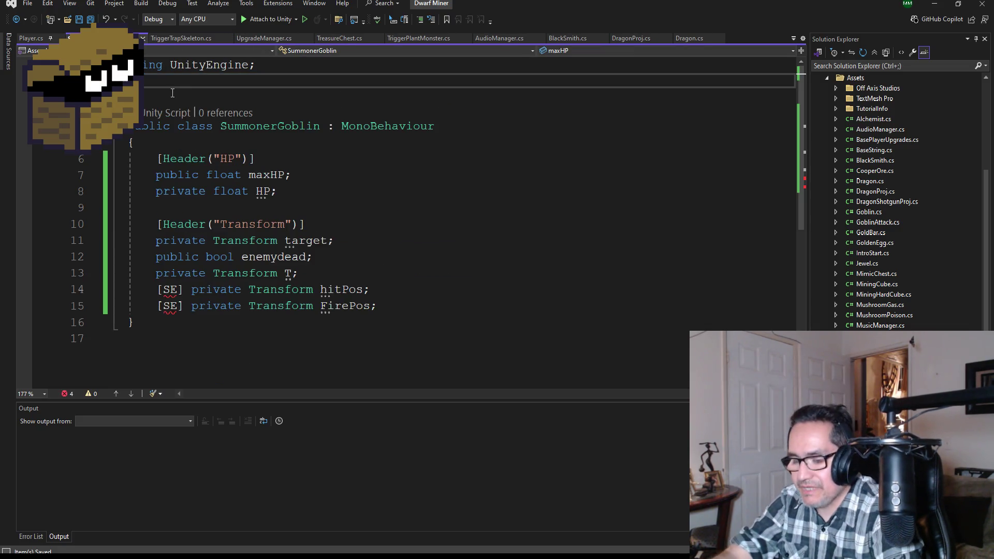
key("ctrl+v")
key("ctrl+s")
Step: Add a new line below the FirePos field, then return to the Dragon script
left_click(400, 310)
key("Return")
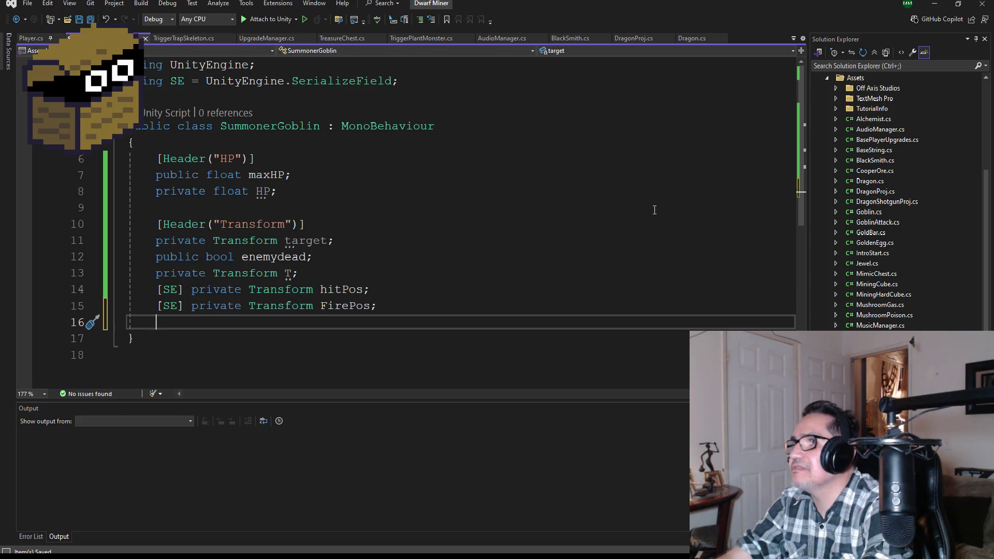
left_click(694, 37)
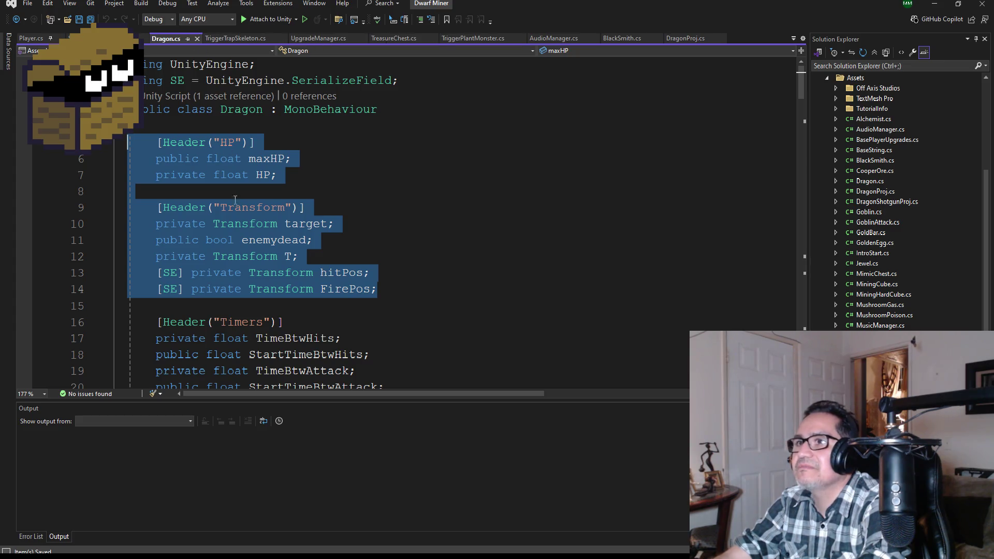
Step: Select the Timers and Game Obj field declarations, through FireProj, in Dragon.cs
scroll(331, 260, "down", 3)
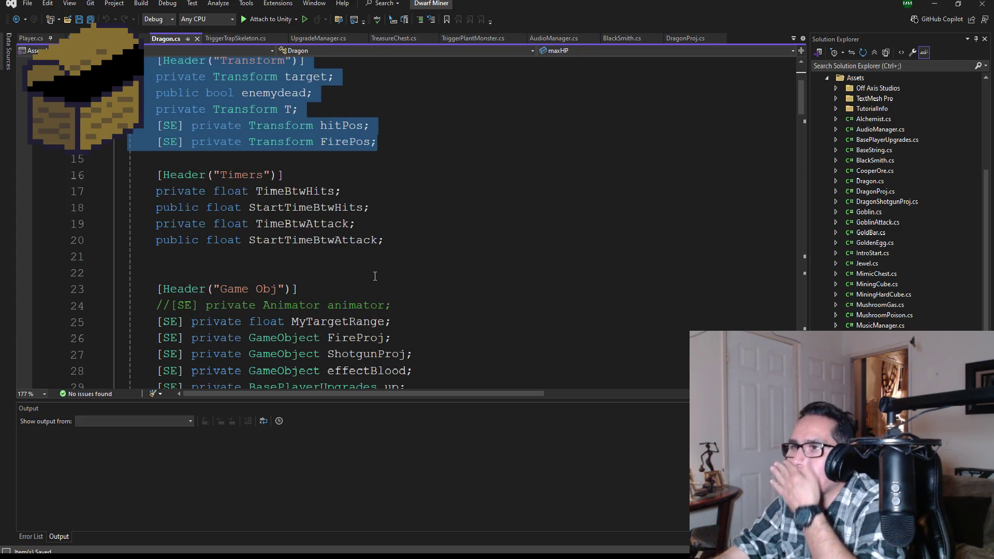
scroll(375, 276, "down", 2)
mouse_move(386, 254)
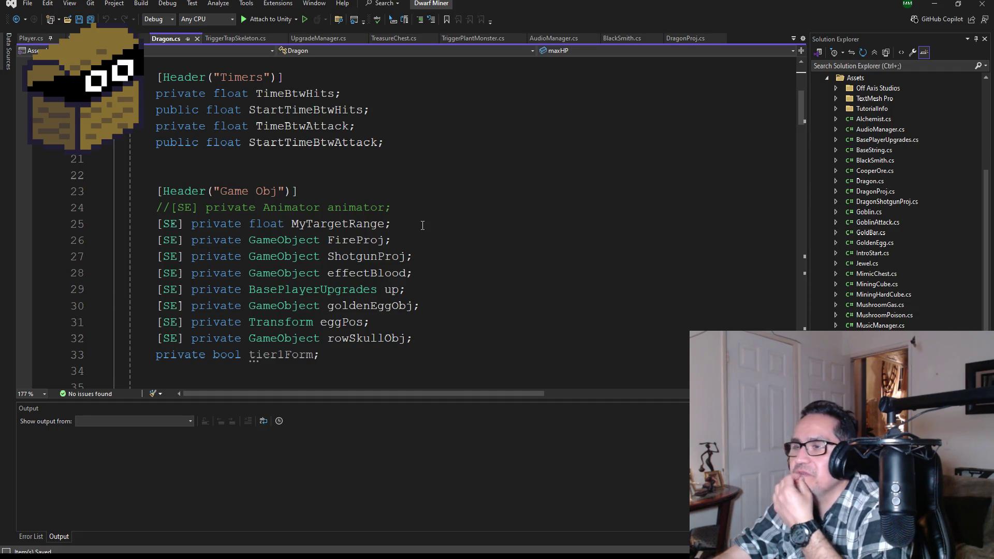
left_click(415, 244)
mouse_move(426, 241)
left_mouse_down()
mouse_move(333, 223)
mouse_move(158, 159)
mouse_move(143, 77)
left_mouse_up()
key("ctrl+c")
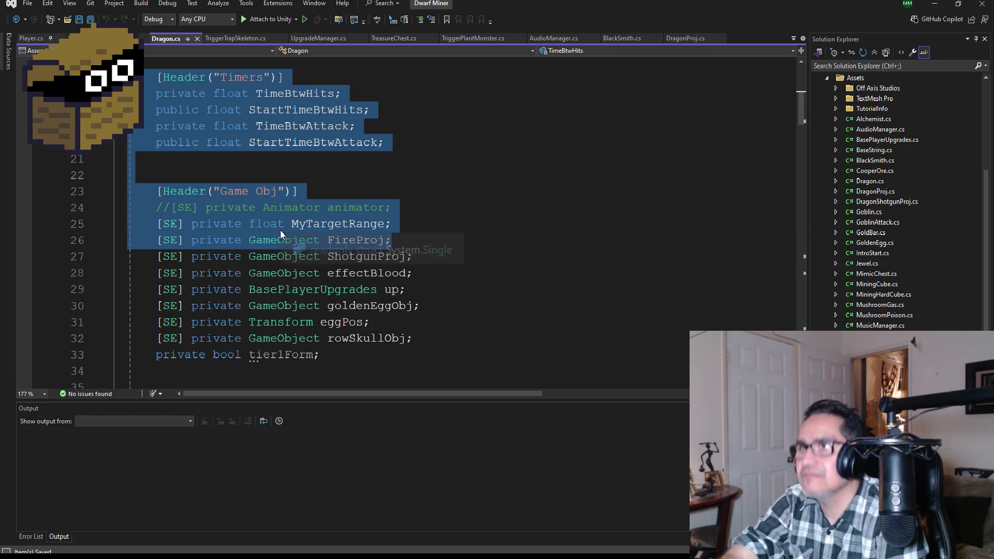
Step: Paste those fields after FirePos in SummonerGoblin.cs, add blank lines, and save
left_click(103, 38)
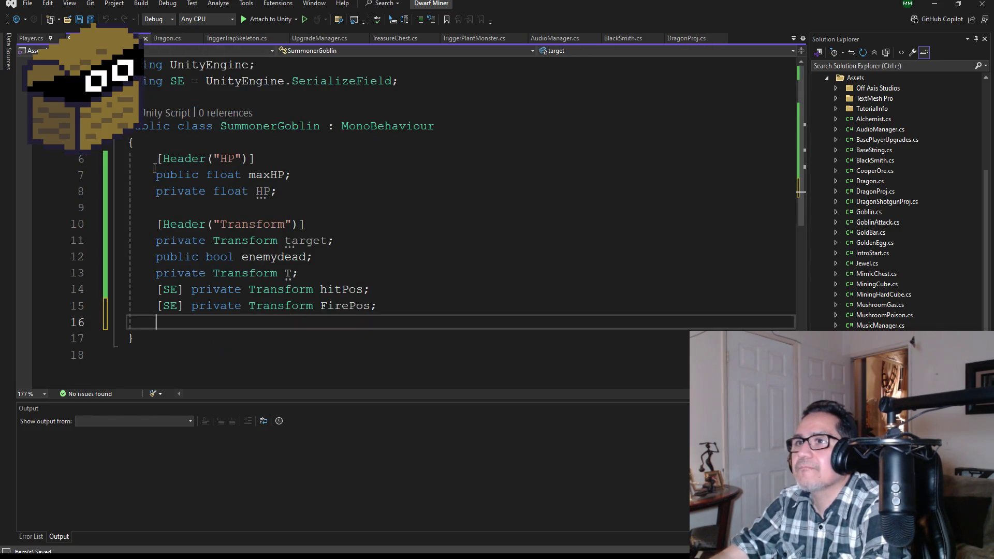
scroll(235, 238, "down", 2)
key("ctrl+v")
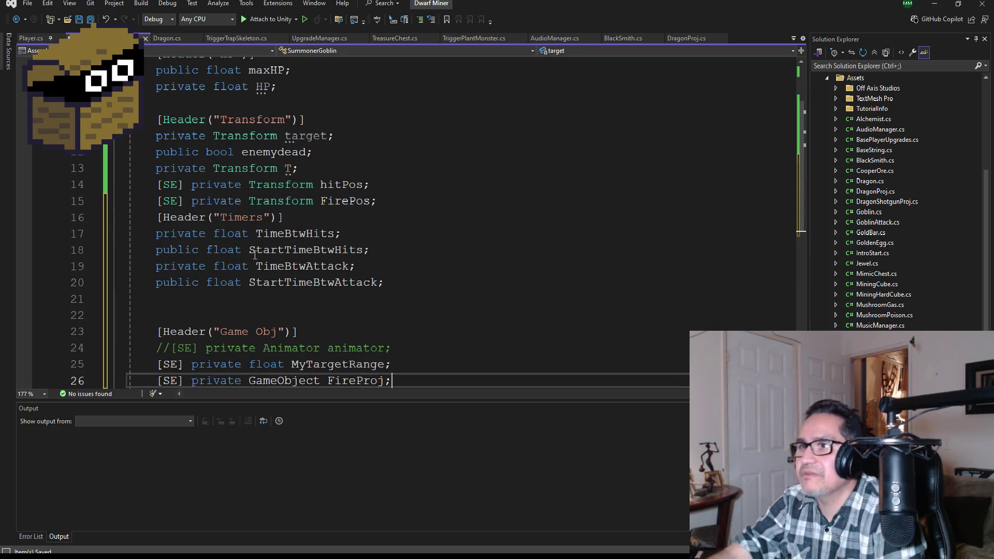
left_click(411, 204)
key("Return")
scroll(411, 205, "down", 3)
left_click(90, 19)
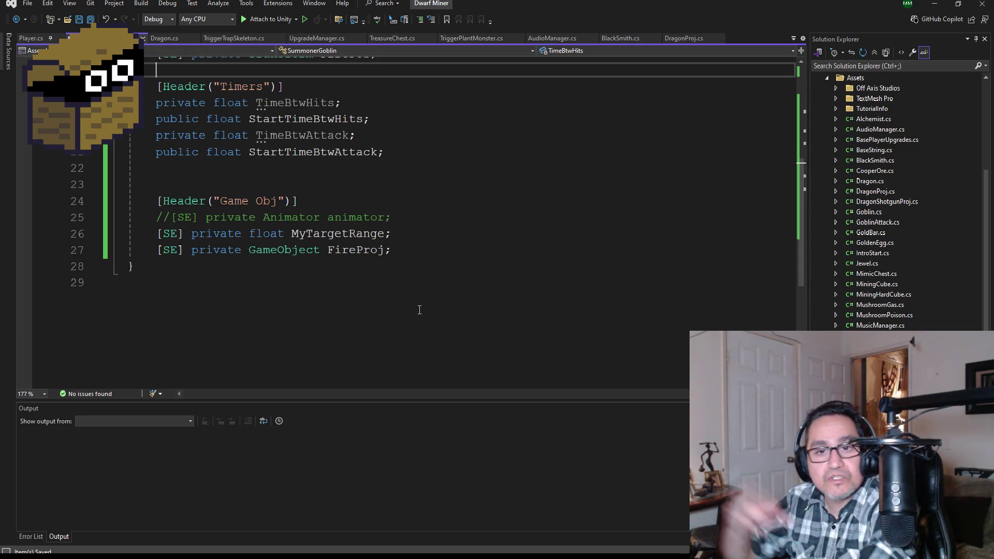
left_click(419, 257)
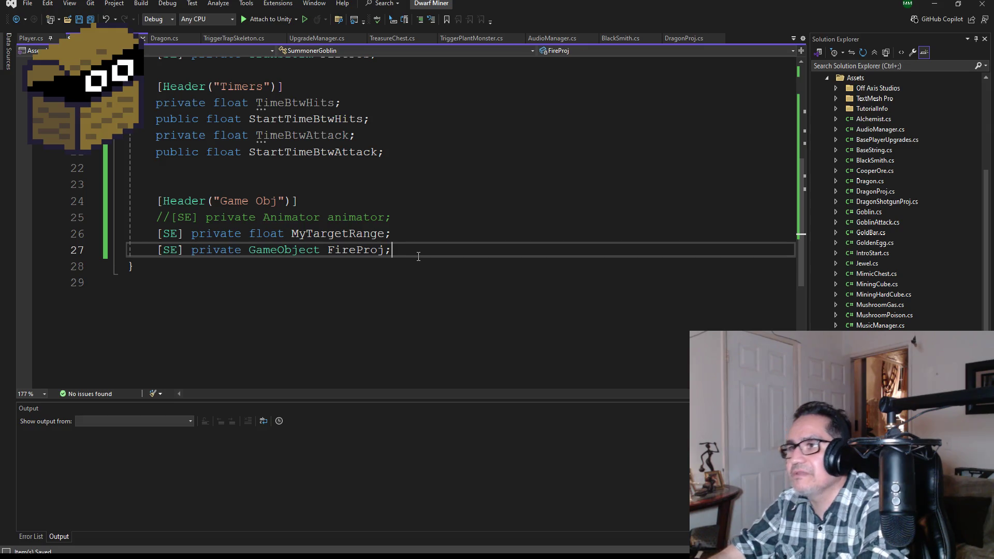
key("Return")
key("Return")
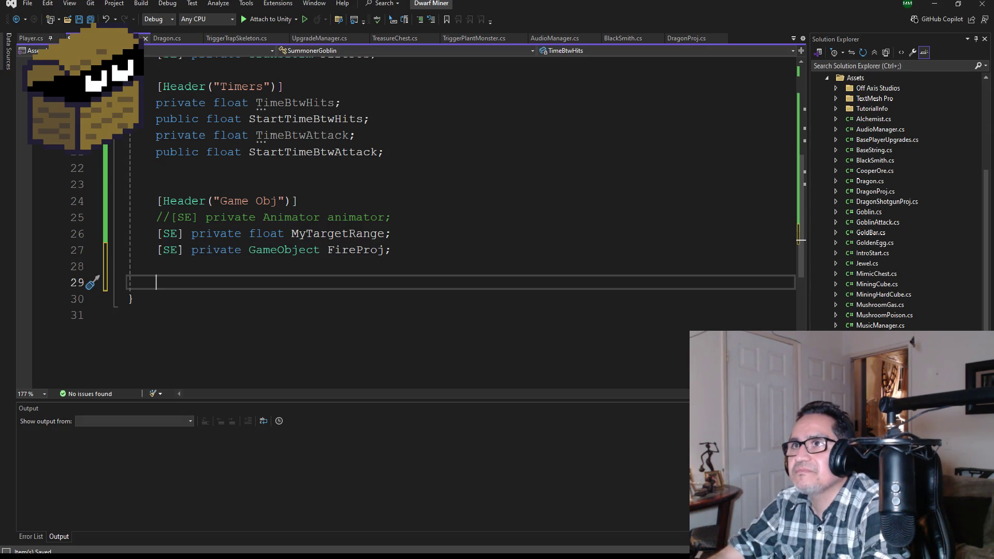
key("ctrl+s")
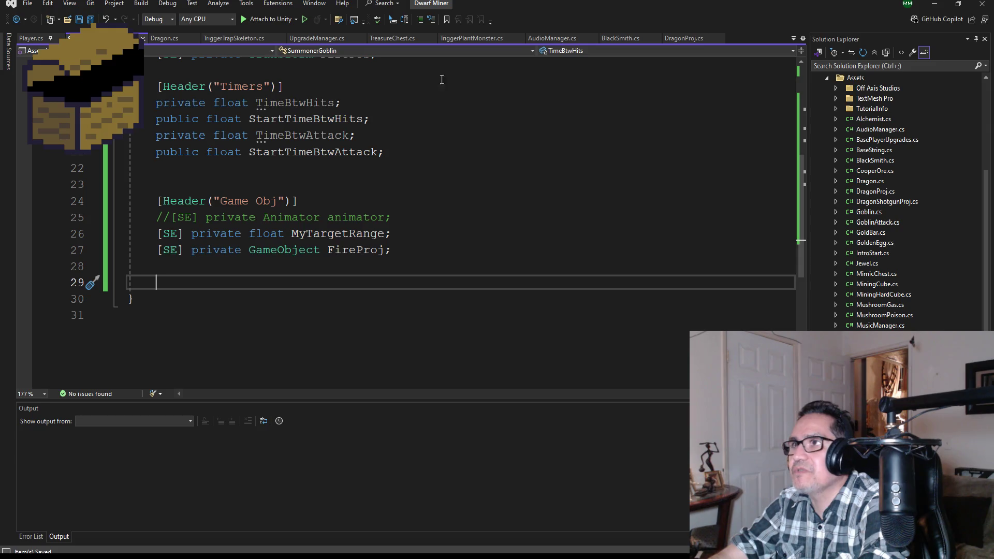
Step: Look through the DragonProj.cs script
left_click(679, 38)
scroll(394, 269, "up", 3)
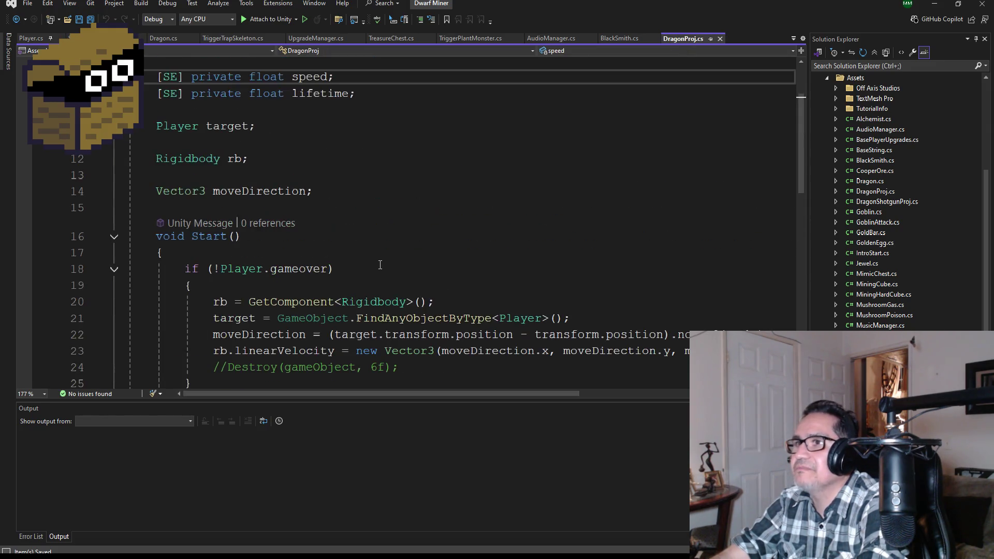
scroll(379, 264, "down", 2)
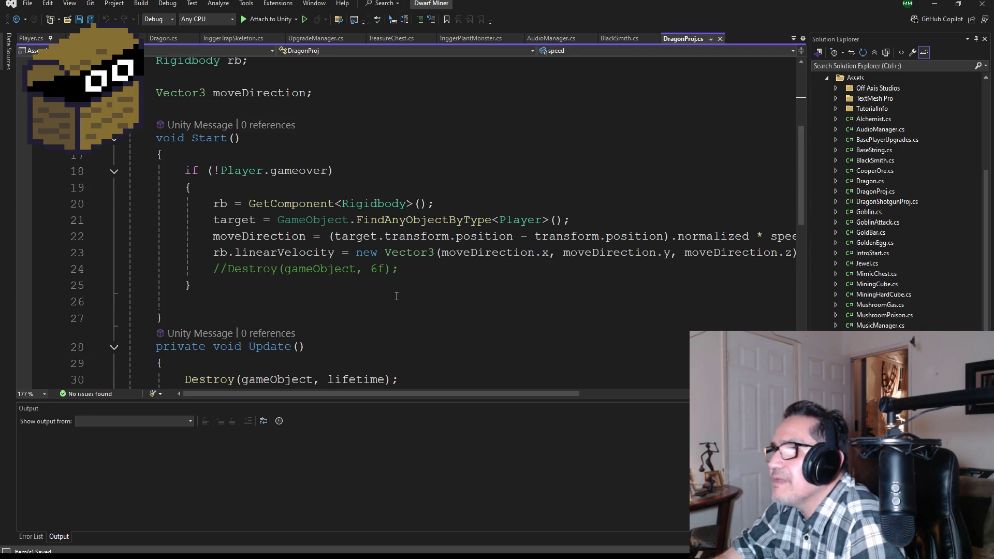
scroll(334, 303, "down", 3)
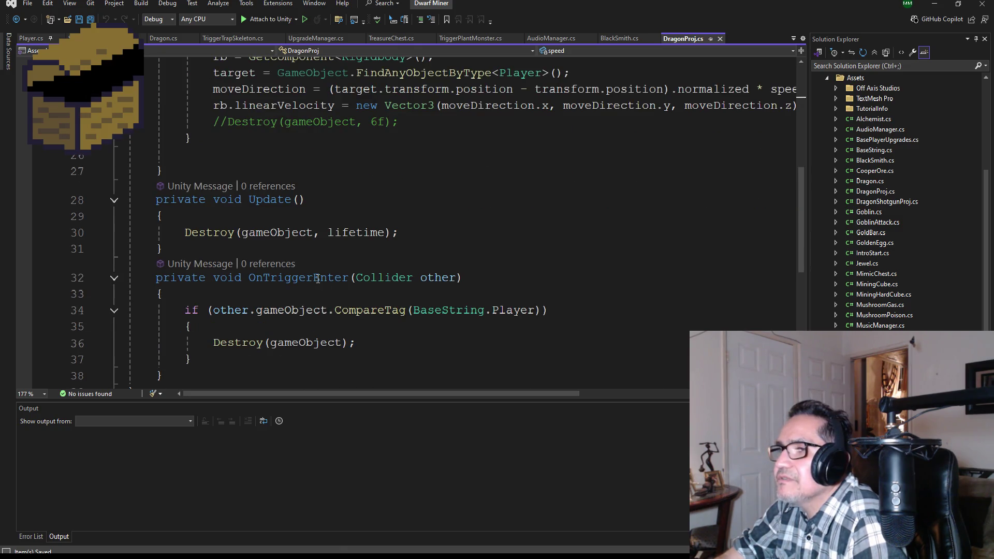
scroll(331, 298, "down", 2)
scroll(297, 307, "up", 3)
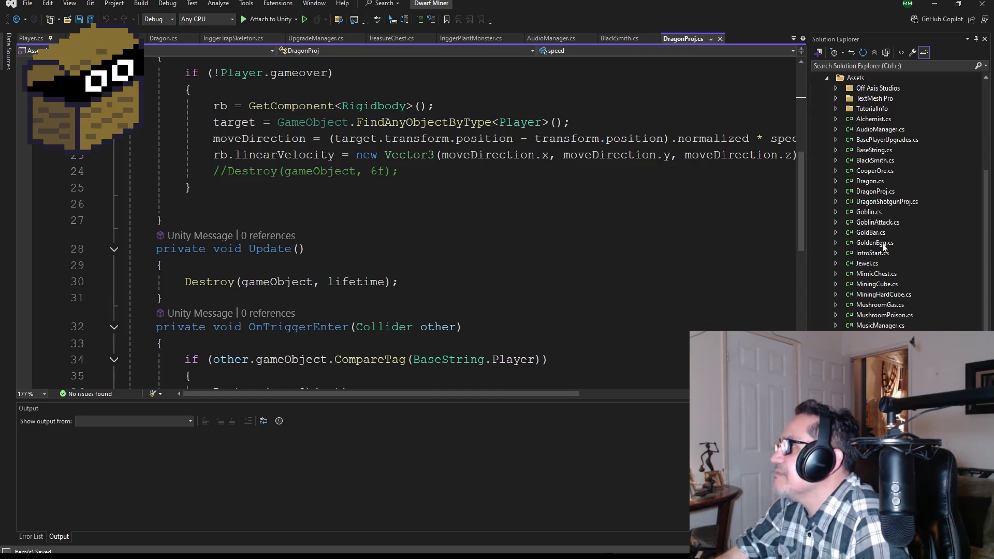
scroll(878, 256, "up", 3)
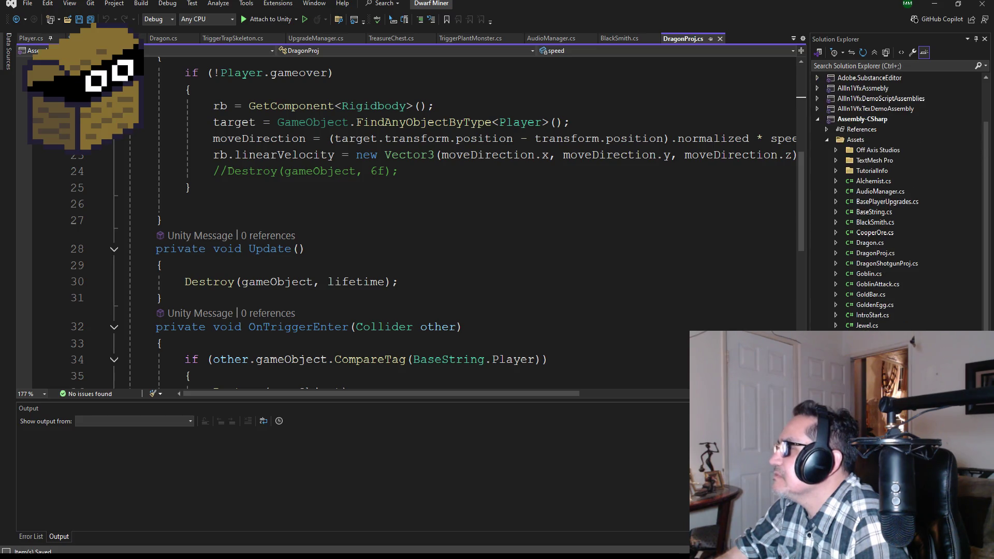
scroll(849, 289, "down", 3)
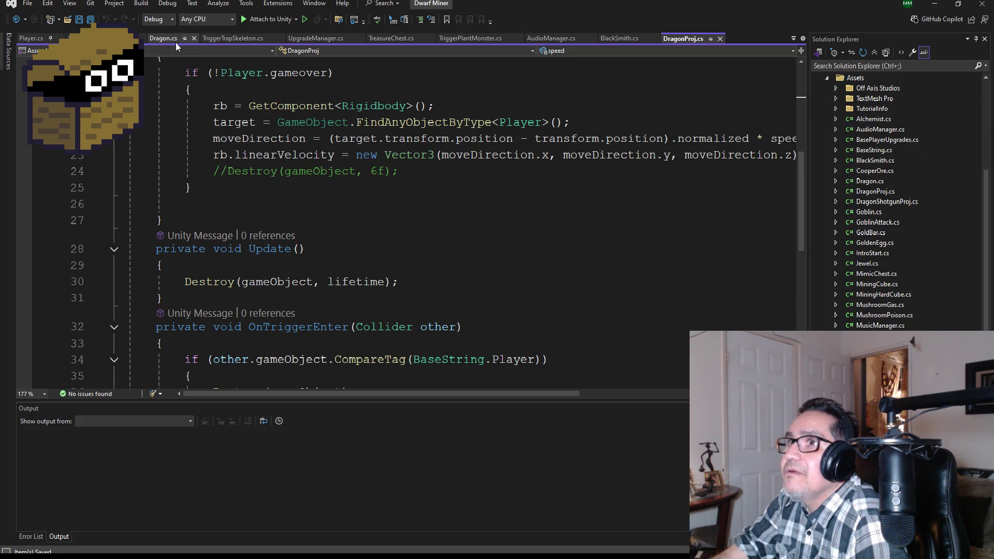
Step: Select the whole Start() method in Dragon.cs
left_click(174, 42)
scroll(353, 280, "down", 2)
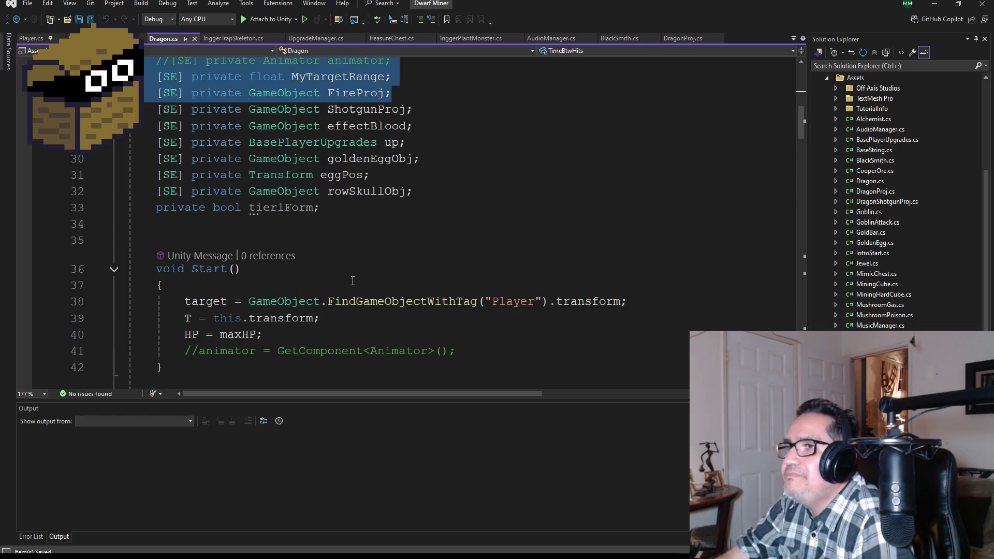
scroll(353, 280, "down", 2)
scroll(316, 295, "down", 2)
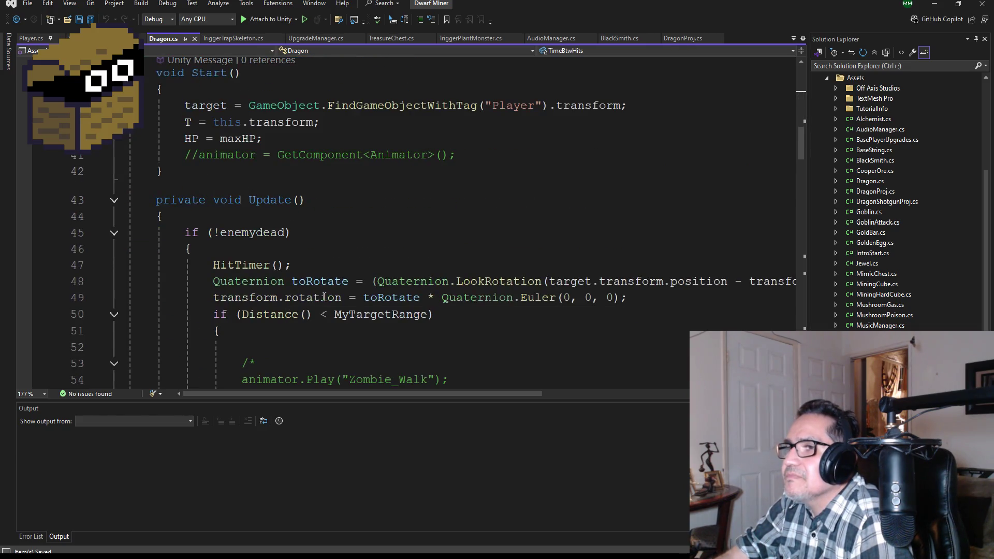
left_click_drag(215, 171, 130, 77)
key("ctrl+c")
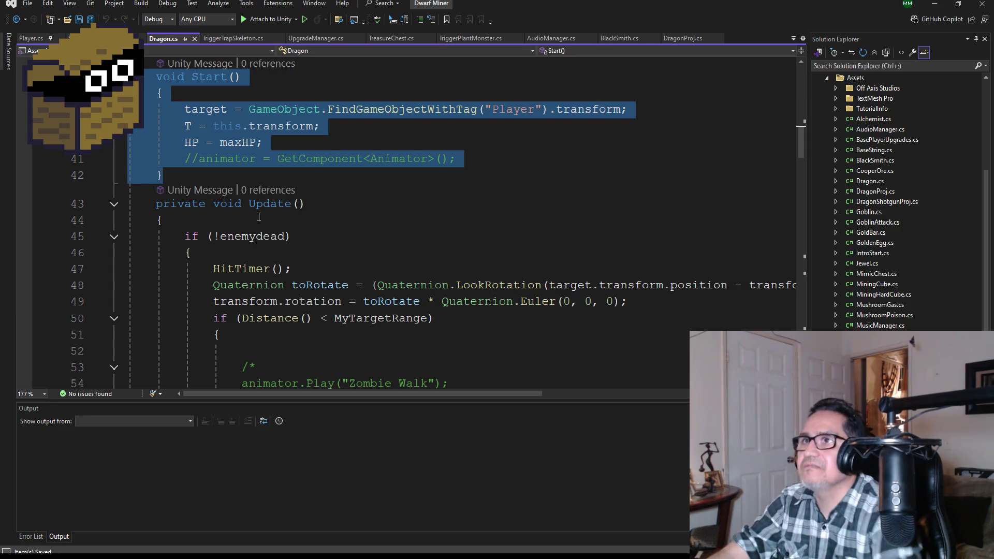
Step: Paste Start() into SummonerGoblin, then read Dragon's Update, HitTimer and ShootFire code
left_click(124, 38)
key("ctrl+v")
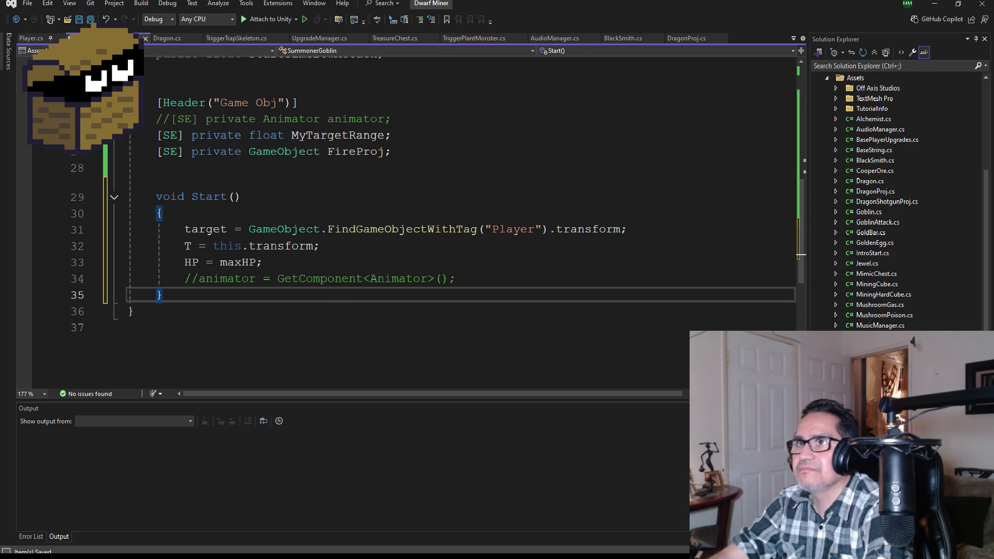
left_click(166, 38)
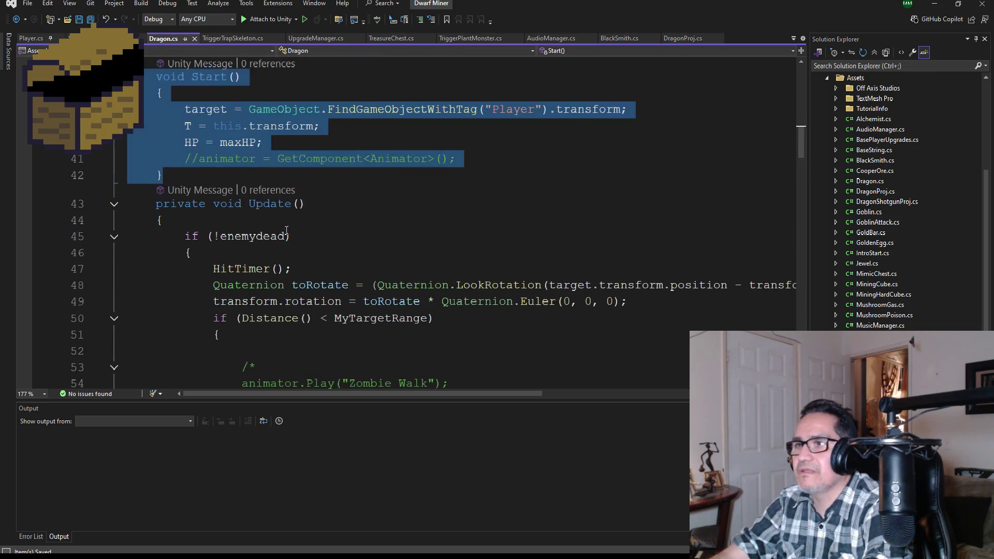
scroll(285, 238, "down", 3)
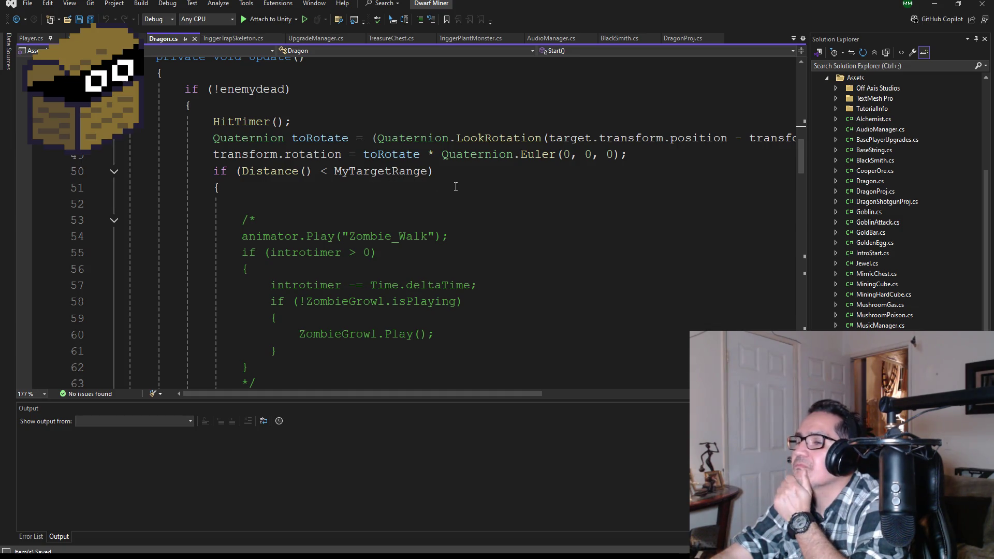
scroll(448, 248, "down", 4)
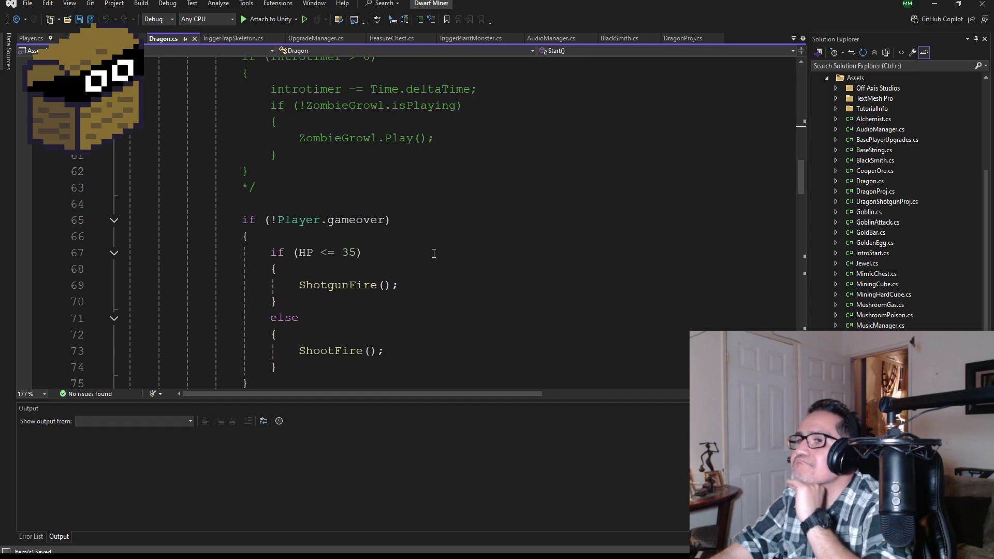
scroll(419, 251, "up", 4)
scroll(419, 253, "down", 5)
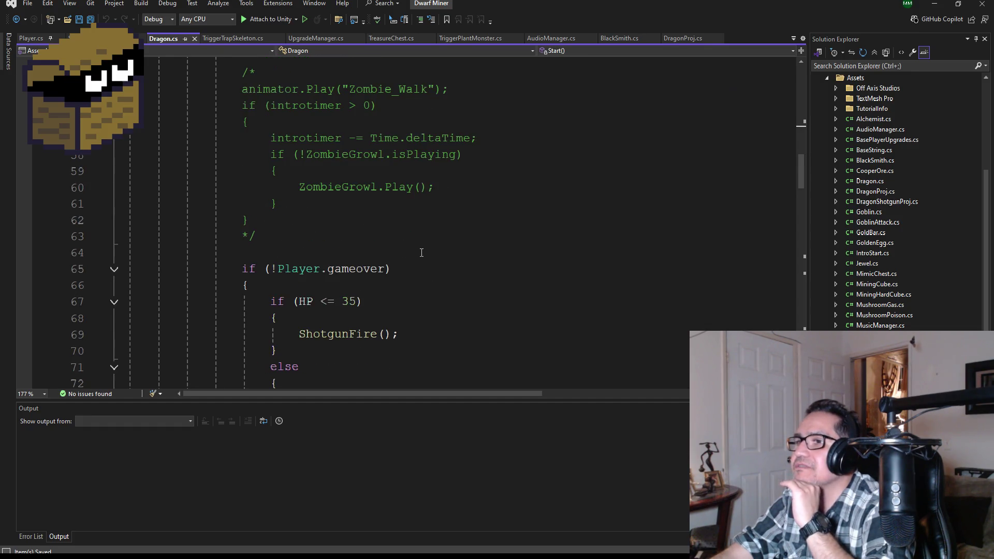
scroll(424, 259, "down", 2)
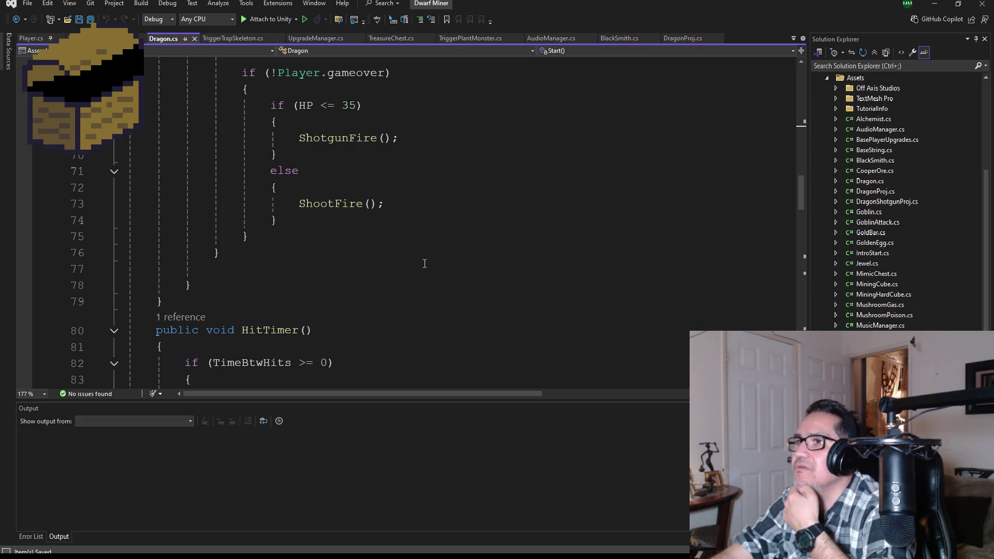
scroll(403, 263, "down", 10)
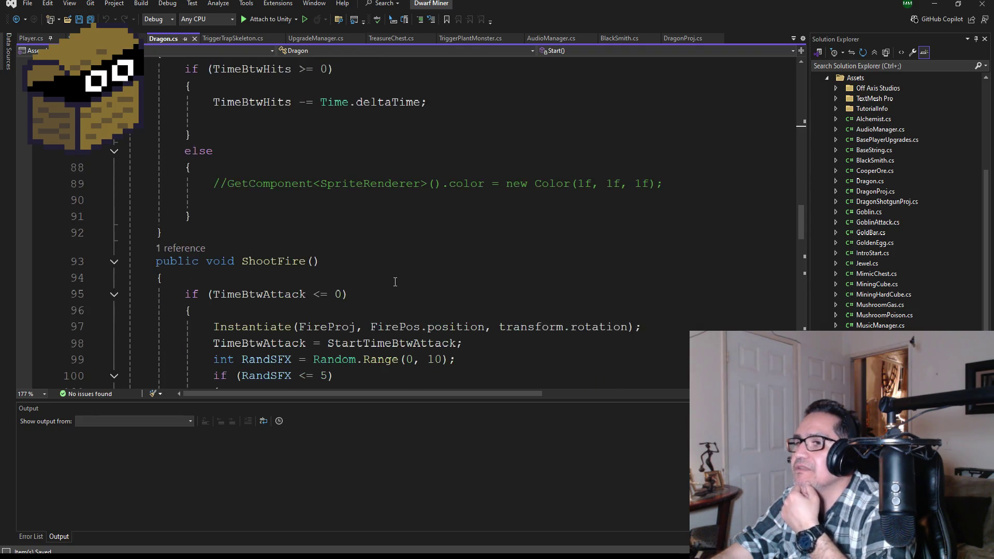
scroll(368, 284, "down", 1)
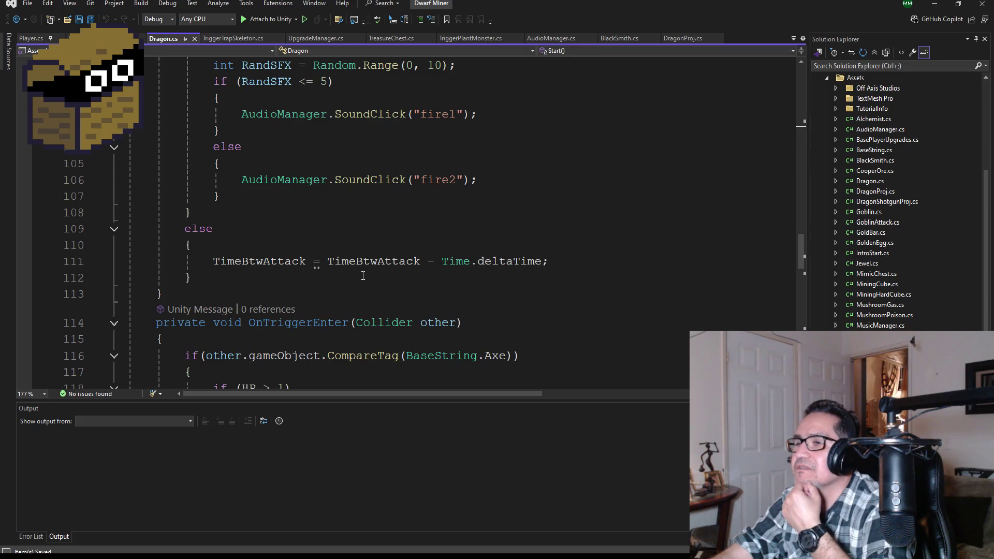
scroll(217, 278, "up", 4)
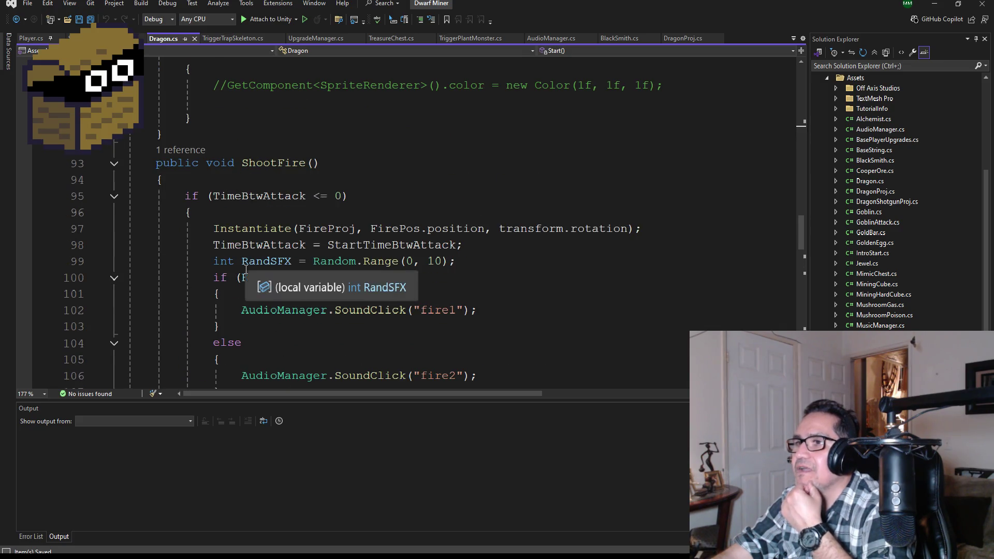
scroll(253, 280, "down", 2)
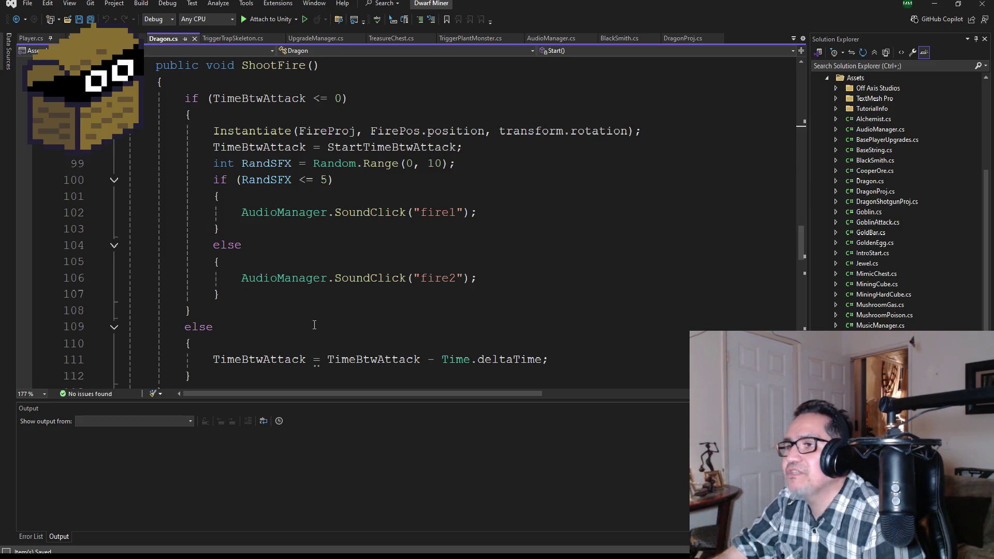
left_click_drag(274, 294, 264, 280)
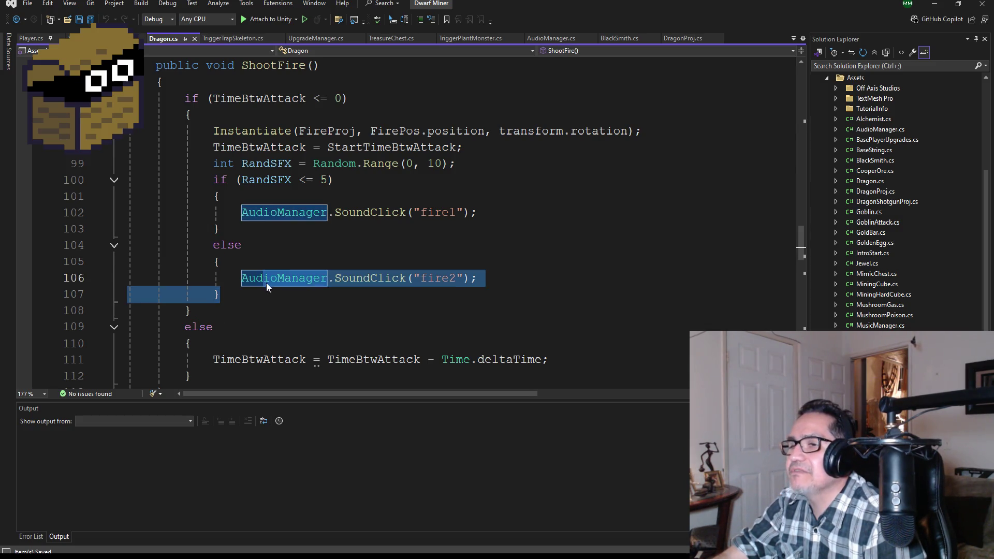
Step: Copy Dragon's ShootFire() method and add a blank line after SummonerGoblin's Start()
scroll(298, 307, "down", 3)
mouse_move(222, 223)
left_mouse_down()
mouse_move(130, 179)
mouse_move(176, 164)
mouse_move(91, 164)
mouse_move(178, 234)
mouse_move(135, 150)
mouse_move(138, 10)
mouse_move(142, 110)
mouse_move(150, 93)
left_mouse_up()
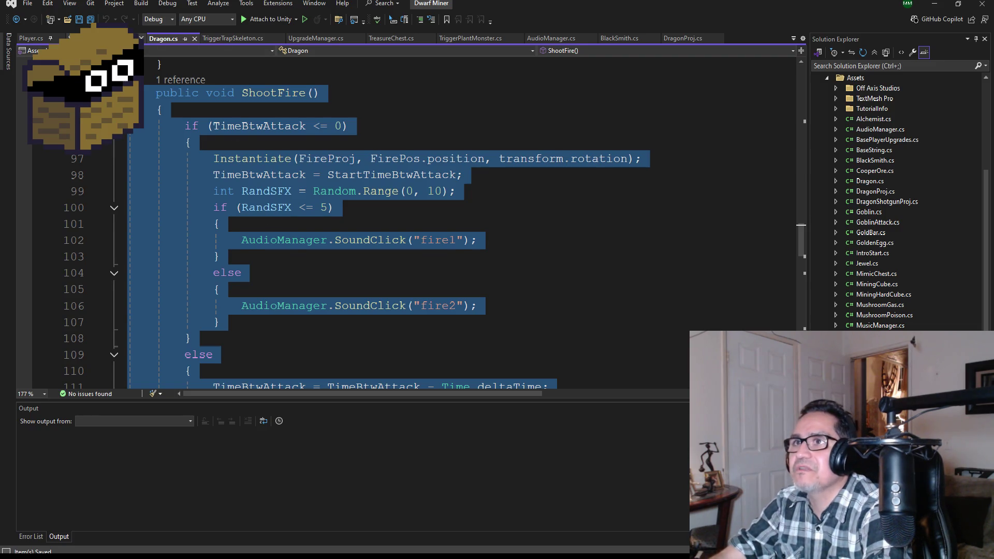
key("ctrl+Tab")
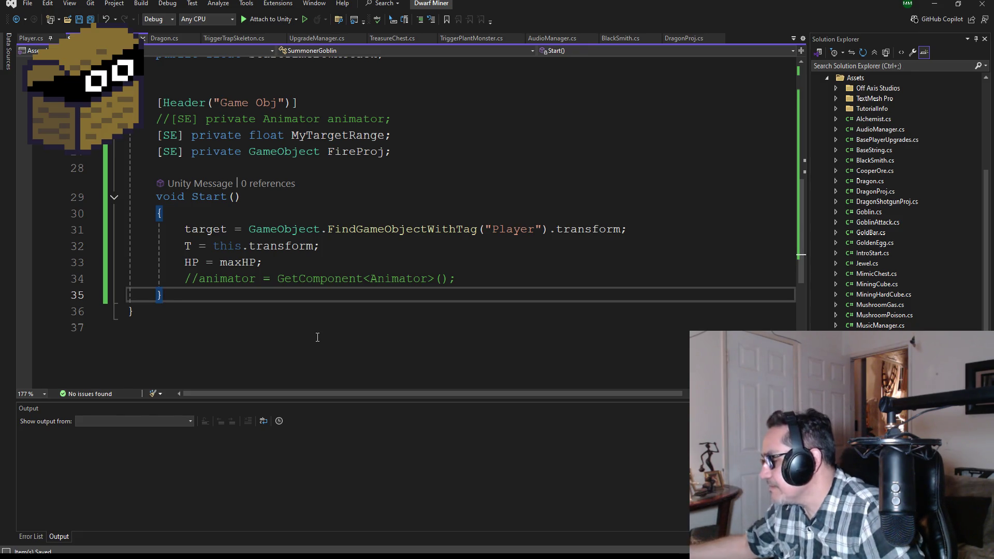
key("Return")
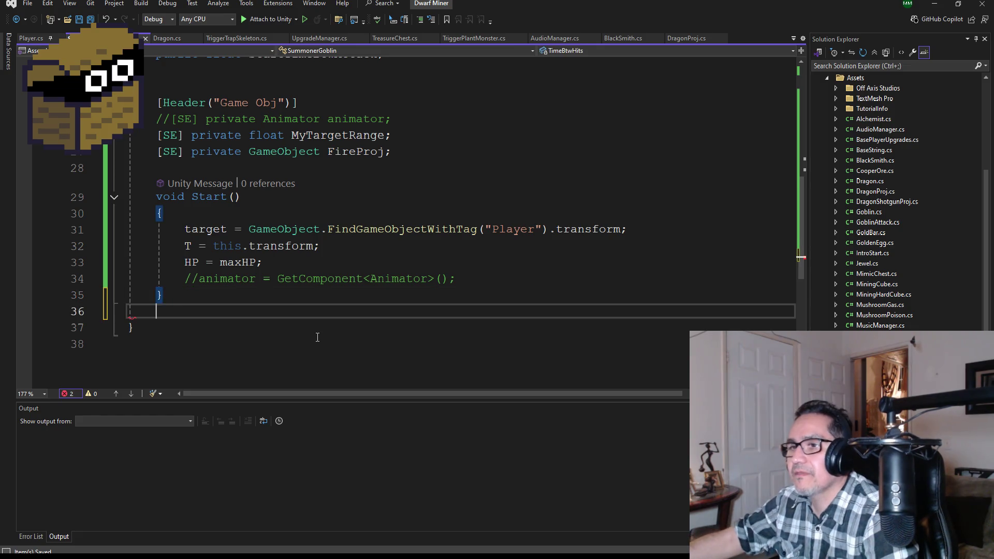
Step: Paste ShootFire() after Start; briefly try line comments on the fire1/fire2 calls, then undo them
key("ctrl+v")
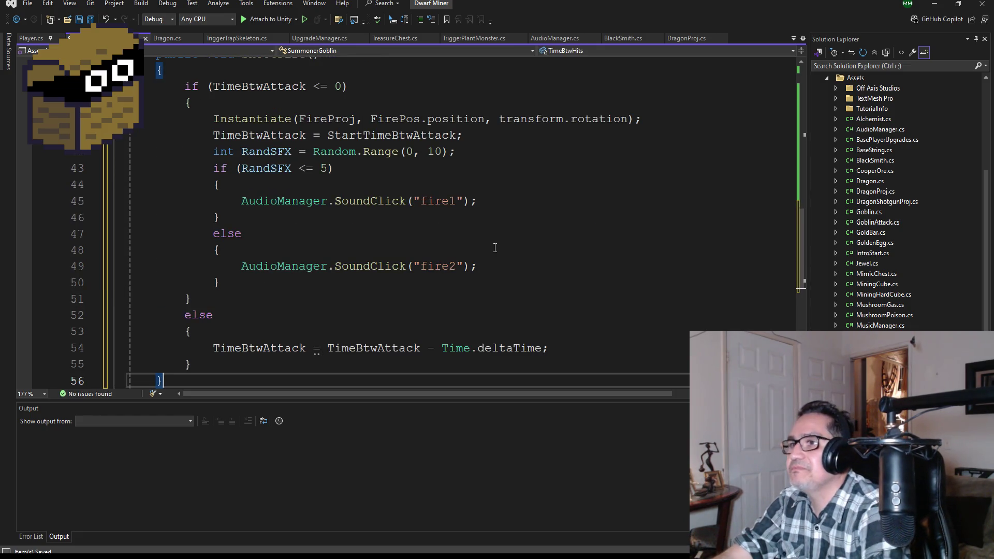
left_click(501, 267)
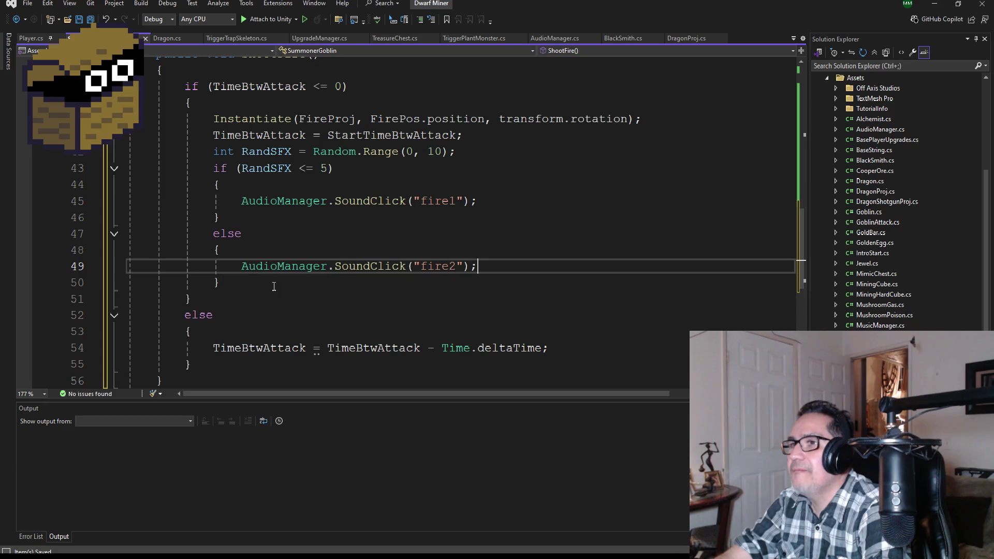
left_click_drag(248, 281, 111, 159)
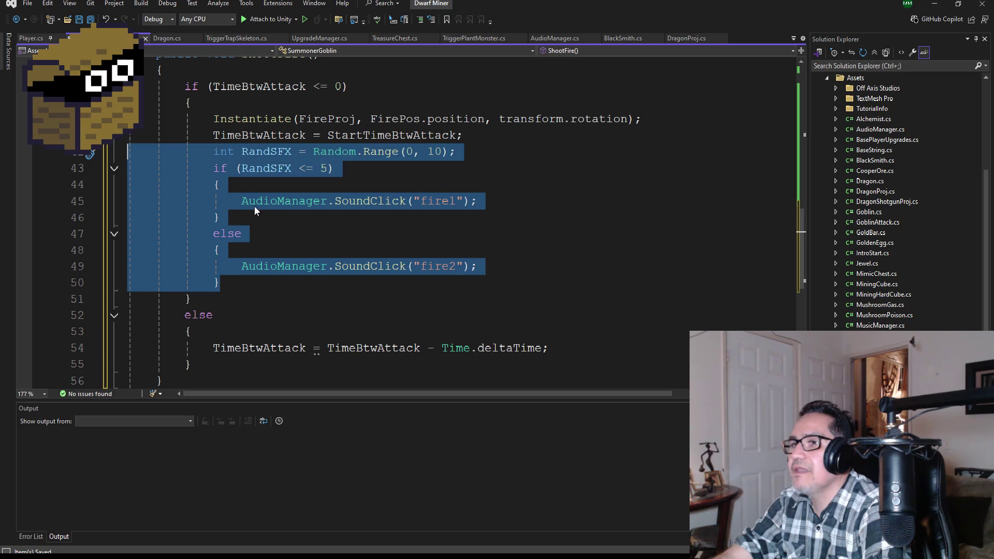
left_click(240, 201)
type("//")
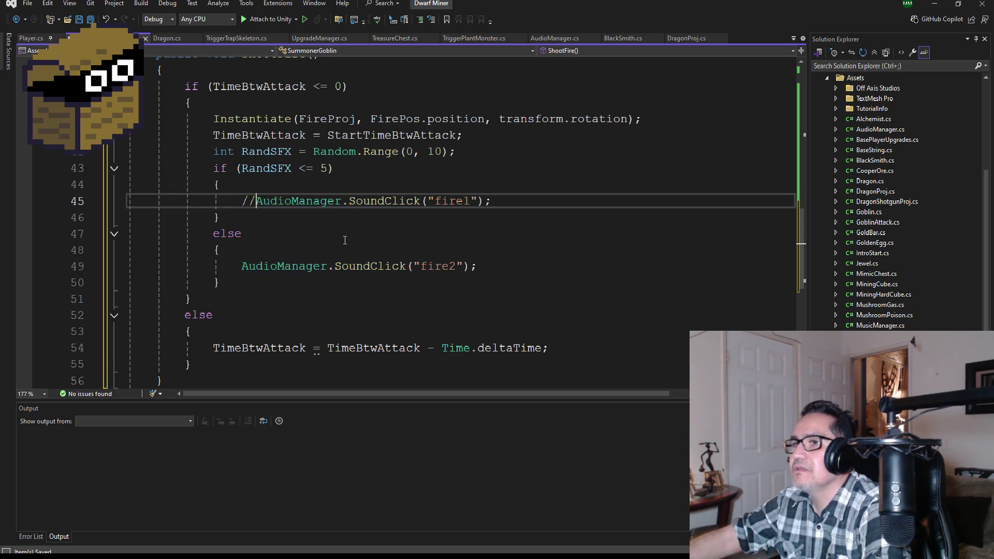
key("Down")
key("Down")
key("Down")
key("Down")
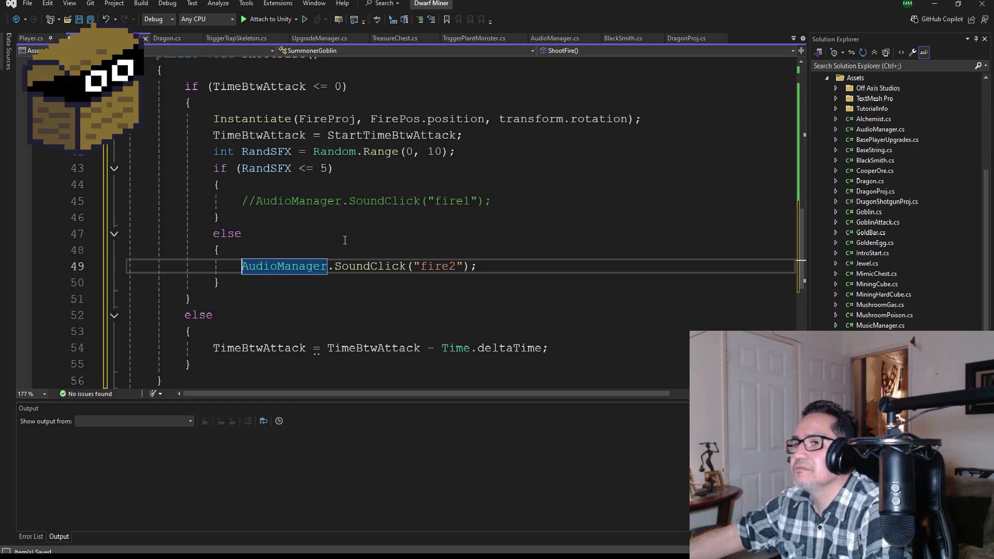
type("//")
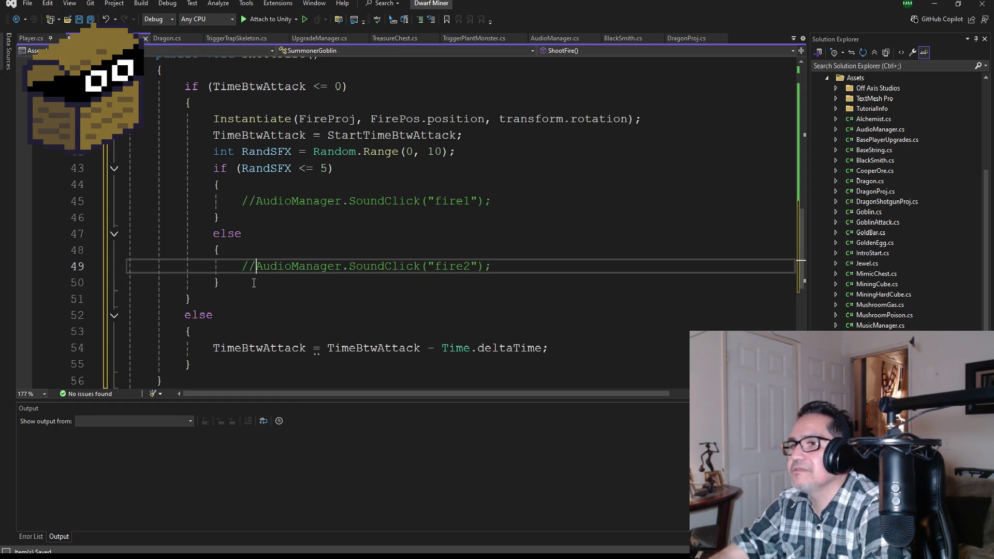
key("BackSpace")
key("BackSpace")
key("Up")
key("Up")
key("Up")
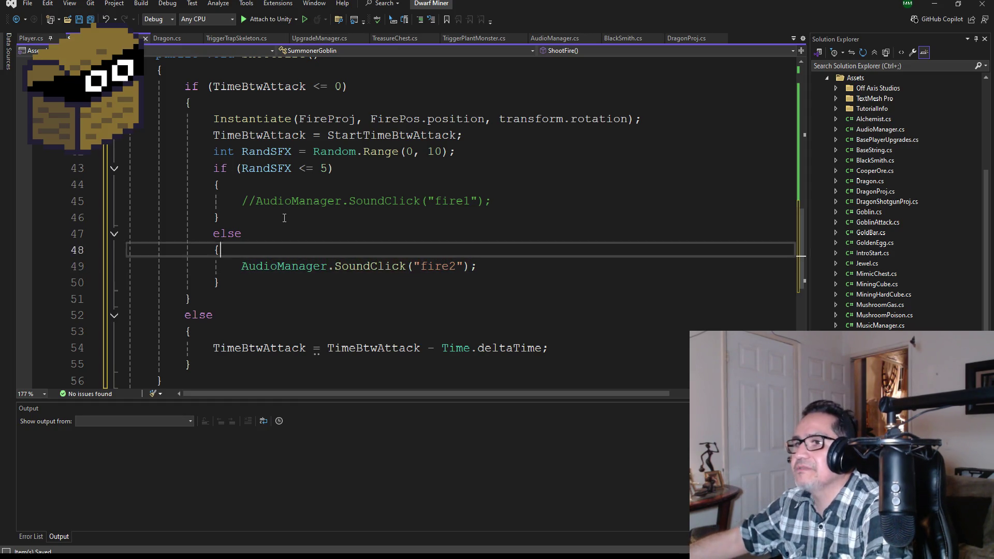
key("BackSpace")
key("BackSpace")
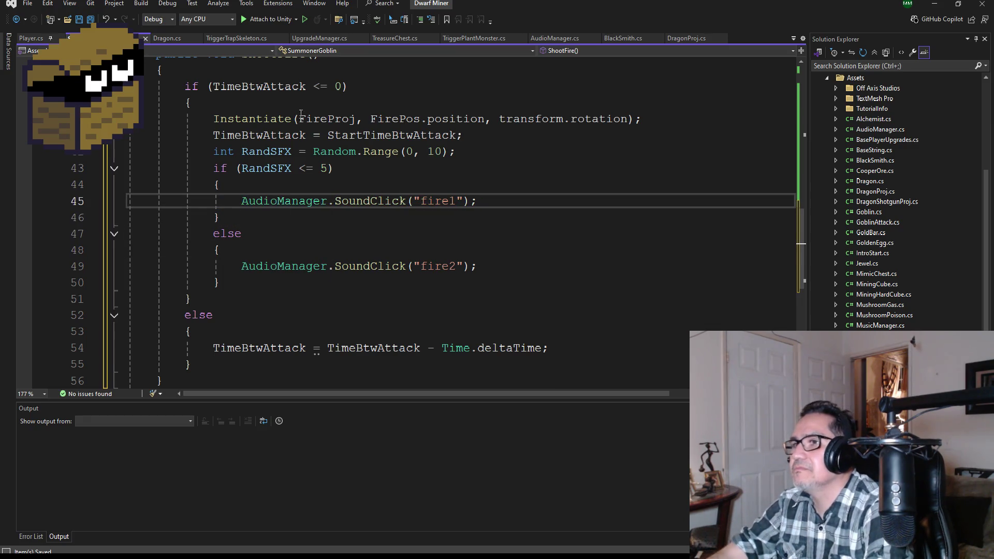
Step: Wrap the random sound-effect lines in a /* */ block comment and save the script
left_click(491, 131)
key("Return")
type("/*")
left_click(253, 304)
key("Return")
type("/")
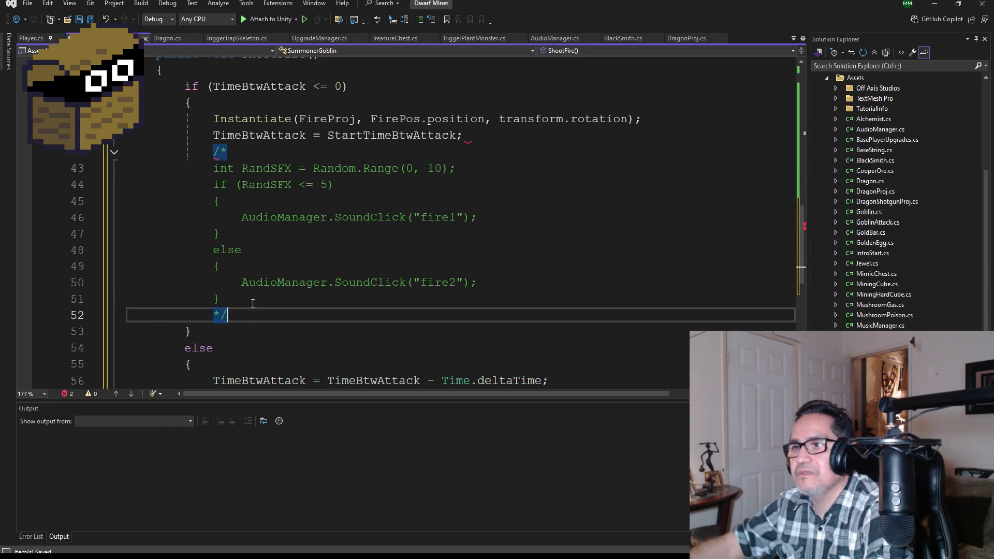
left_click(92, 20)
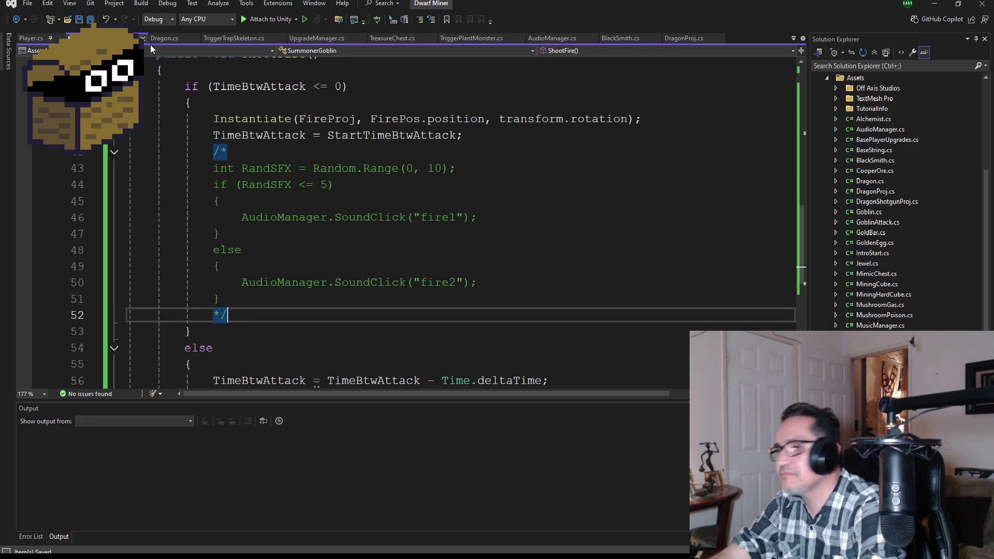
Step: Review the edited ShootFire code and return to the Unity editor
scroll(376, 291, "up", 3)
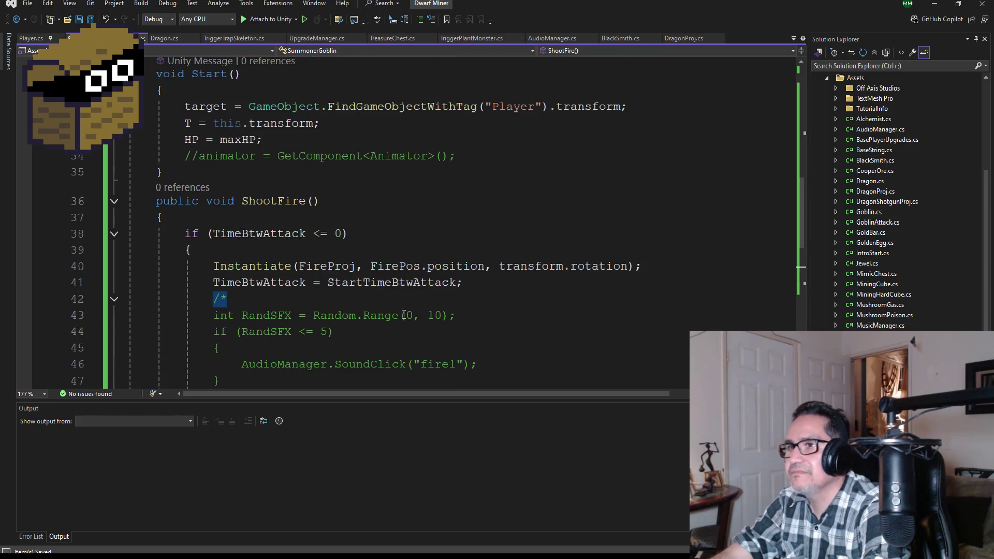
scroll(425, 309, "down", 2)
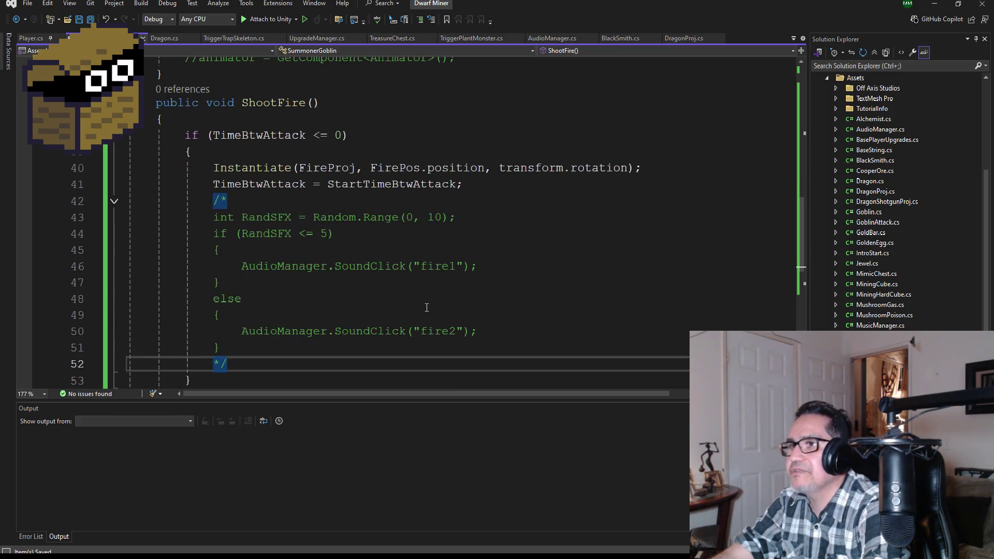
scroll(439, 209, "down", 4)
scroll(439, 208, "up", 15)
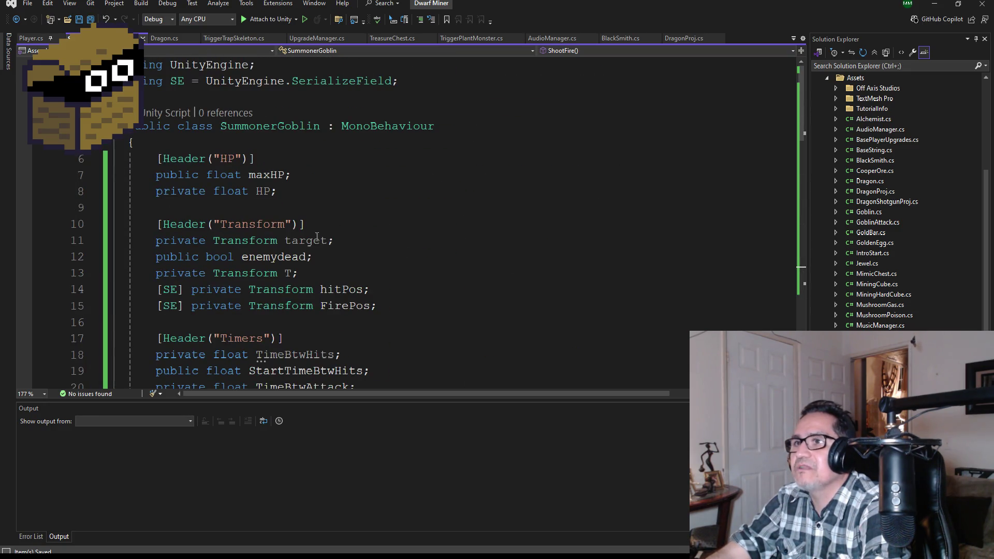
scroll(318, 222, "down", 3)
left_click(924, 7)
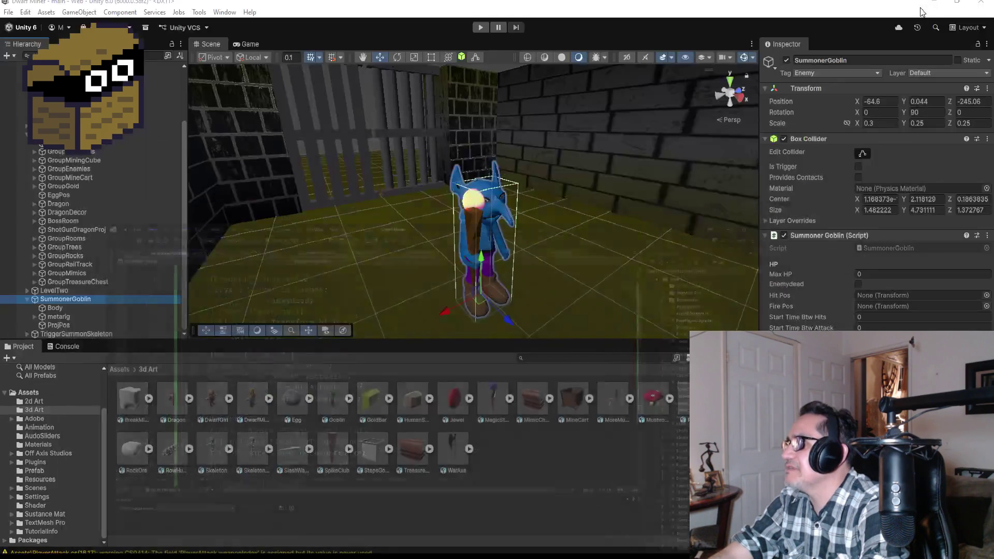
Step: Set Max HP to 10 and add an empty HitPos child raised to the goblin's head
left_click(891, 273)
type("10")
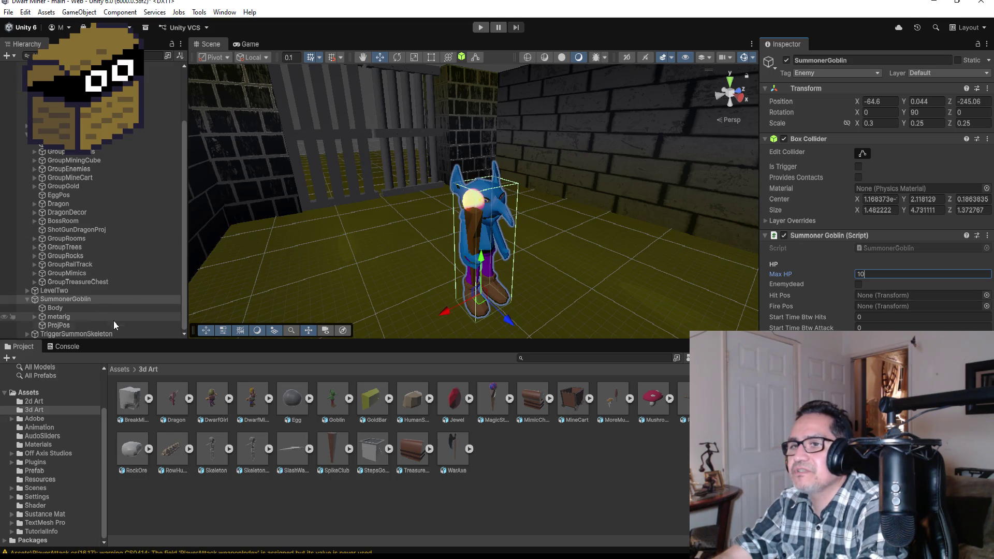
right_click(74, 299)
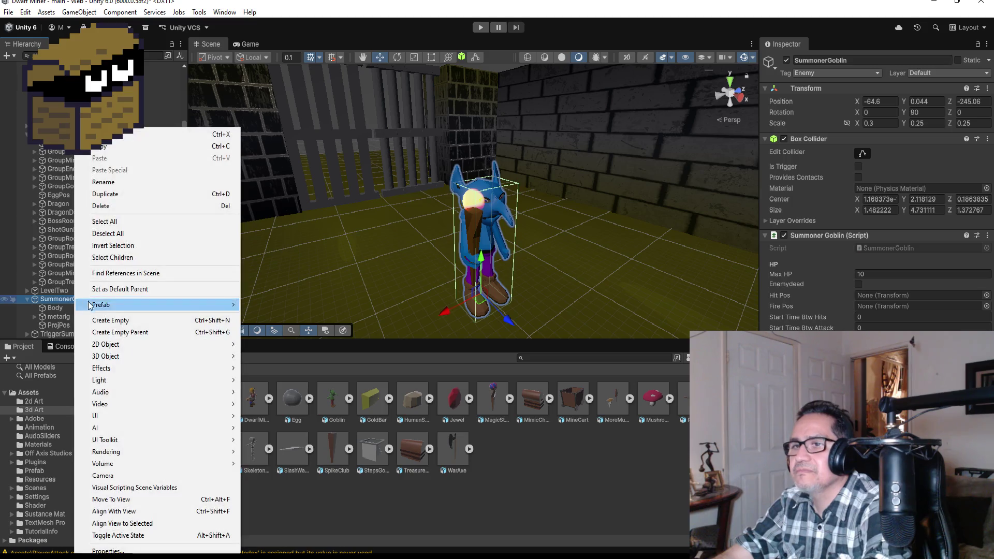
left_click(124, 321)
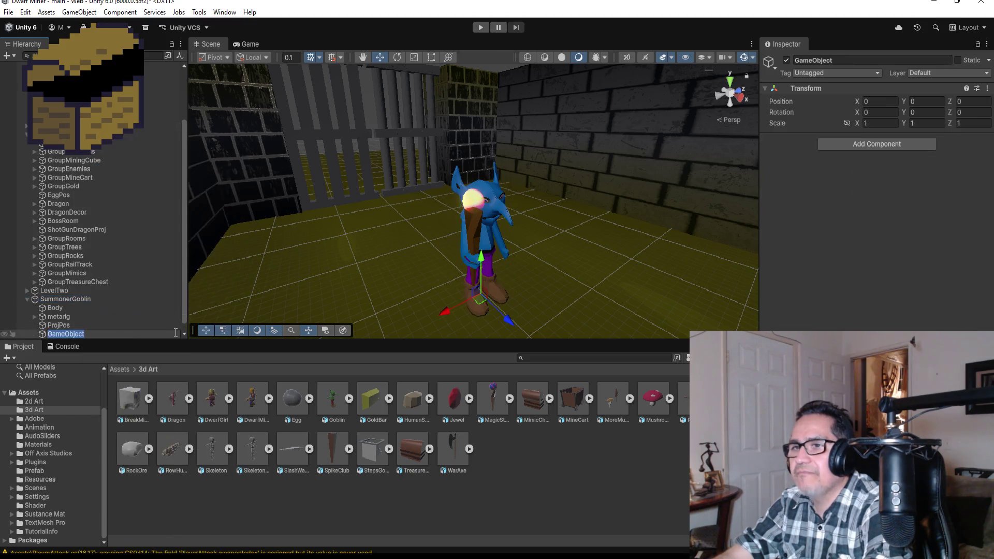
left_click(849, 60)
type("HitPos")
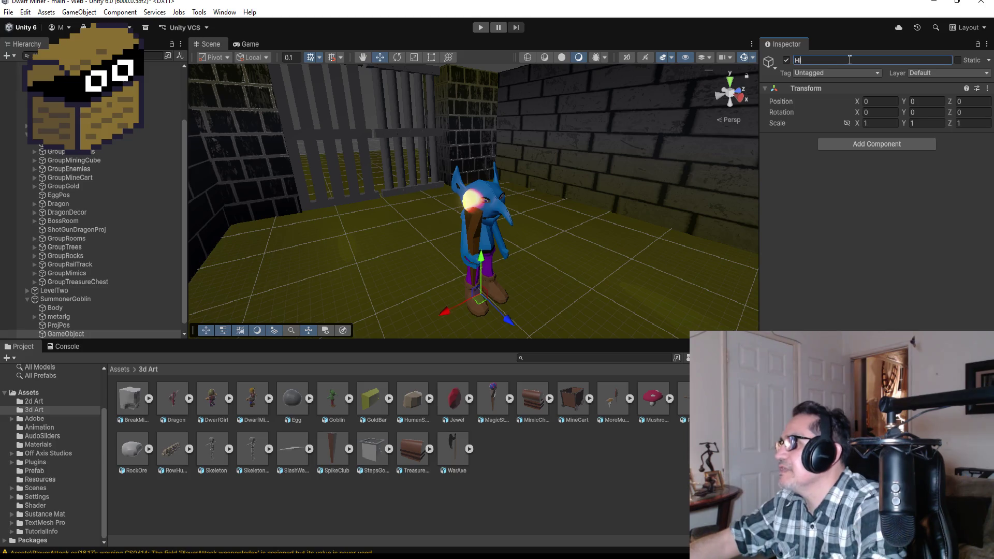
key("Return")
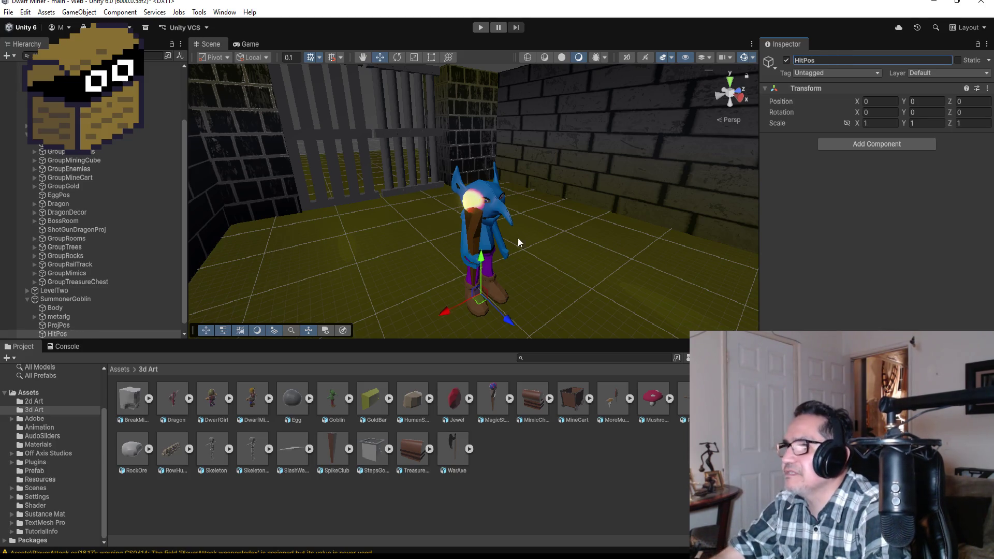
left_click_drag(481, 264, 486, 120)
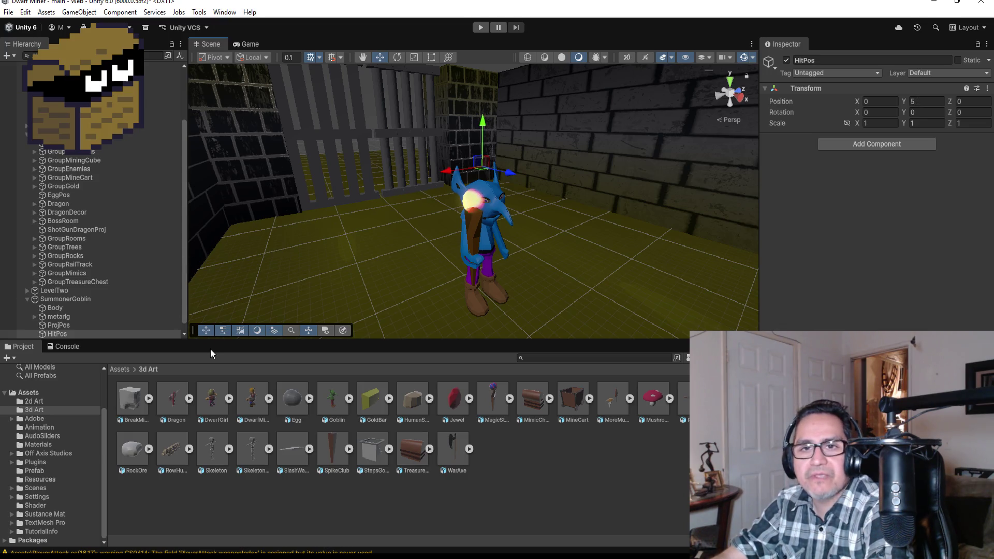
Step: Assign HitPos to Hit Pos and ProjPos to Fire Pos on SummonerGoblin's script
scroll(77, 311, "down", 1)
left_click(73, 291)
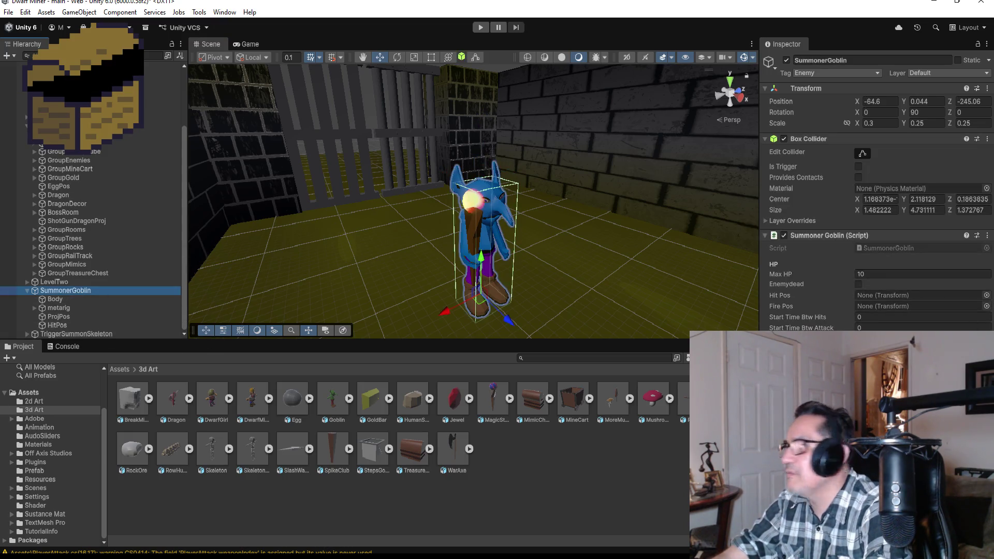
mouse_move(57, 325)
left_mouse_down()
mouse_move(694, 292)
mouse_move(871, 300)
left_mouse_up()
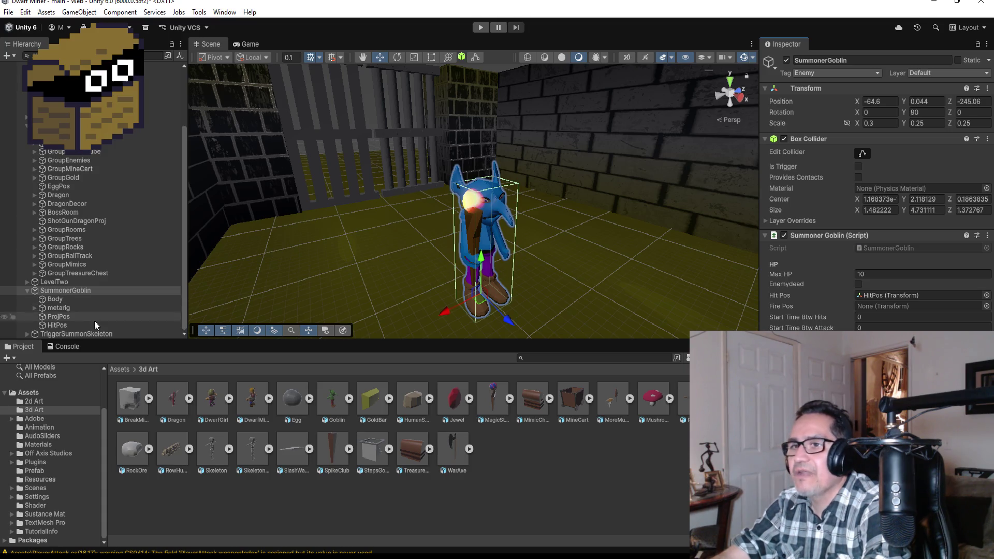
mouse_move(61, 321)
left_mouse_down()
mouse_move(777, 275)
mouse_move(891, 308)
left_mouse_up()
left_click(64, 317)
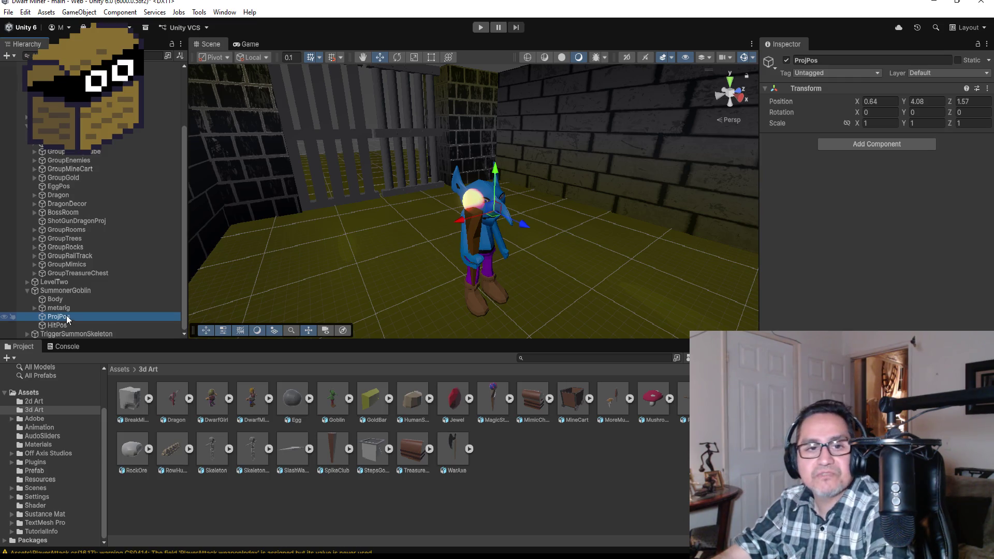
left_click(70, 292)
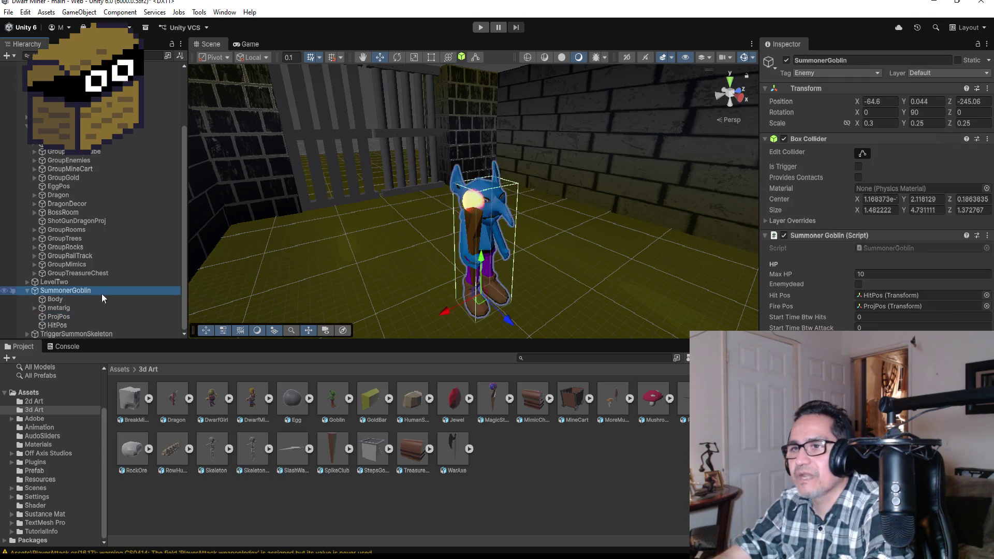
Step: Set Start Time Btw Hits to 0.5 and Start Time Btw Attack to 1
left_click(898, 318)
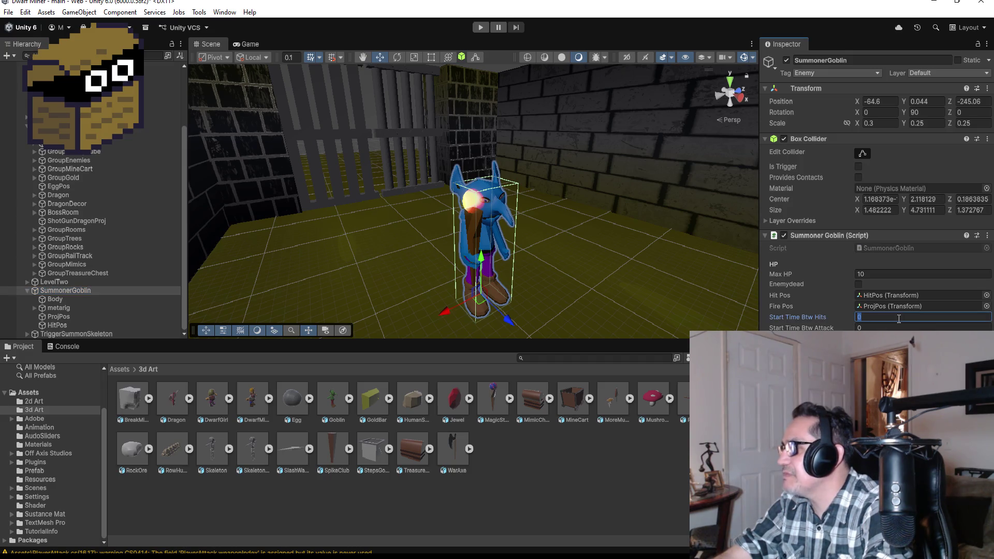
type(".5")
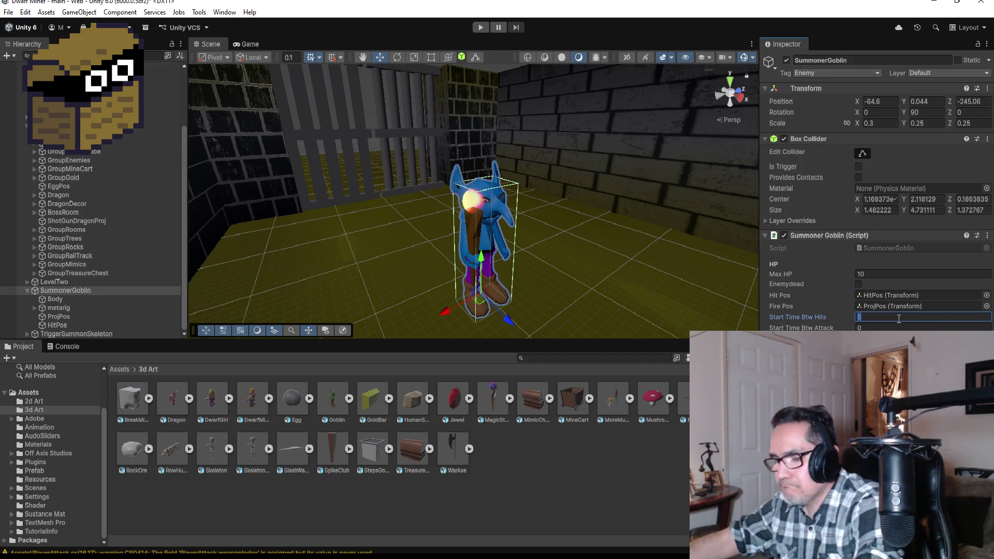
left_click(890, 326)
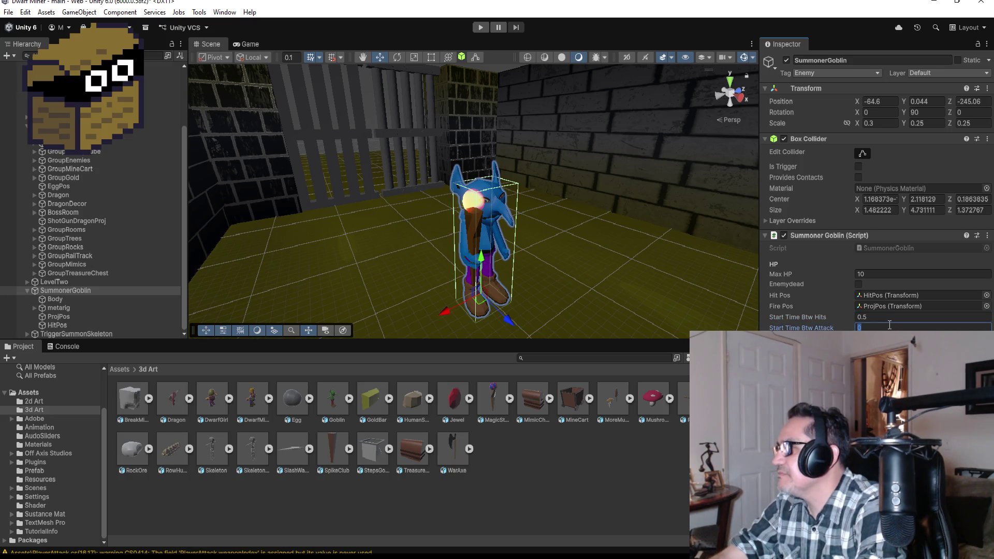
type("1")
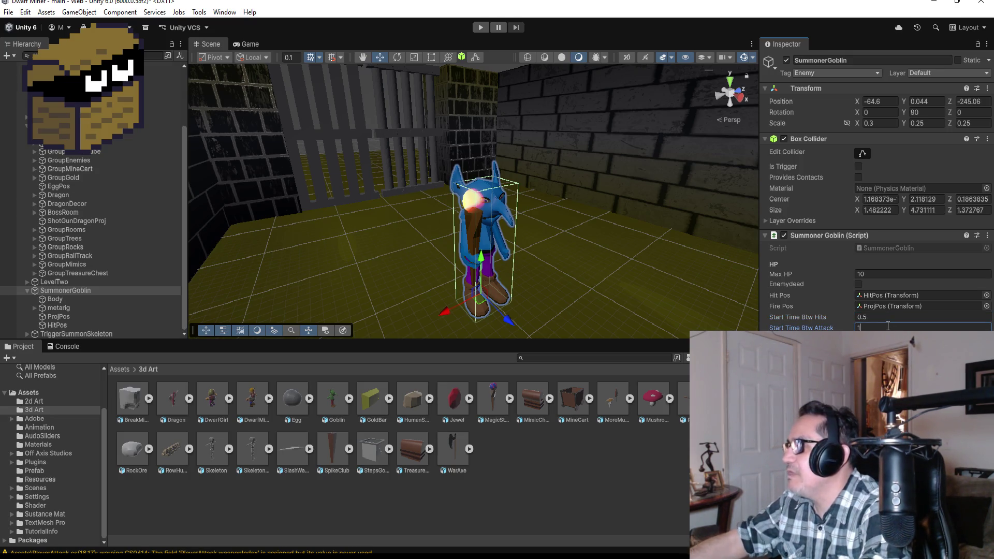
key("Return")
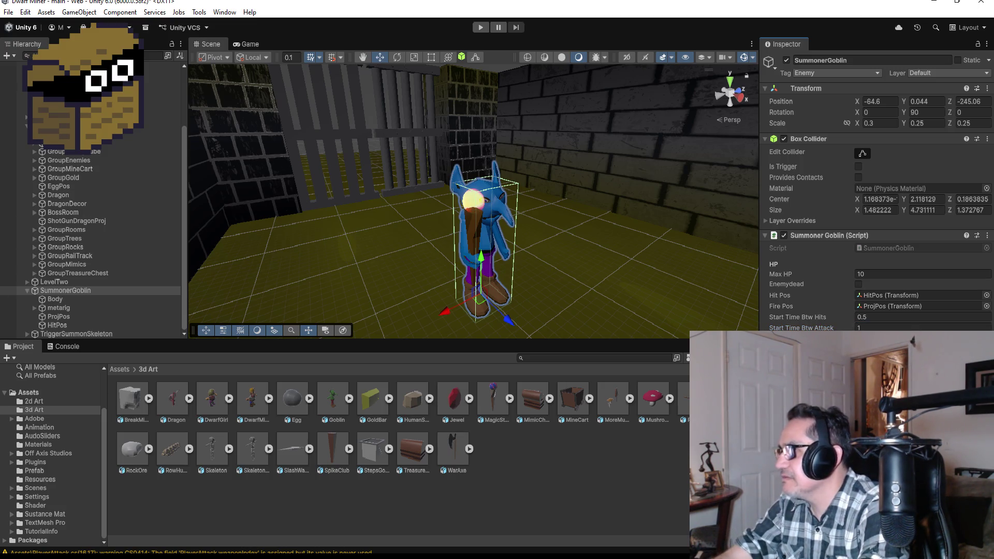
left_click(119, 369)
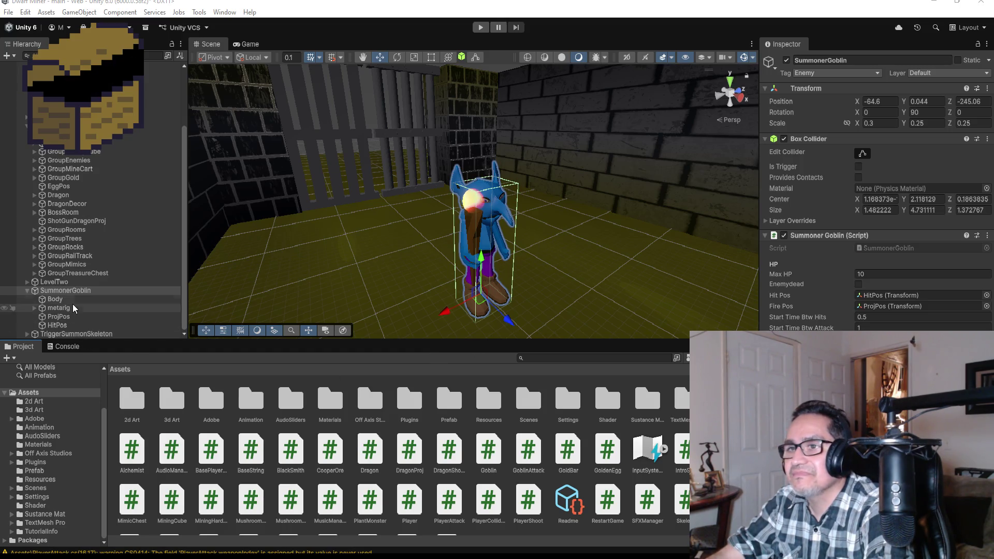
Step: Check the ProjPos and HitPos positions, and open the Prefab folder in the Project window
left_click(65, 317)
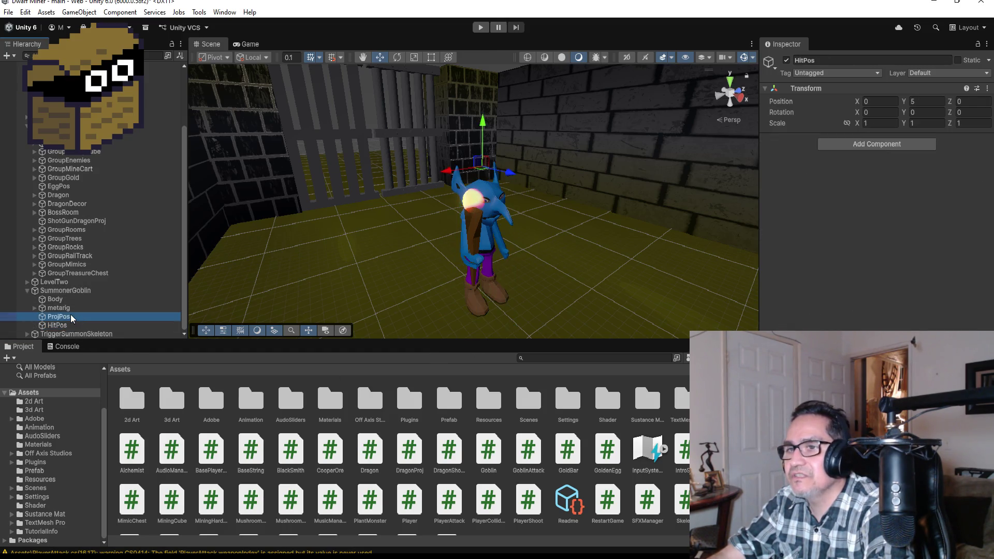
left_click(67, 291)
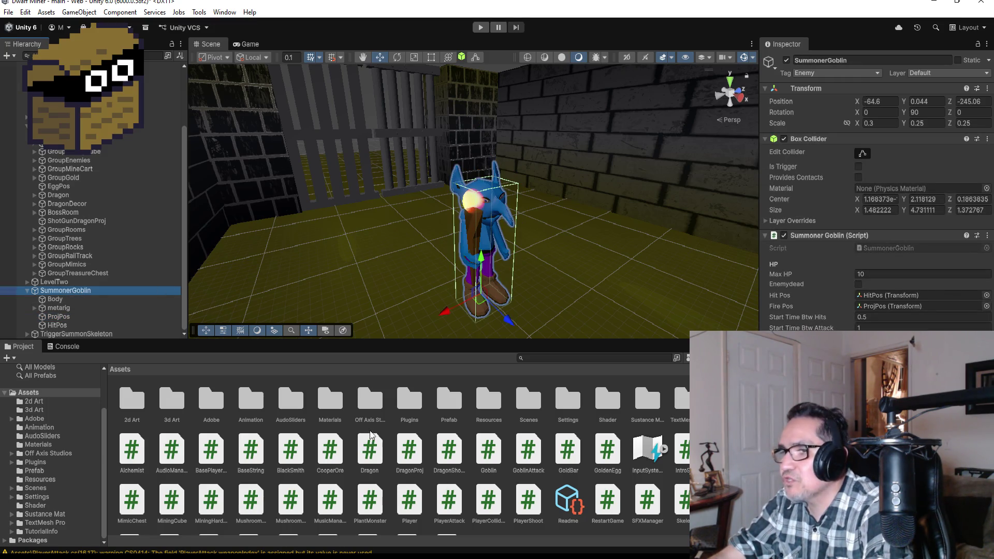
double_click(448, 401)
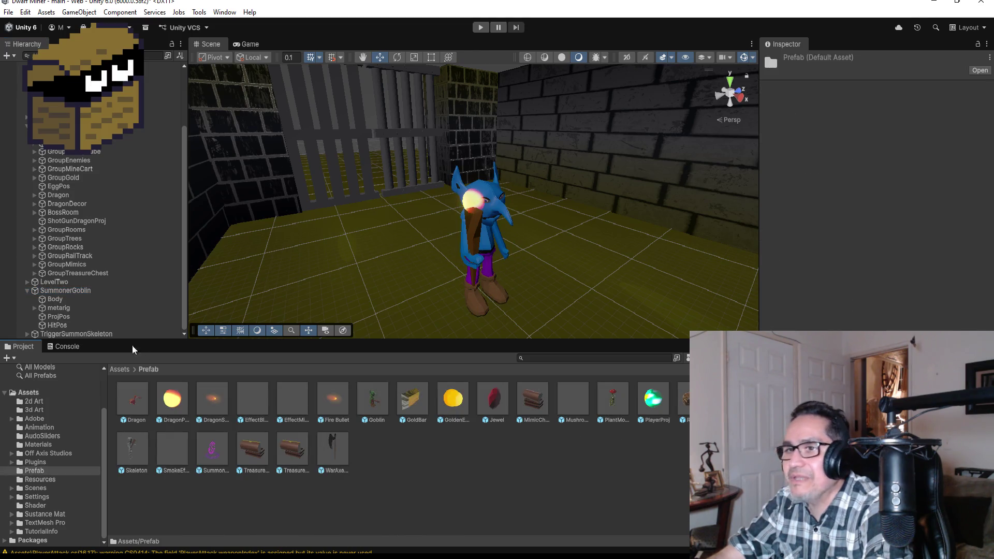
left_click(78, 326)
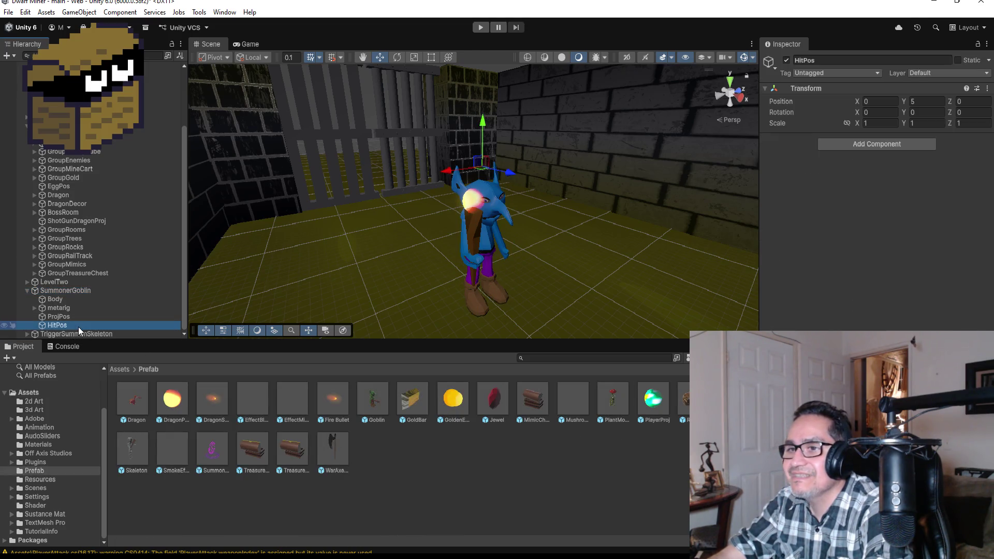
left_click(77, 292)
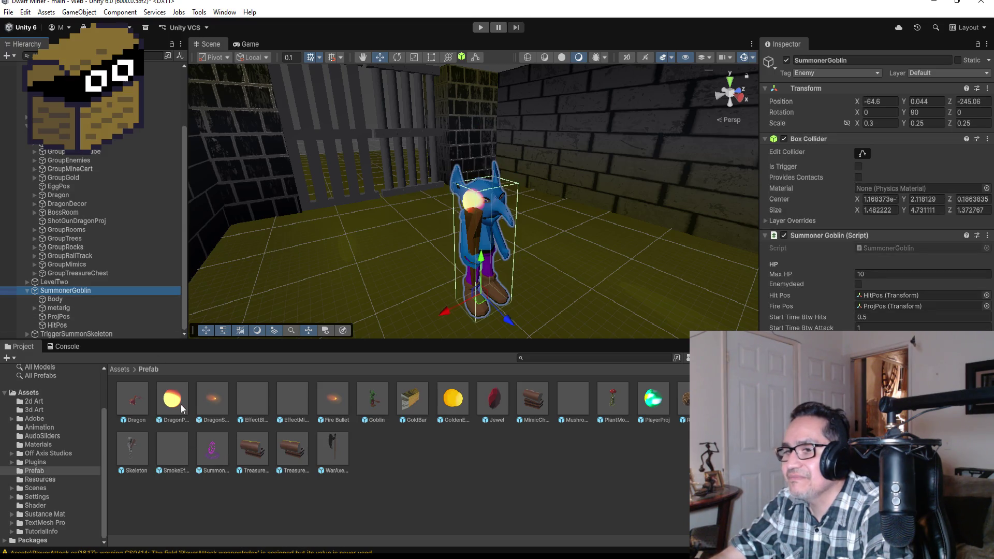
left_click_drag(205, 399, 216, 400)
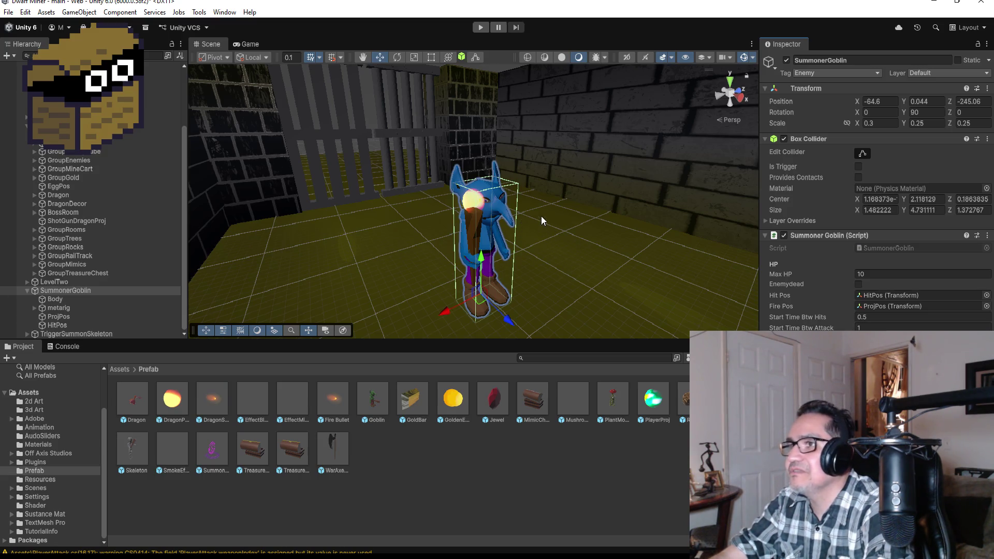
scroll(542, 216, "down", 2)
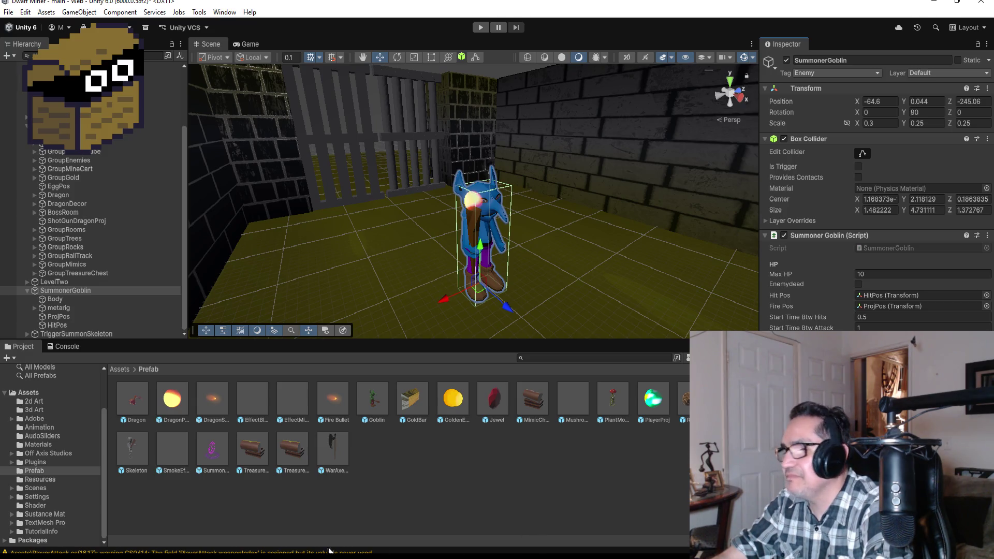
key("alt+Tab")
Step: Add an empty Update() method below Start() in SummonerGoblin, using IntelliSense completion
scroll(313, 267, "down", 7)
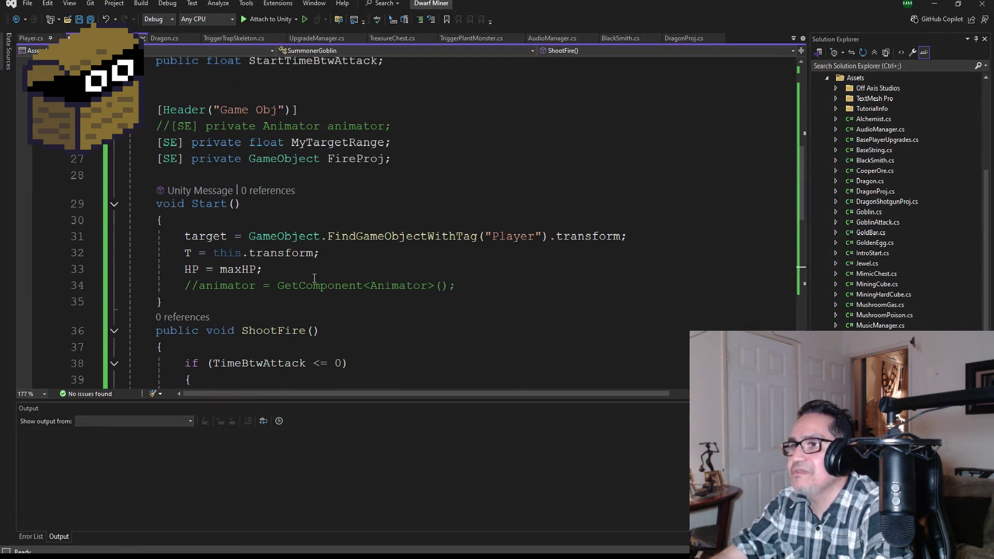
scroll(314, 279, "down", 2)
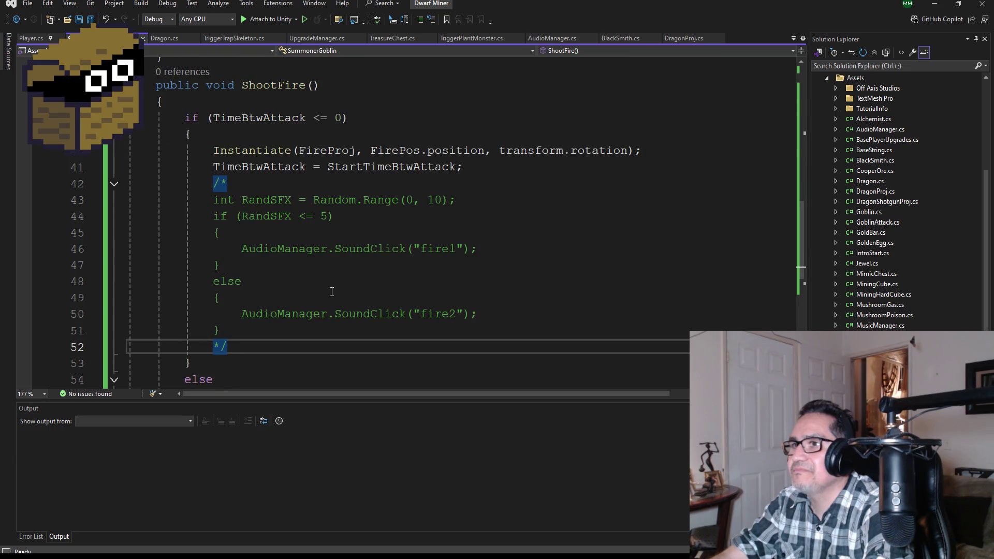
scroll(353, 291, "down", 1)
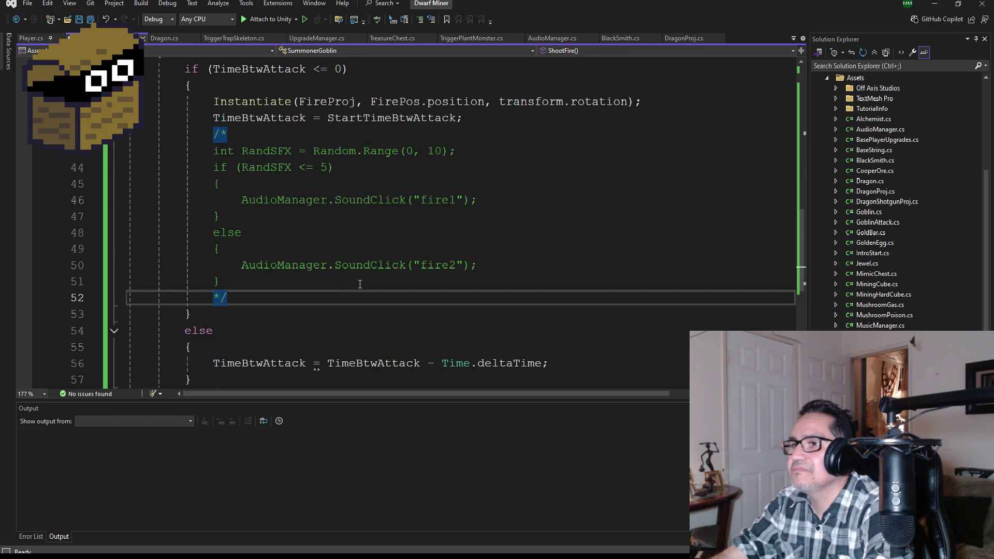
scroll(384, 314, "down", 2)
scroll(382, 305, "up", 4)
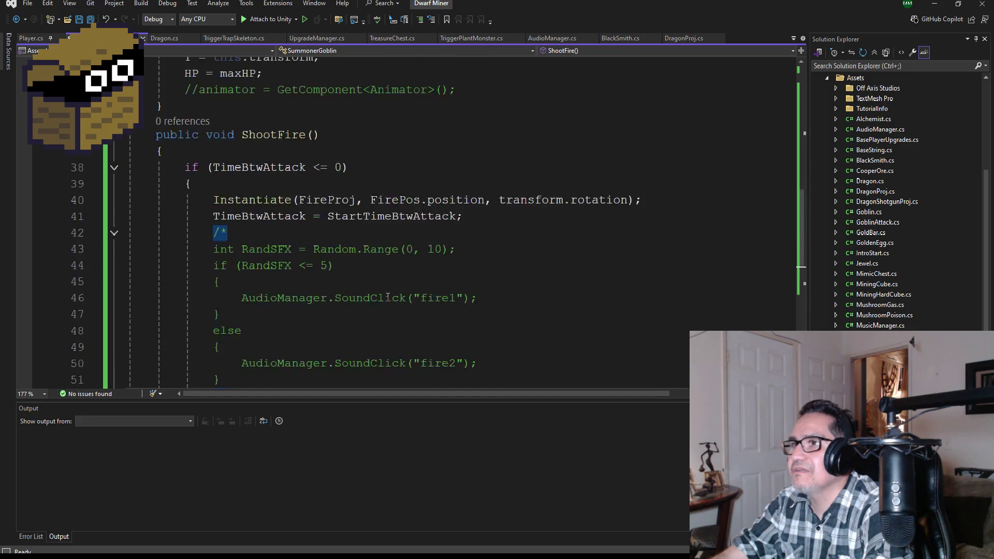
scroll(362, 290, "up", 3)
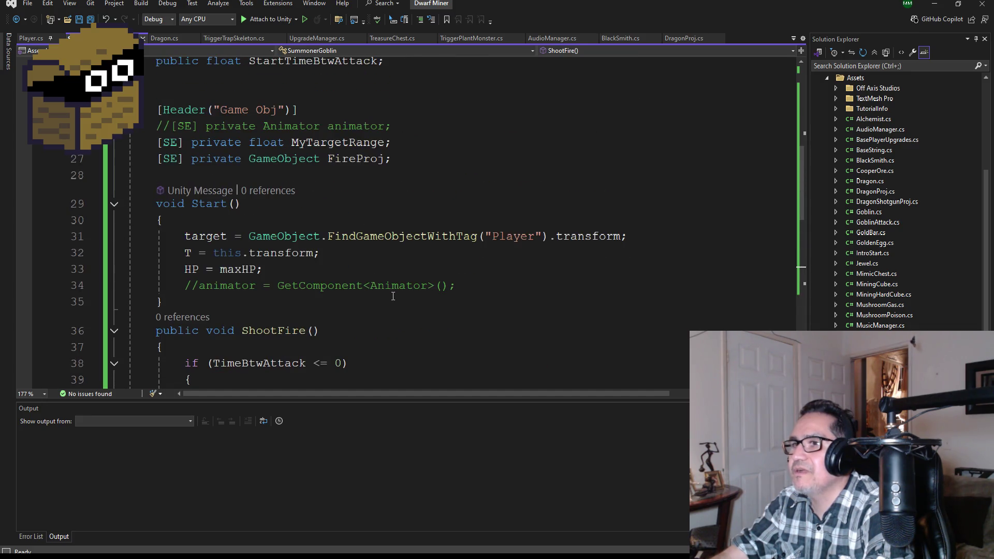
scroll(287, 281, "down", 1)
left_click(203, 252)
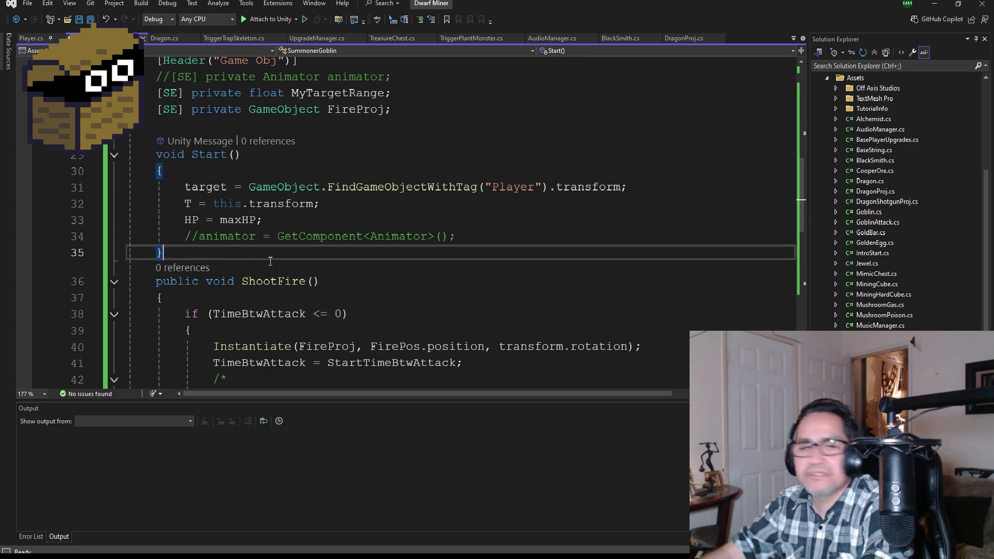
key("Return")
type("void Upda")
key("Tab")
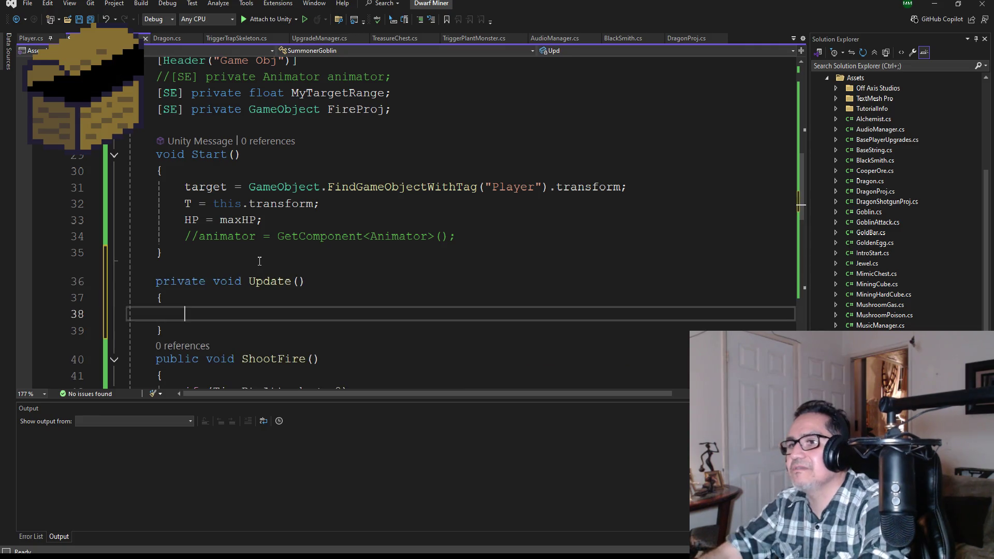
Step: Copy the body of Dragon.cs's Update() method
left_click(173, 39)
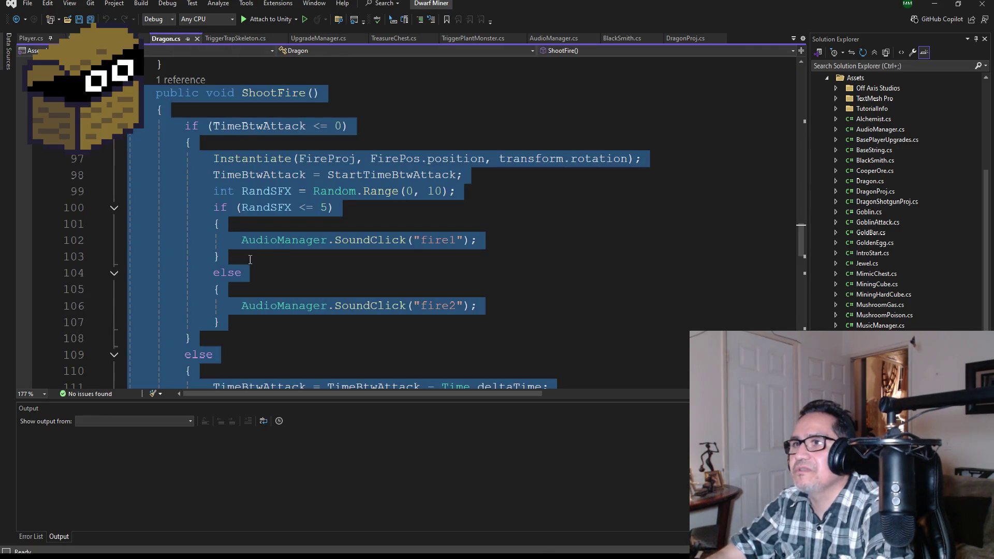
scroll(274, 259, "up", 10)
scroll(325, 269, "up", 6)
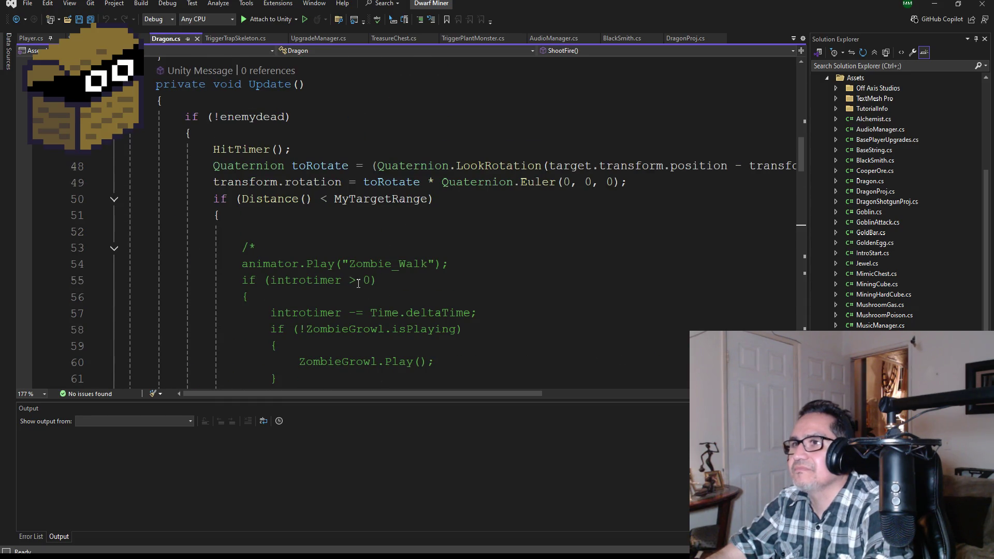
scroll(369, 284, "up", 1)
scroll(372, 282, "down", 8)
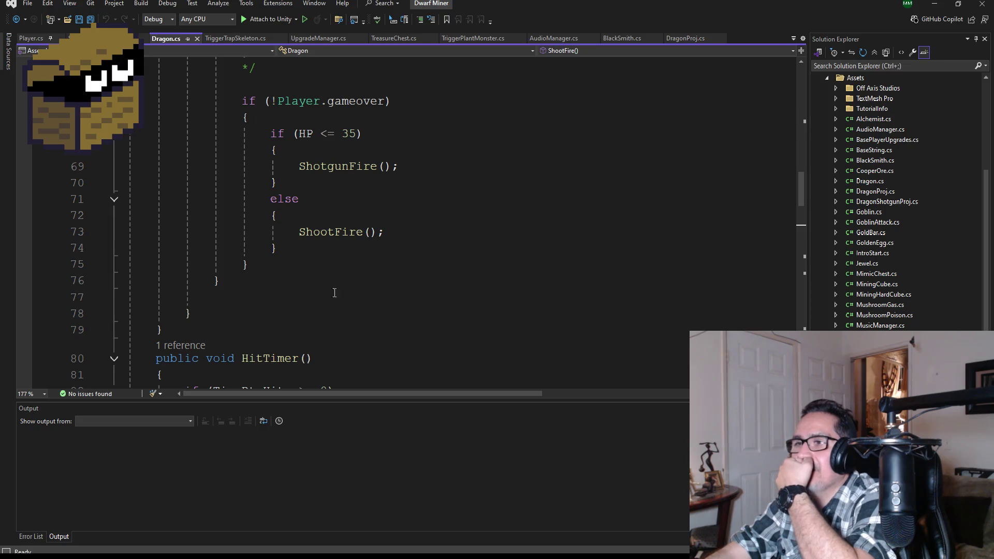
mouse_move(132, 313)
left_mouse_down()
mouse_move(193, 129)
mouse_move(186, 93)
mouse_move(155, 166)
mouse_move(114, 171)
left_mouse_up()
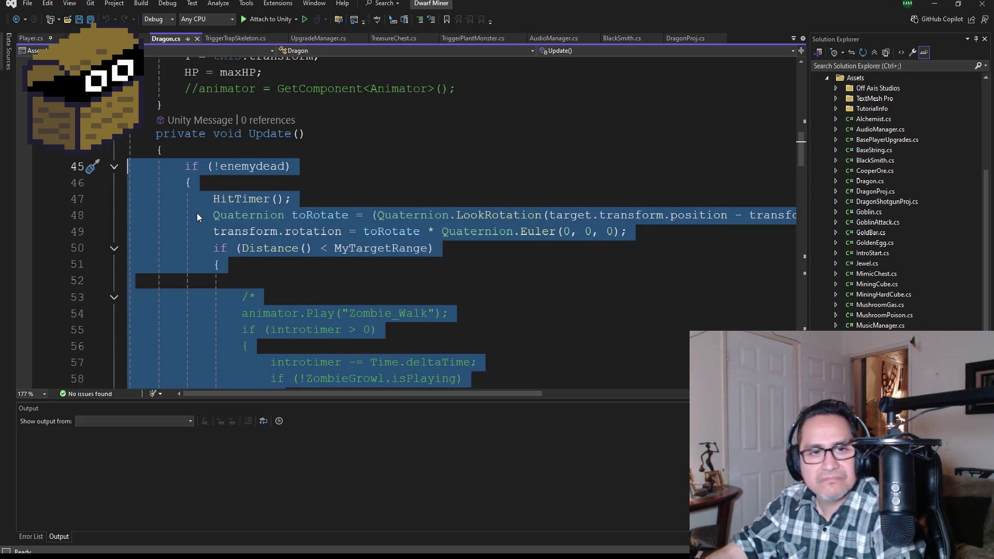
left_click(106, 38)
Step: Paste Dragon's logic into SummonerGoblin's Update() and comment out ShotgunFire() and HitTimer() with //
scroll(263, 281, "down", 2)
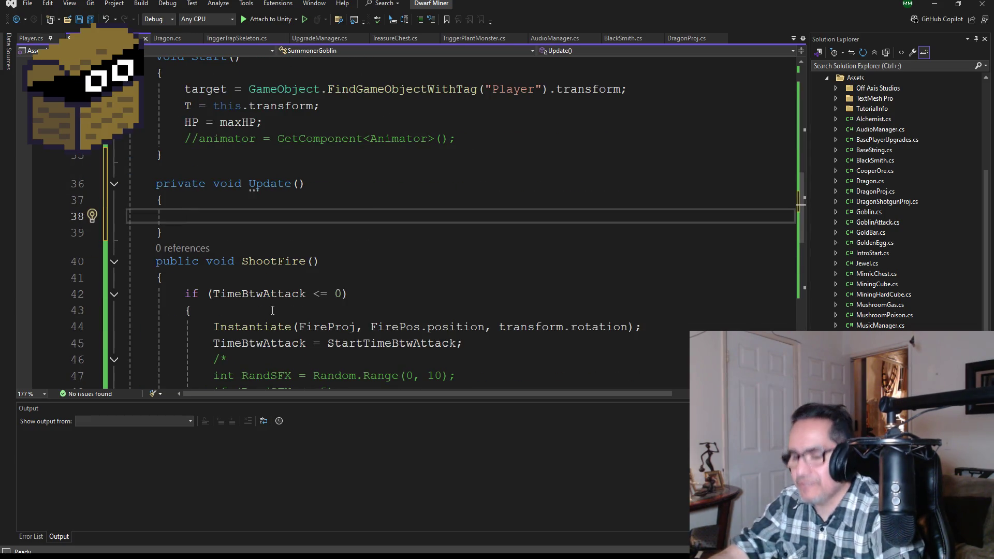
key("ctrl+v")
scroll(353, 263, "up", 1)
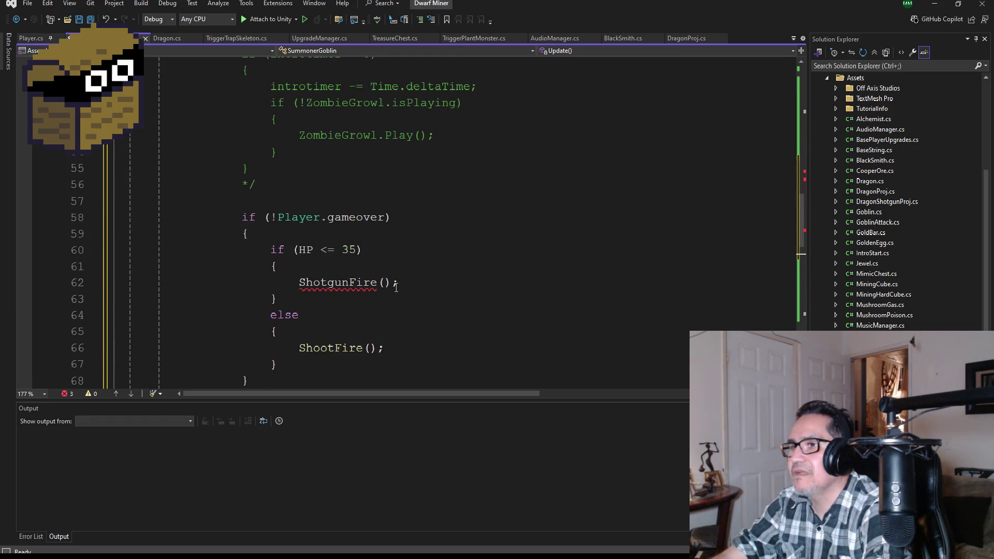
left_click(301, 285)
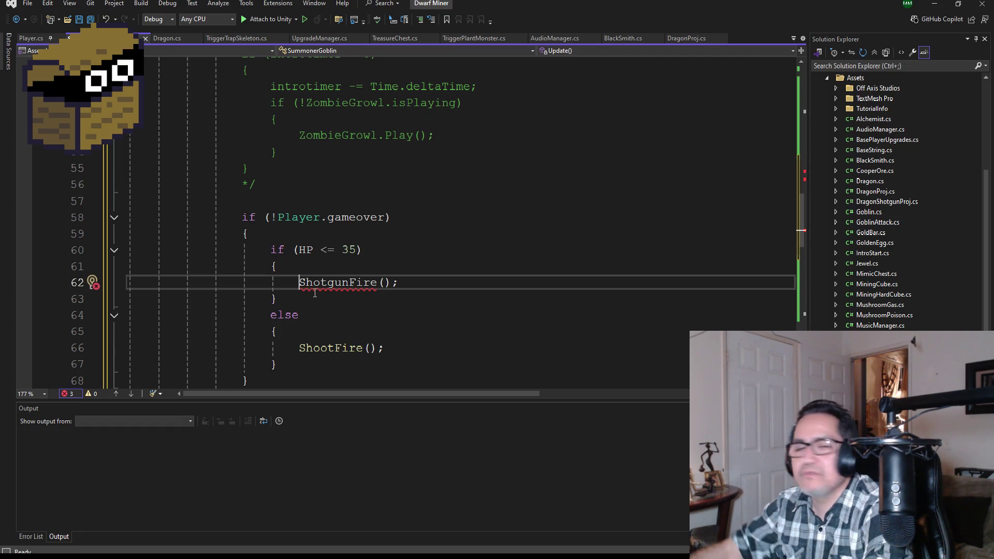
type("//")
scroll(379, 254, "up", 2)
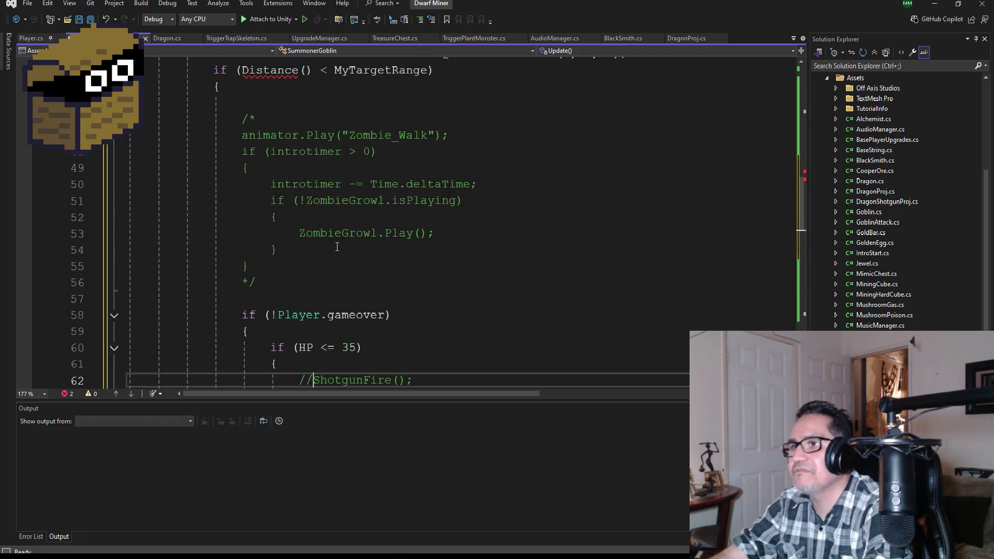
scroll(379, 254, "up", 2)
scroll(380, 363, "up", 2)
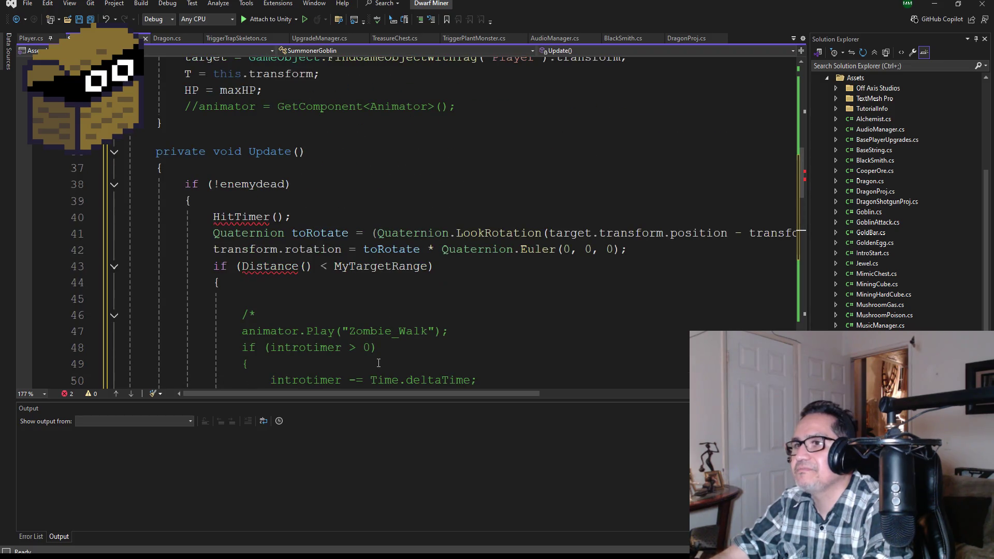
left_click(213, 217)
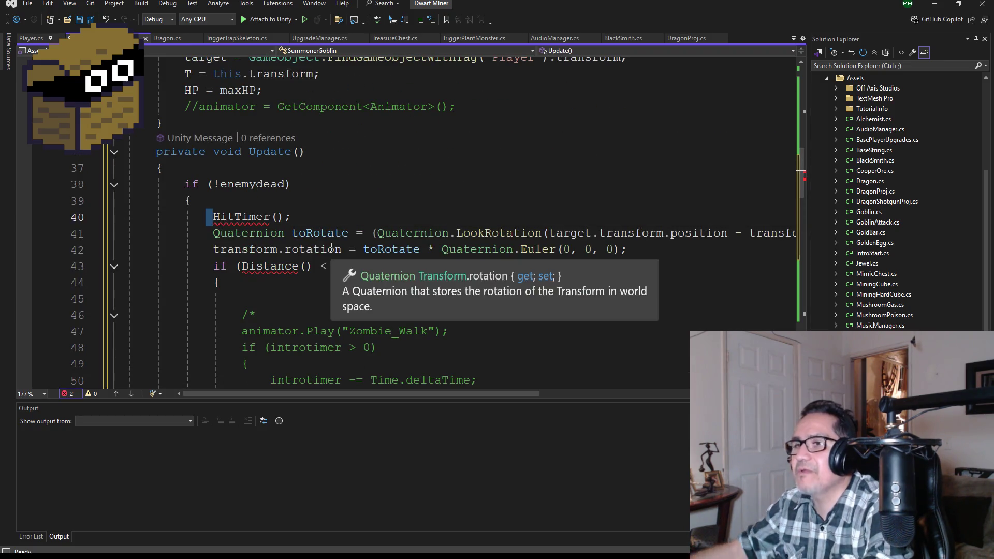
type("//")
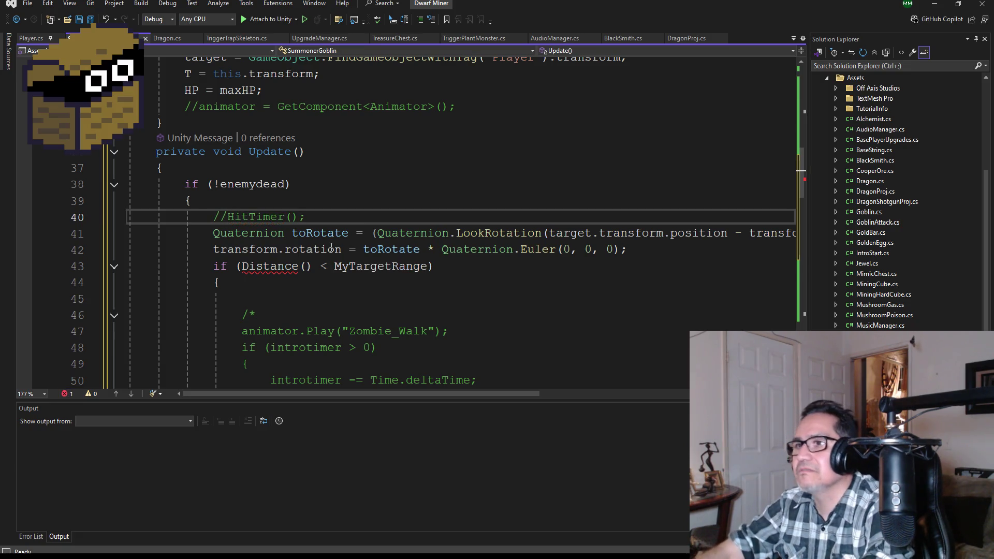
scroll(340, 243, "down", 20)
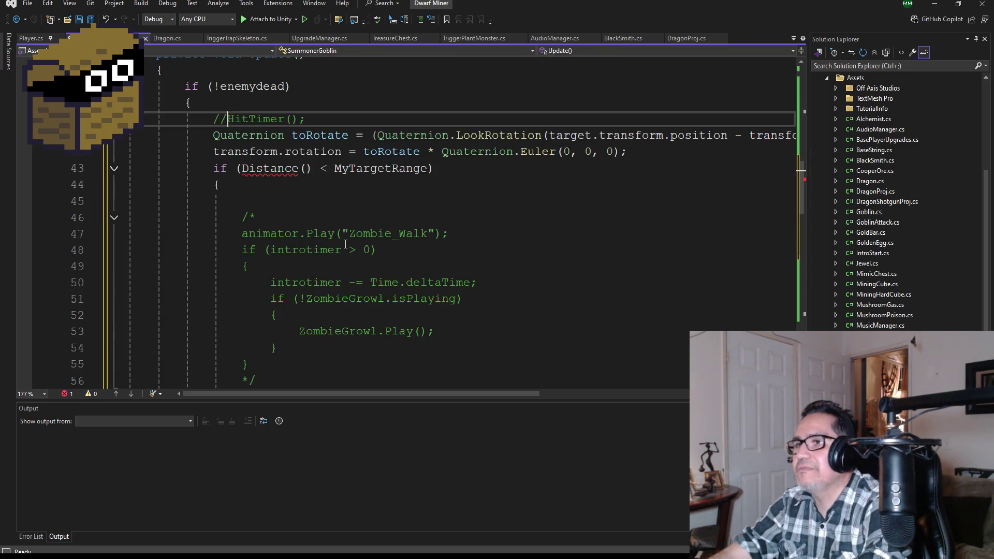
scroll(340, 253, "up", 1)
Step: Save, then copy the Distance() method from Dragon.cs into SummonerGoblin.cs after ShootFire()
left_click(91, 19)
left_click(175, 40)
scroll(365, 283, "down", 20)
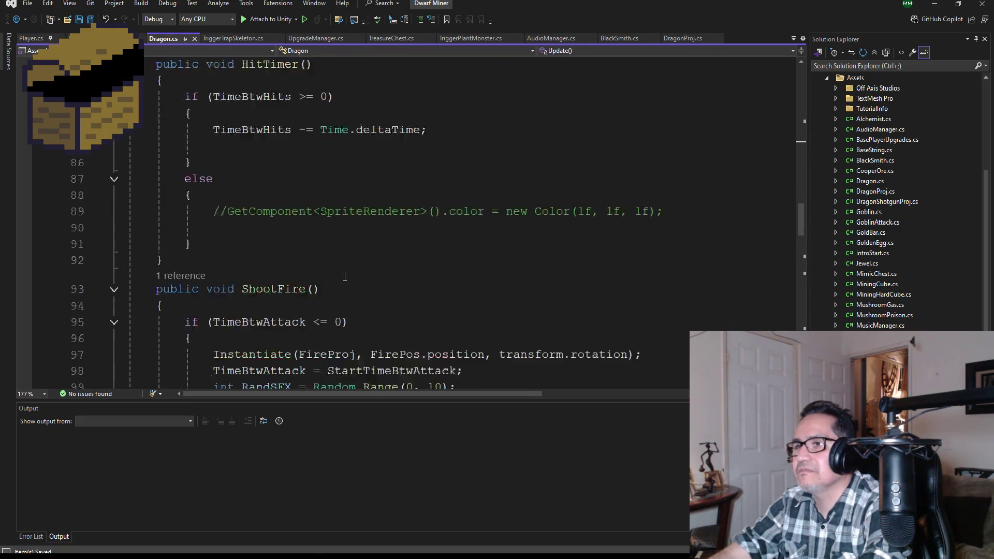
scroll(320, 267, "down", 15)
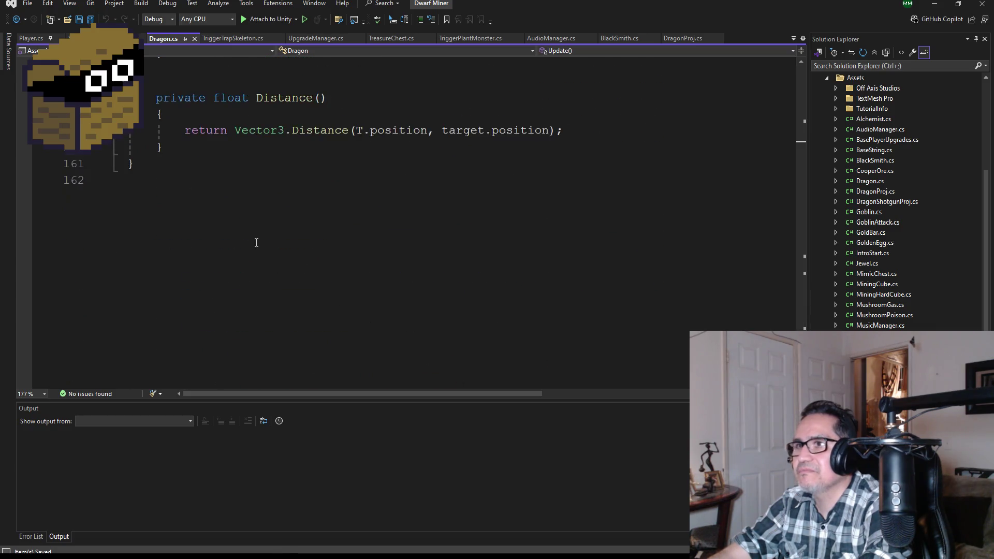
left_click_drag(196, 246, 88, 200)
key("ctrl+c")
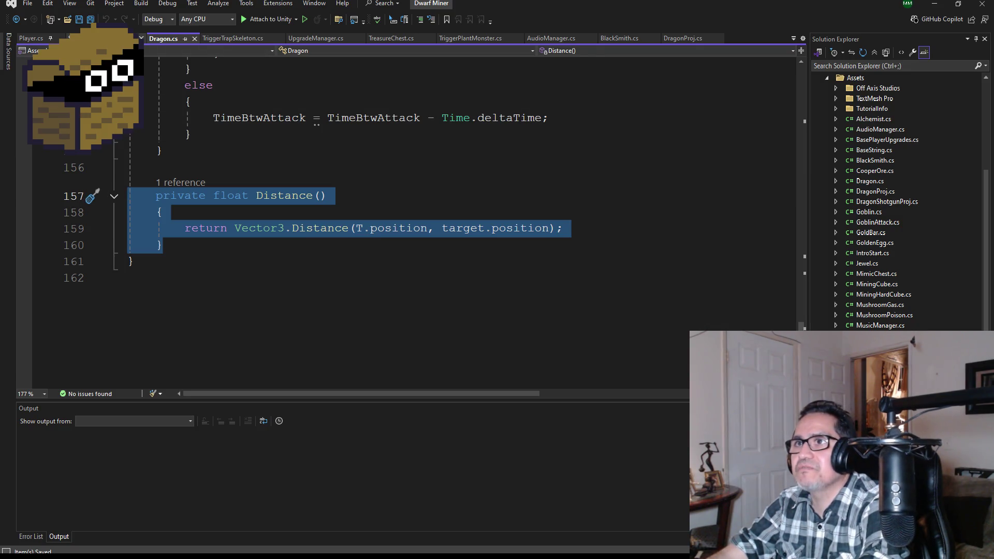
key("ctrl+Tab")
left_click(192, 204)
key("Return")
key("ctrl+v")
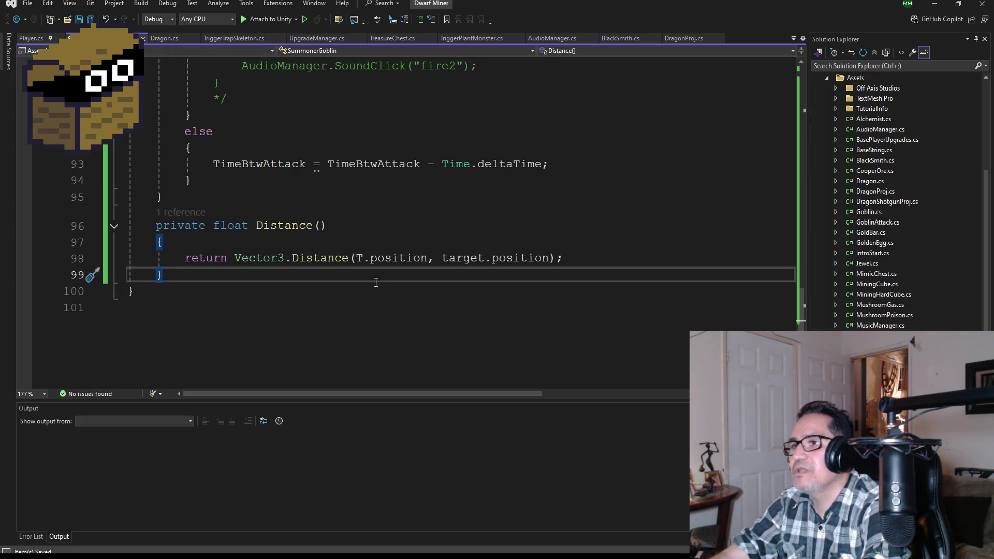
Step: Review SummonerGoblin's Start, Update, ShootFire and Distance code, then minimize Visual Studio
scroll(371, 259, "up", 15)
scroll(371, 259, "up", 4)
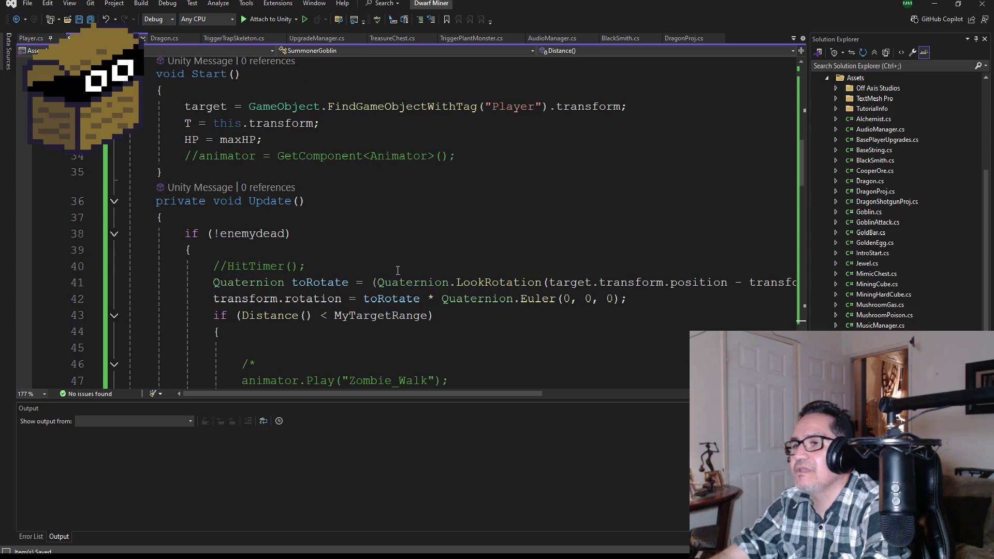
scroll(398, 270, "up", 10)
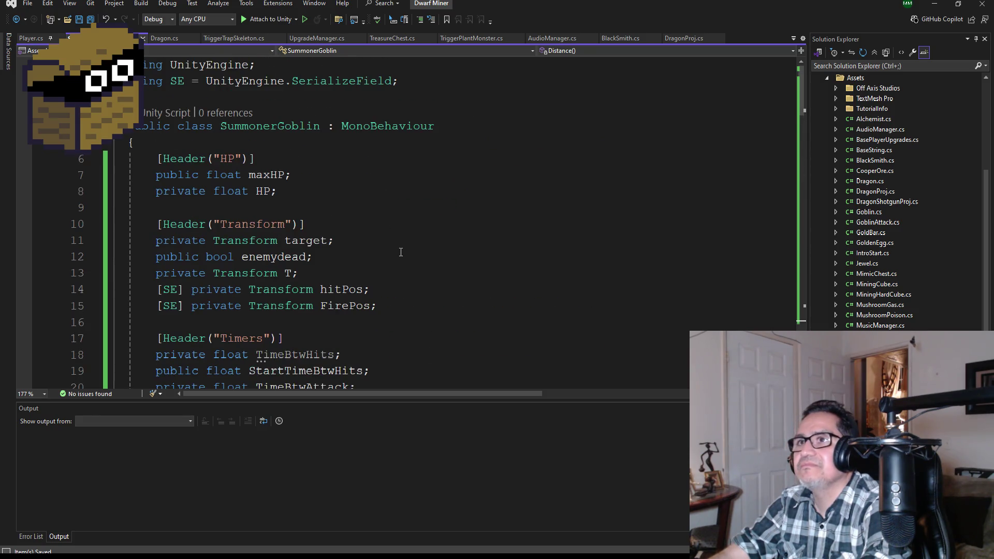
scroll(399, 257, "down", 5)
scroll(399, 257, "down", 2)
scroll(409, 251, "down", 4)
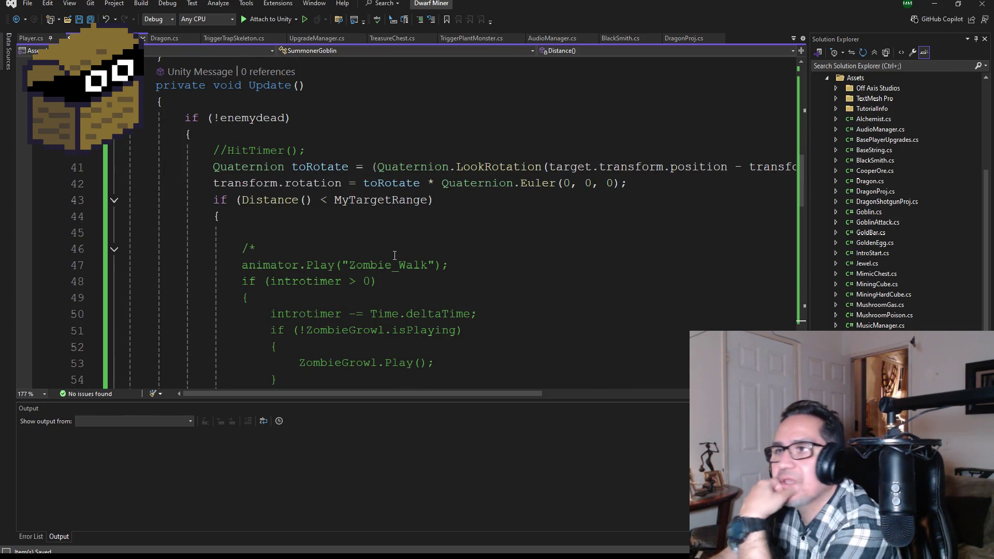
scroll(411, 264, "down", 3)
scroll(401, 283, "down", 3)
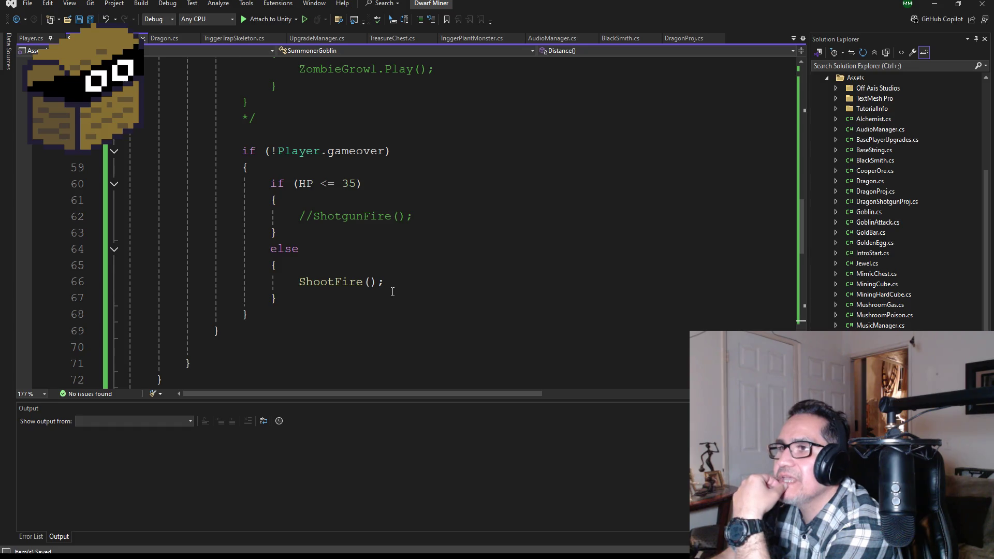
scroll(392, 292, "down", 5)
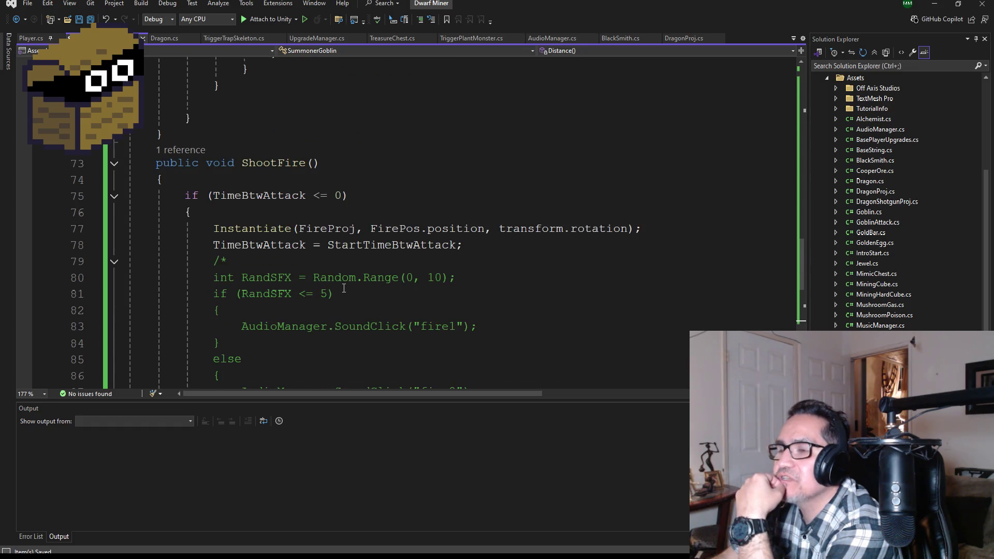
scroll(344, 288, "down", 2)
scroll(369, 184, "down", 3)
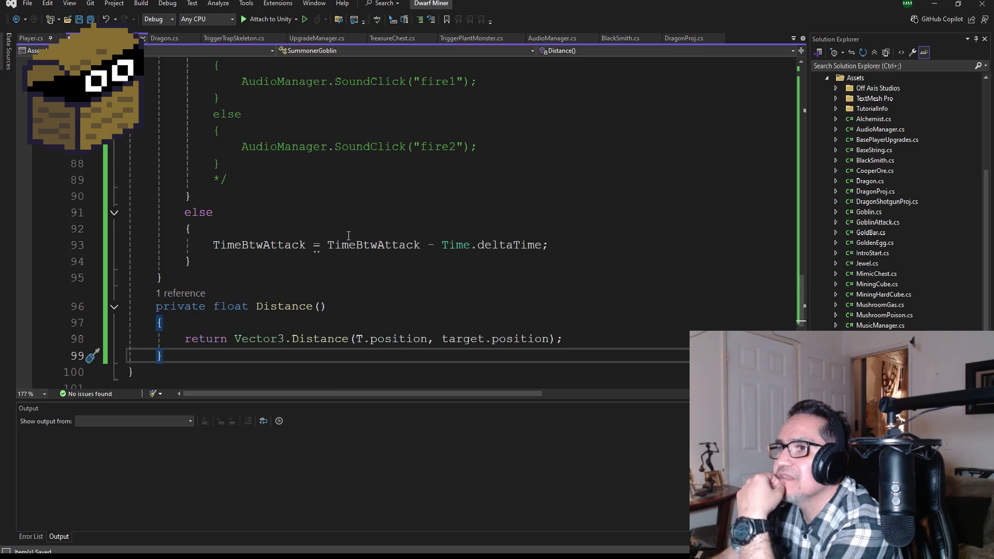
scroll(331, 249, "up", 2)
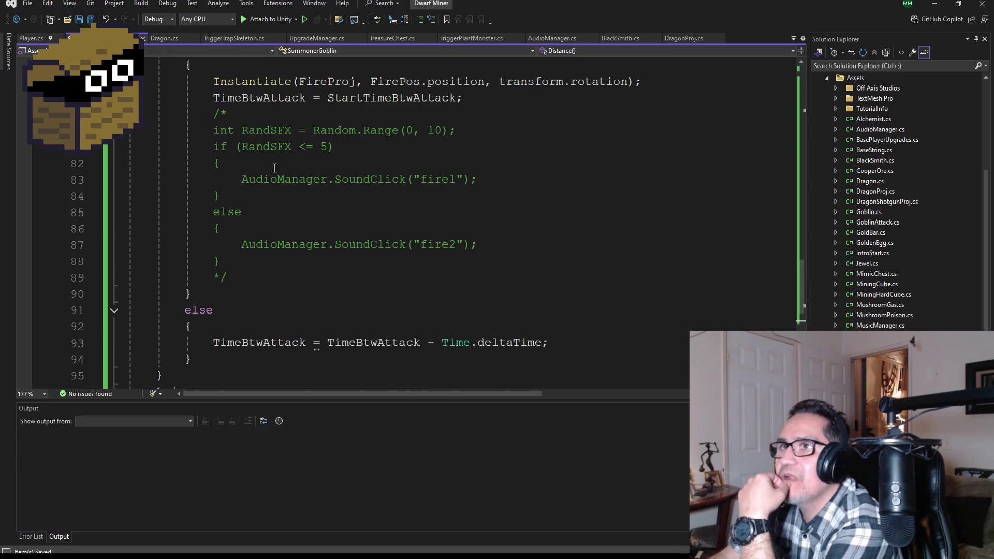
scroll(369, 257, "down", 4)
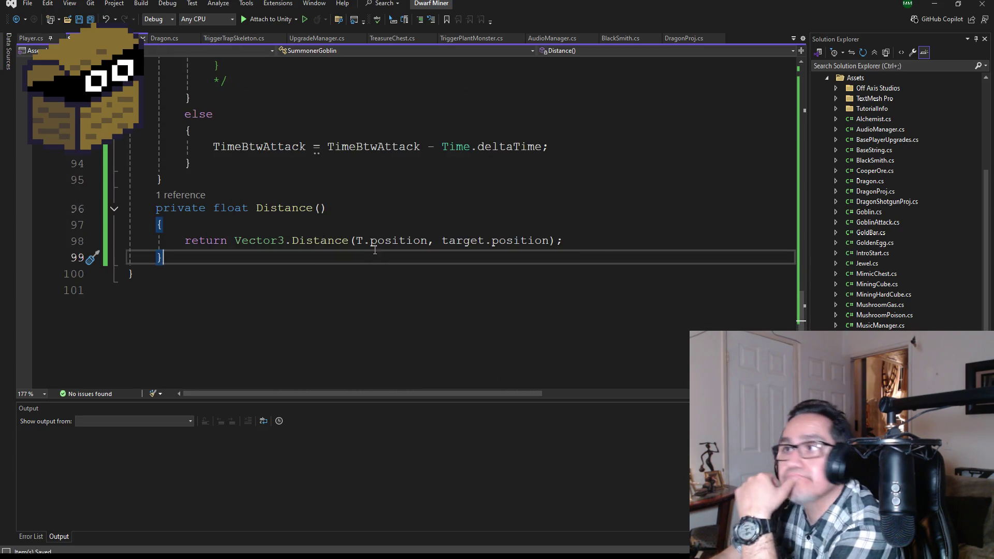
scroll(372, 248, "up", 2)
left_click(934, 4)
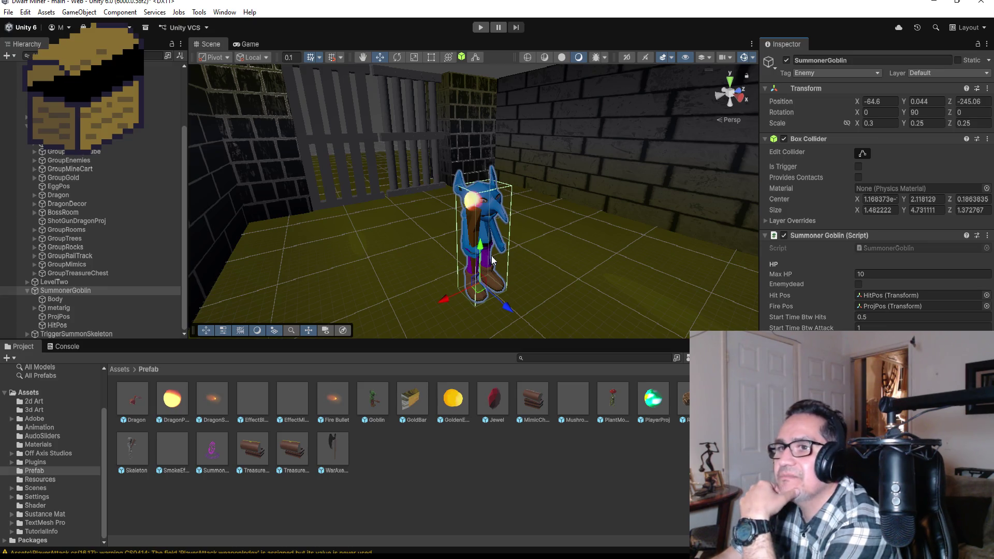
Step: Enter Play mode, set music volume to full, adjust horizontal camera sensitivity, and start playing
left_click(474, 27)
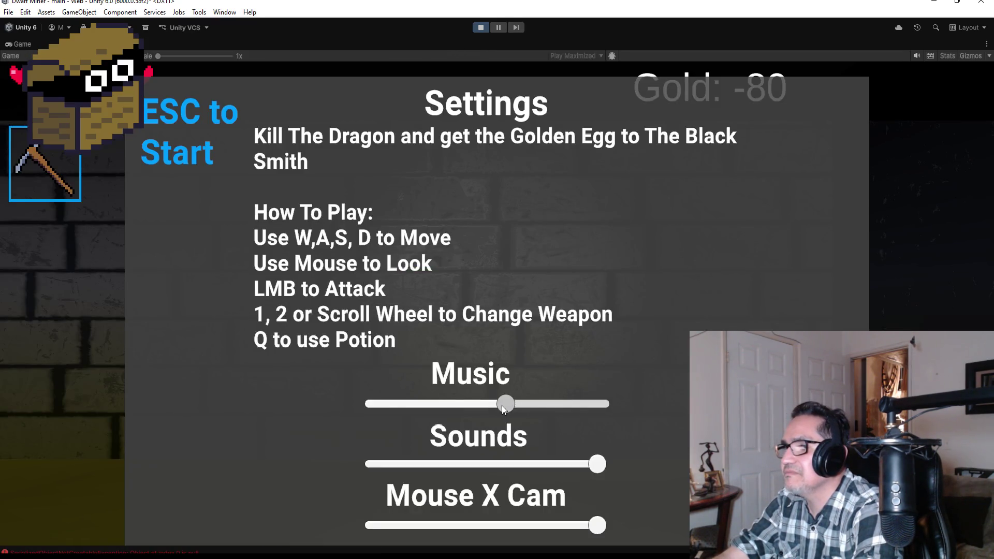
mouse_move(598, 465)
left_mouse_down()
mouse_move(471, 464)
mouse_move(645, 476)
left_mouse_up()
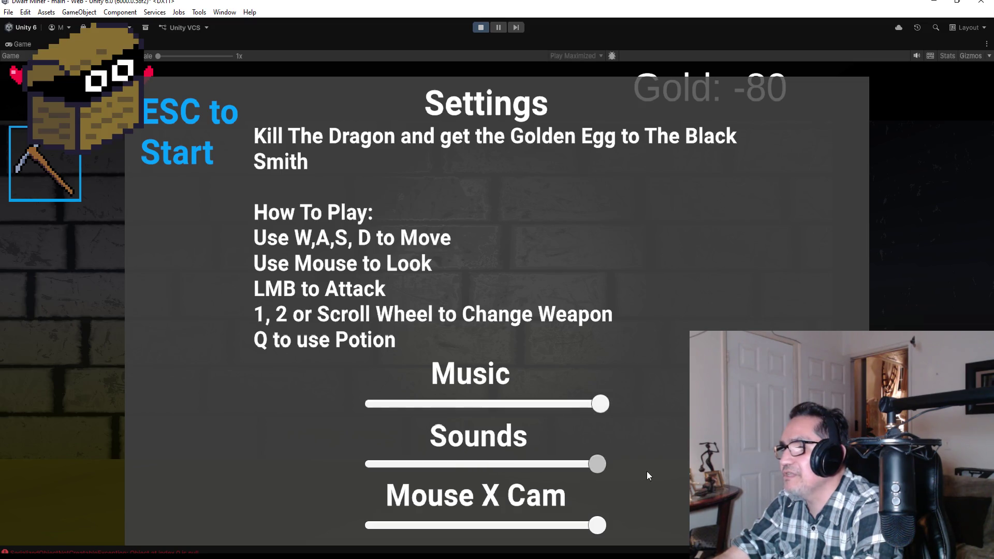
left_click_drag(597, 524, 482, 525)
key("Escape")
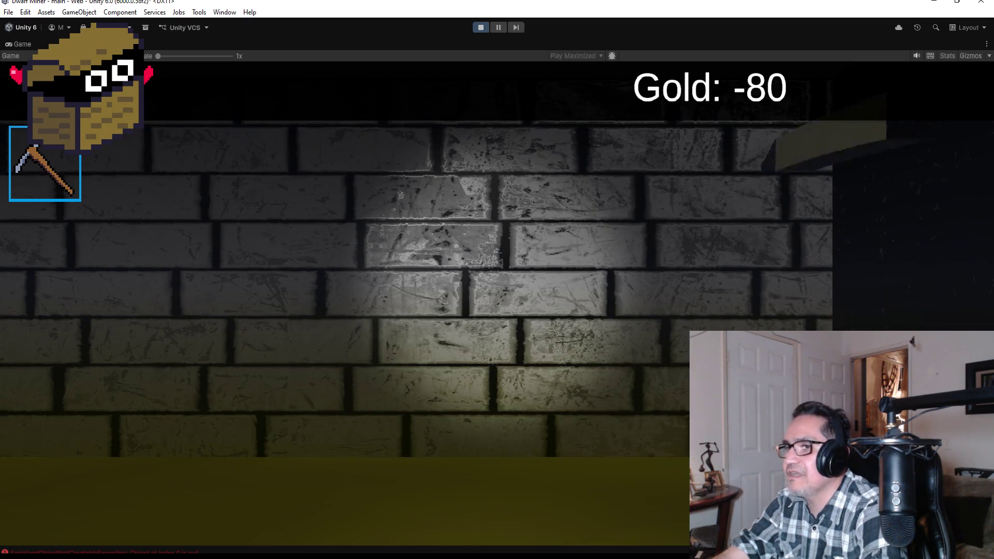
Step: Swing the axe at the mushroom and walk the maze past the barred gate toward the summoner
scroll(497, 280, "down", 1)
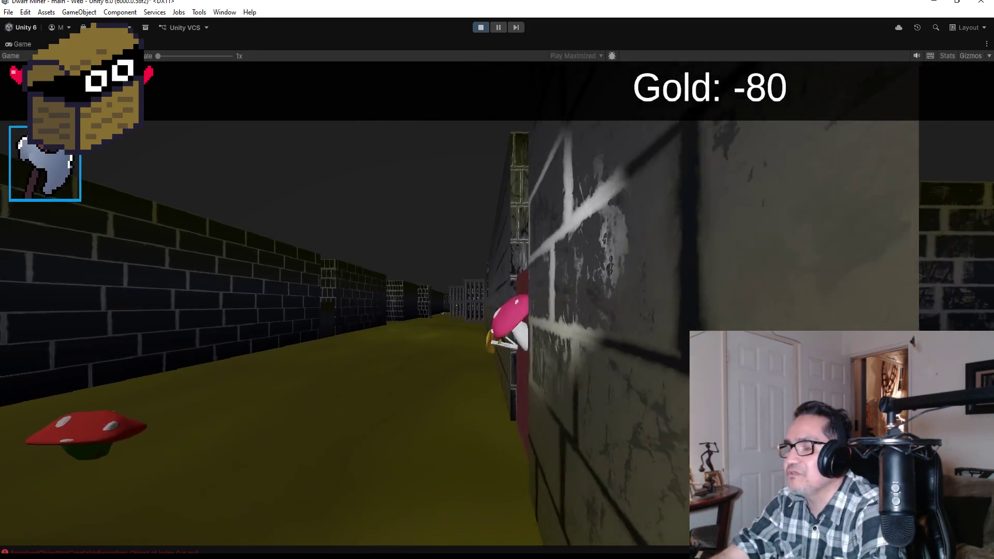
left_click(497, 280)
key("w")
key("w")
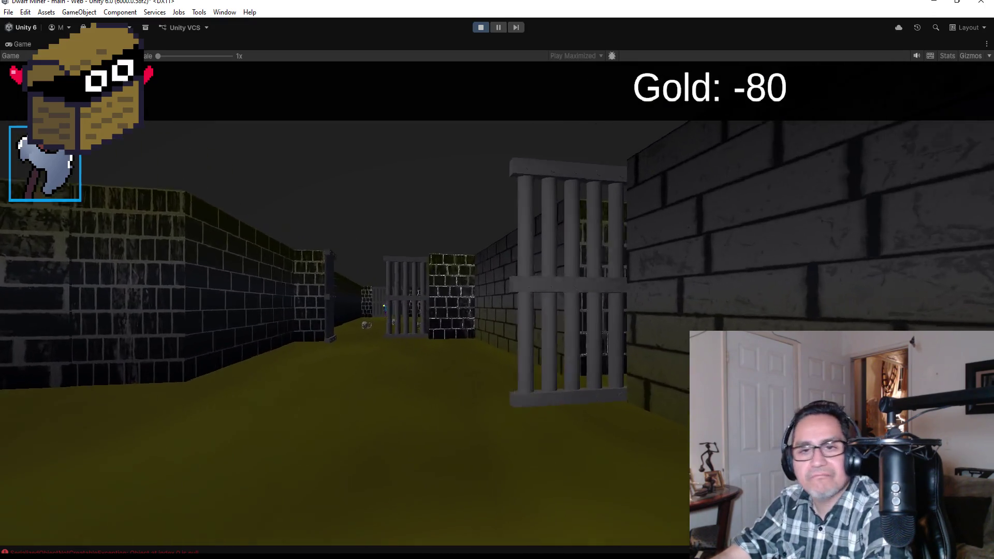
key("w")
key("a")
key("w")
key("w")
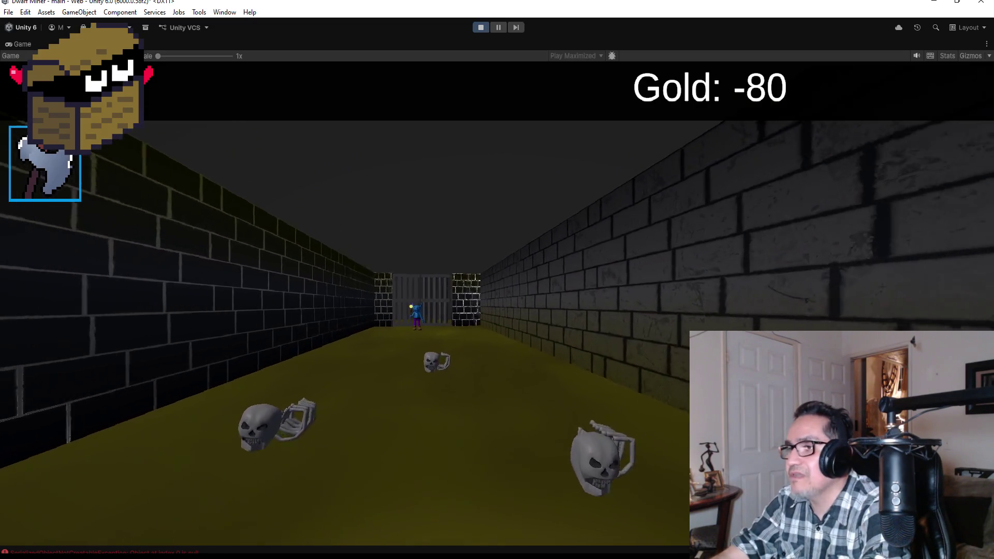
key("a")
key("w")
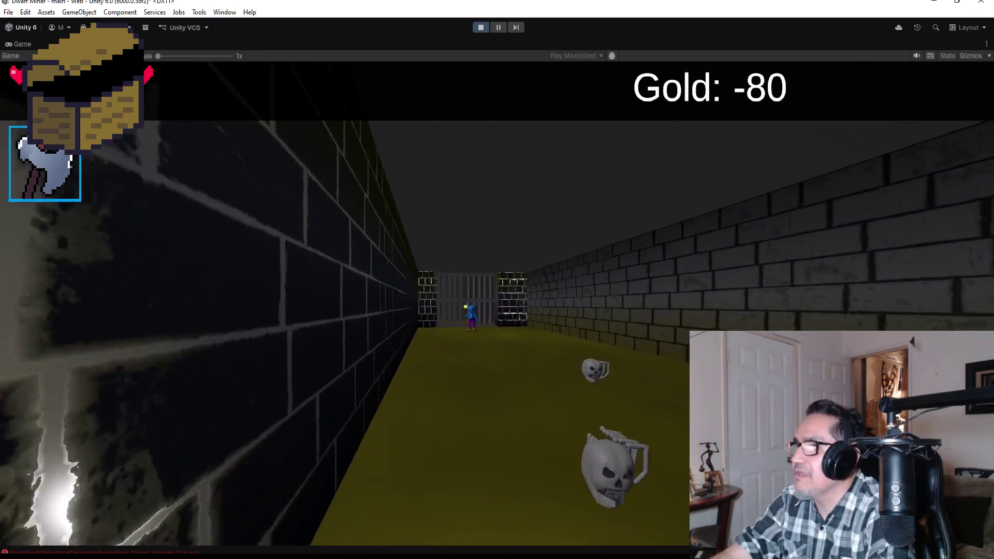
Step: Fight the summoned skeletons and dodge the glowing orb until the player dies at Game Over
key("d")
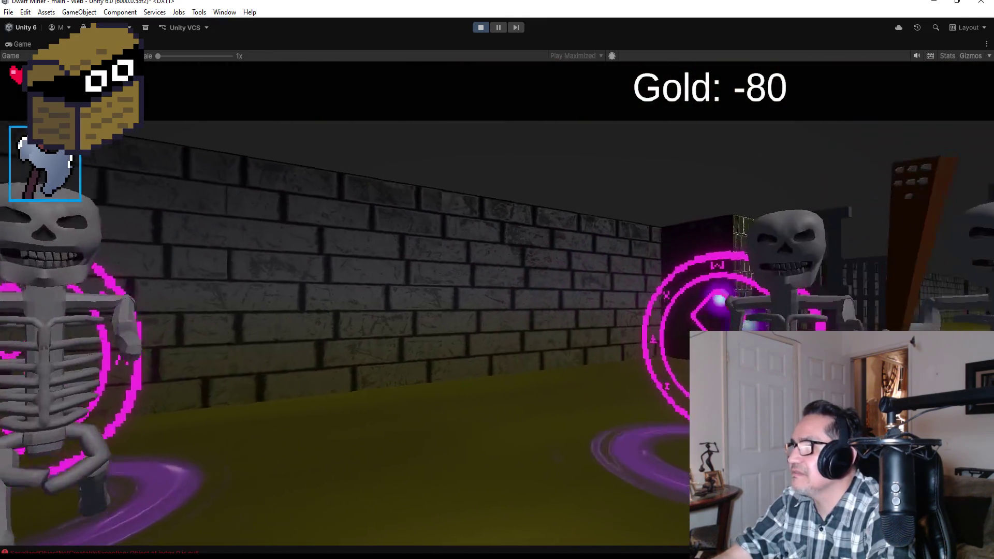
key("a")
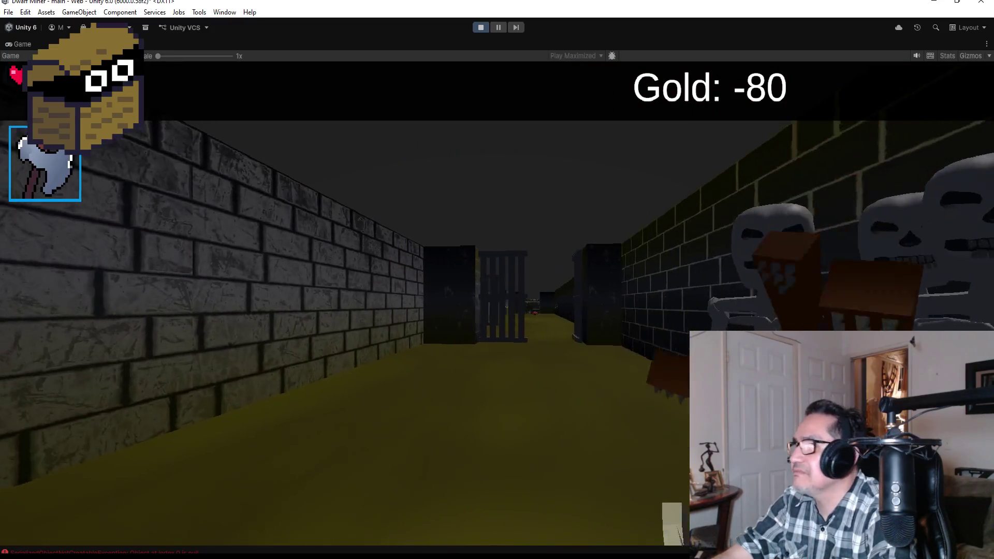
key("d")
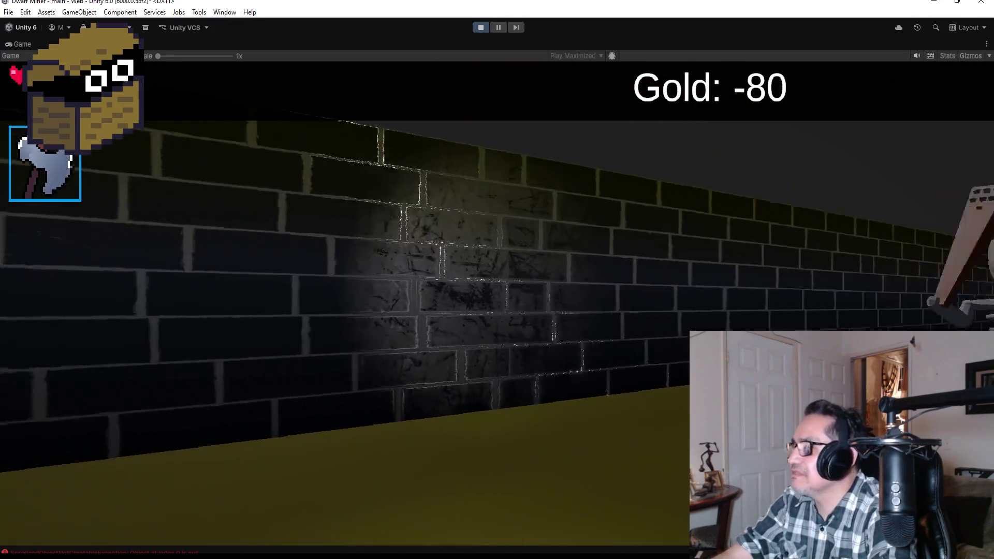
key("d")
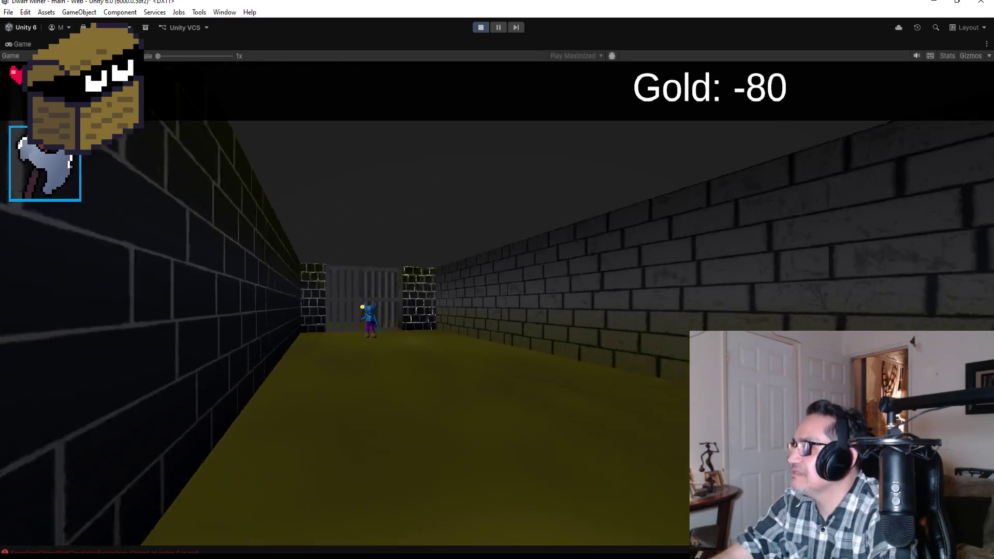
key("a")
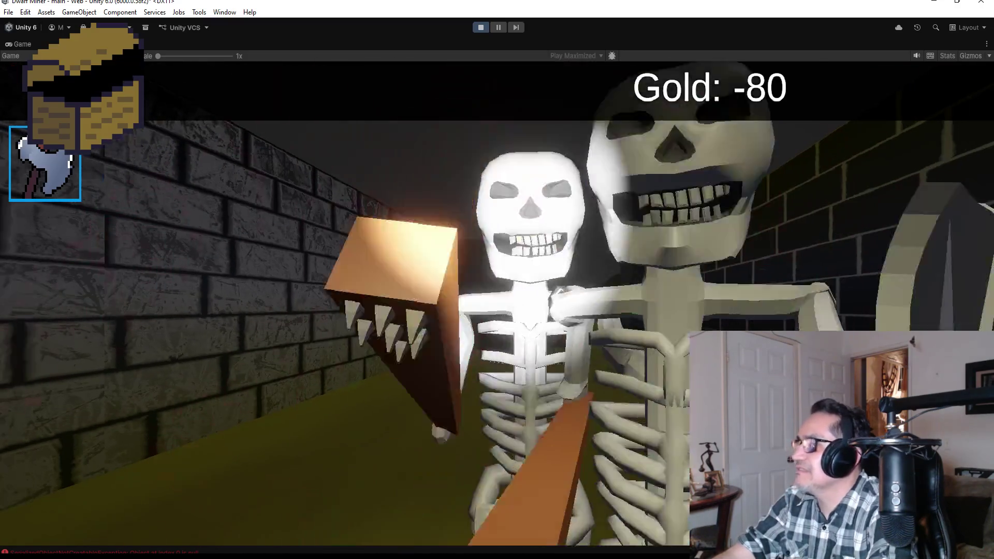
key("d")
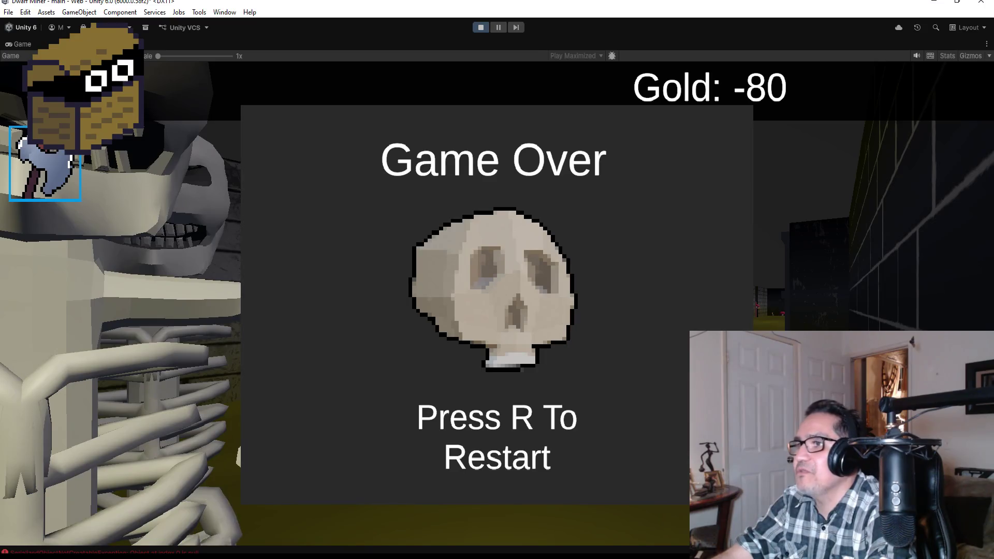
Step: Restart after Game Over, switch to the axe, and walk through the barred gate into the next corridor
key("r")
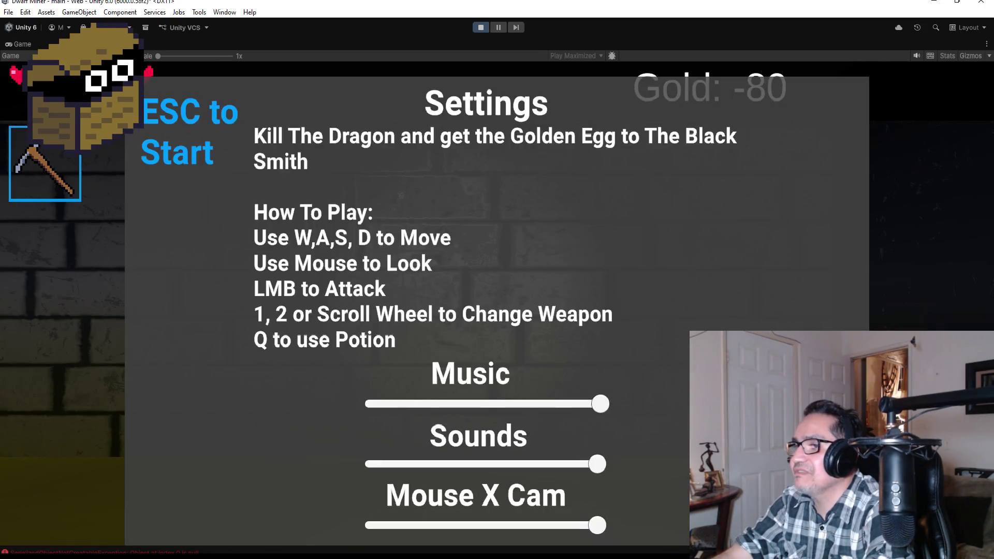
key("Escape")
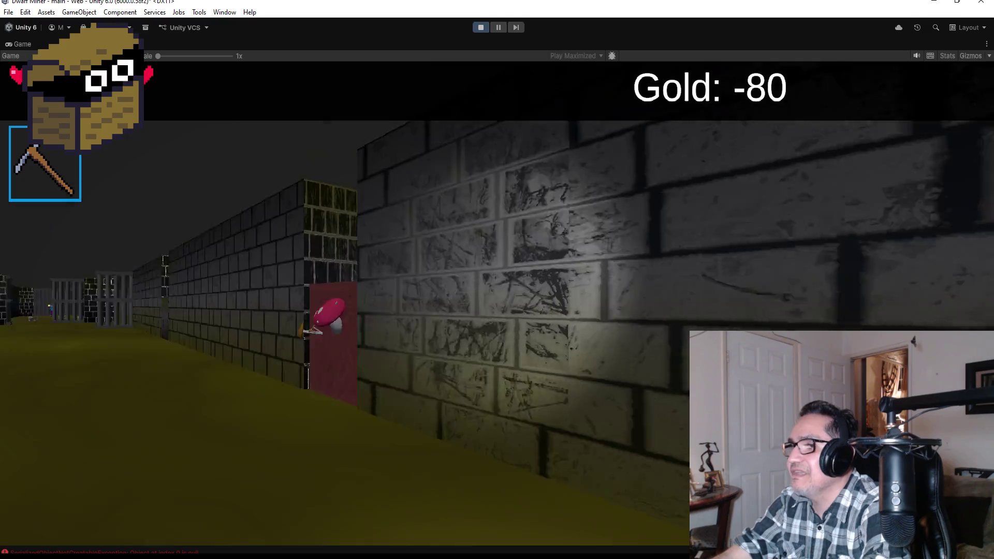
key("2")
key("w")
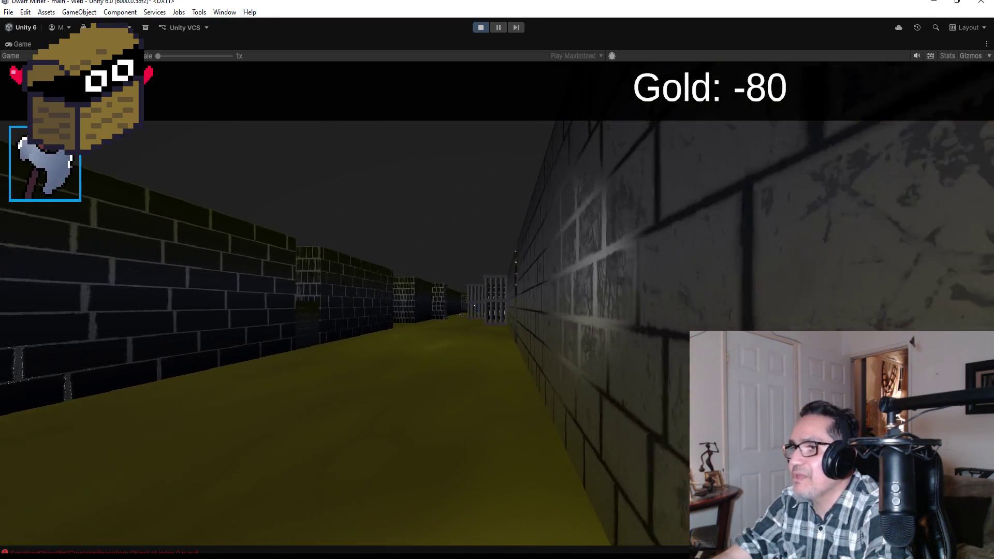
key("w")
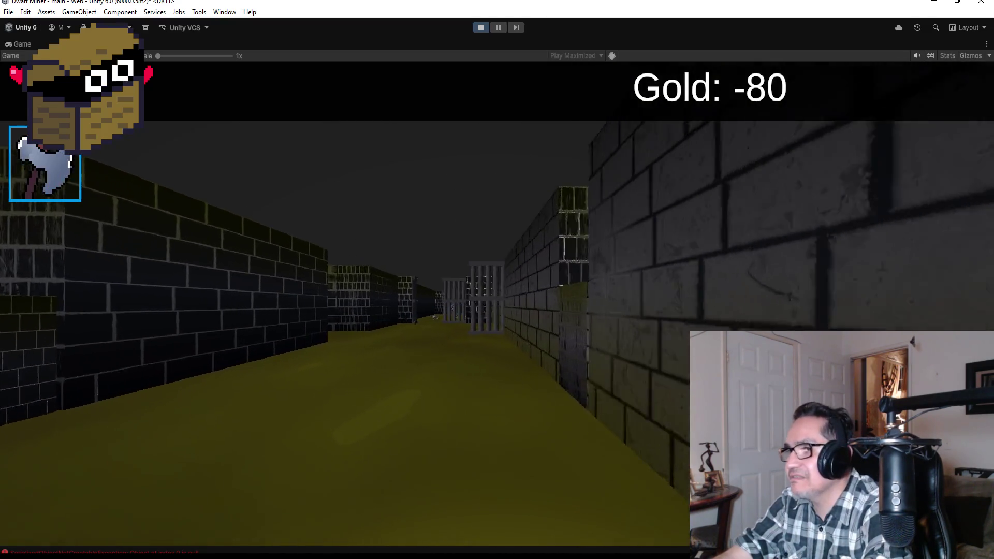
key("w")
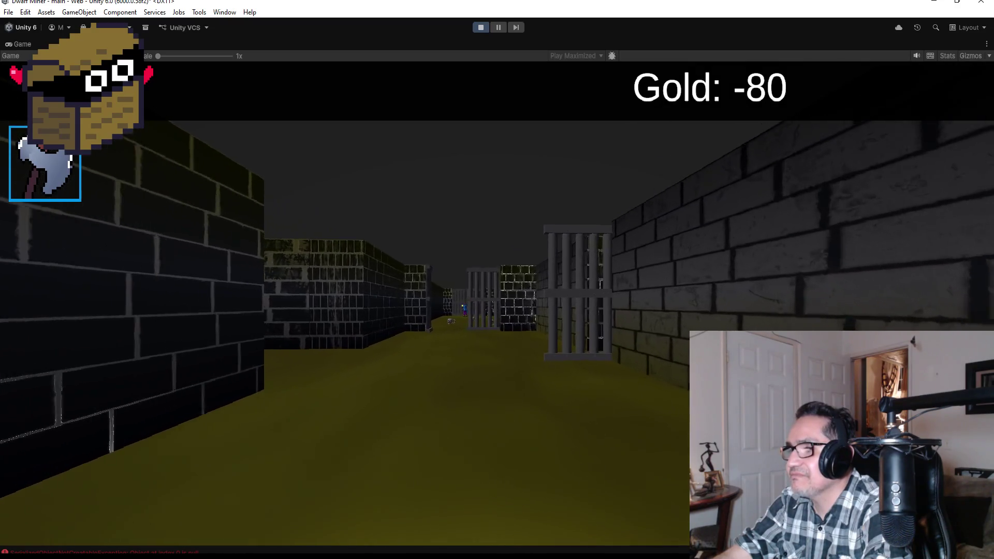
key("w")
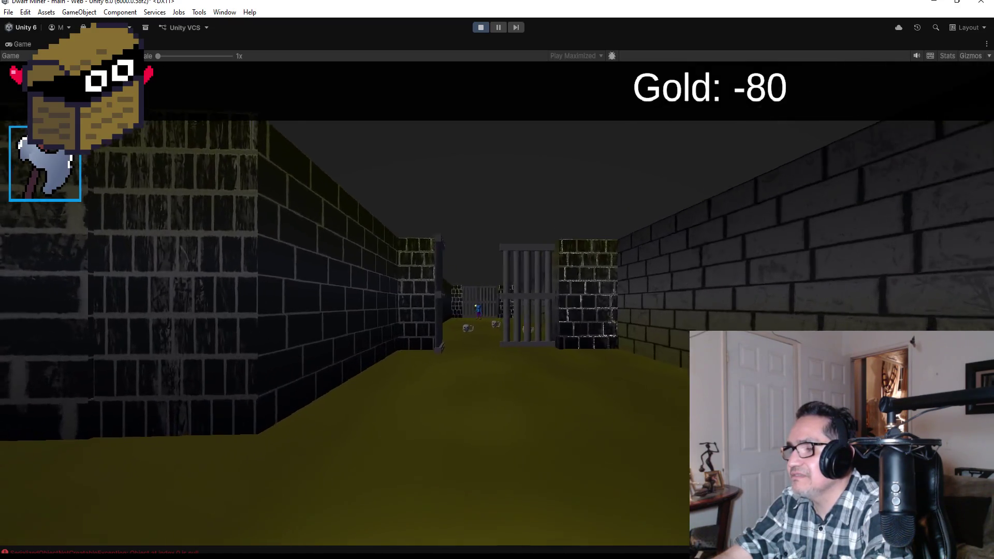
key("w")
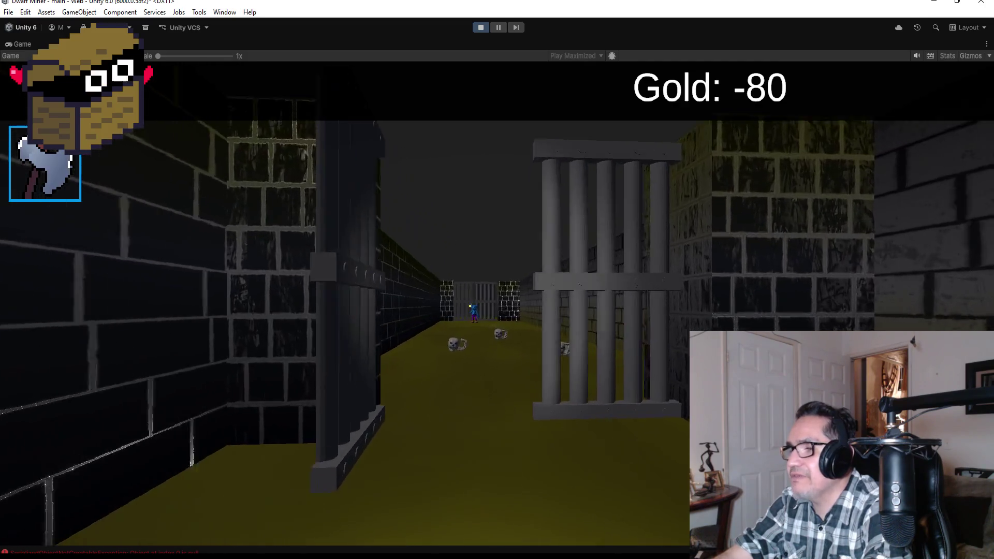
key("w")
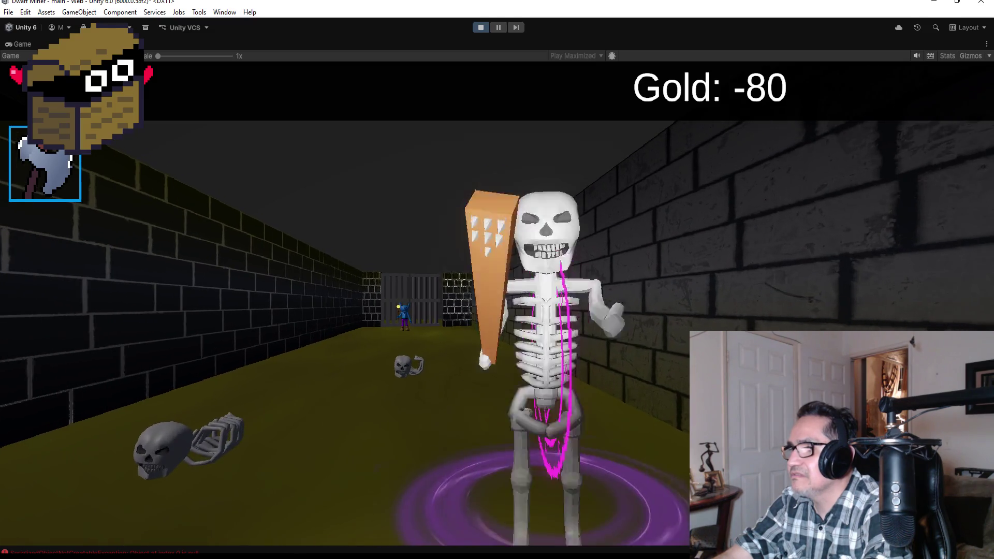
Step: Evade the skeletons to reach the torch-carrying goblin, open the game's settings, then stop Play mode
key("s")
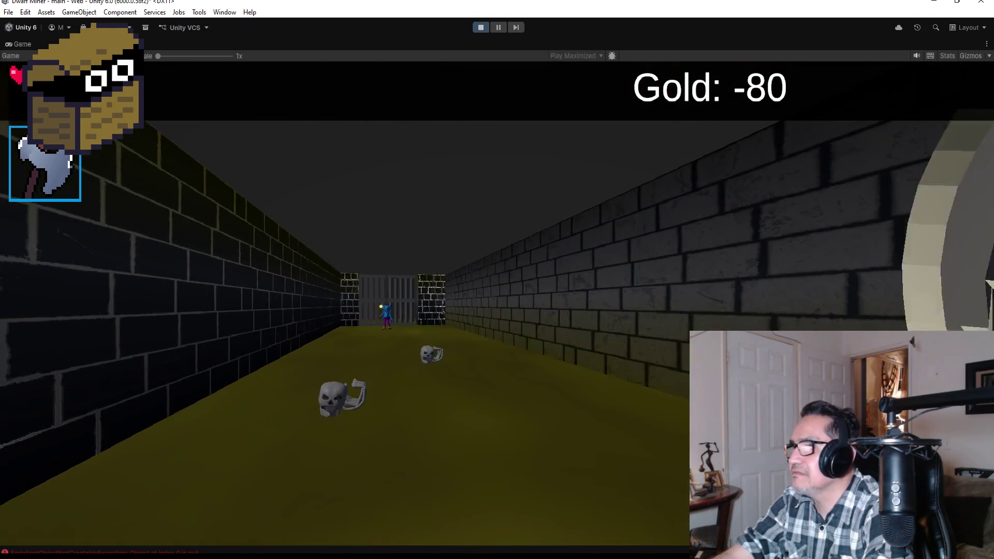
key("a")
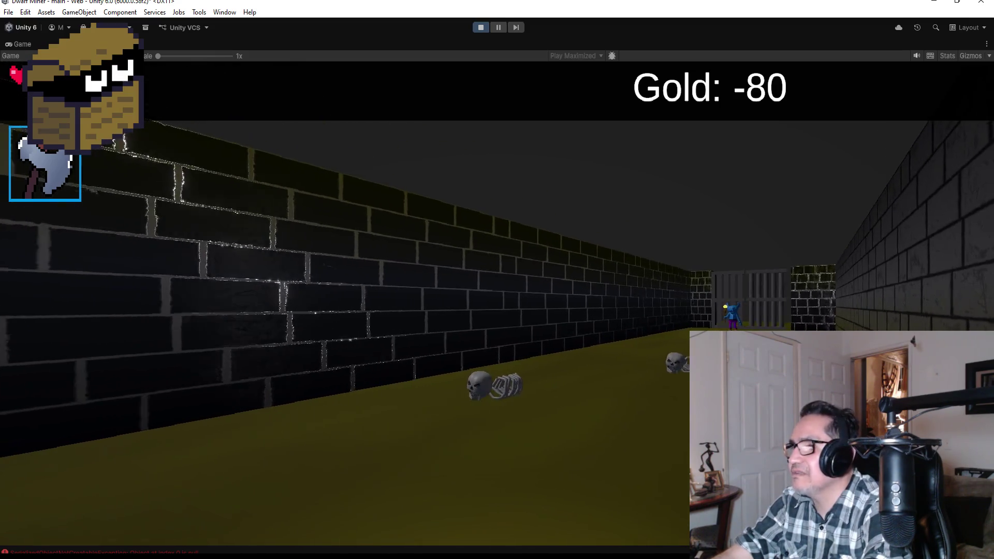
key("w")
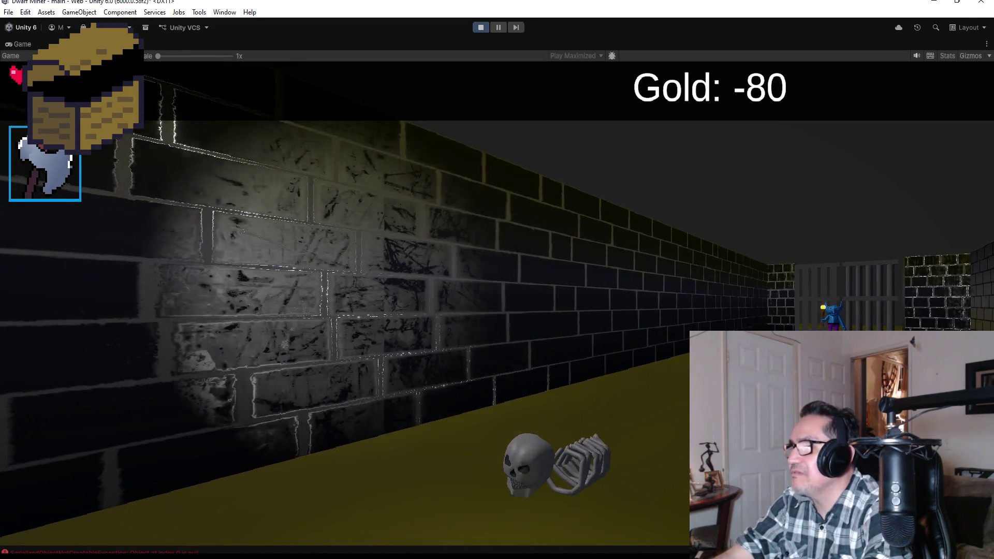
key("w")
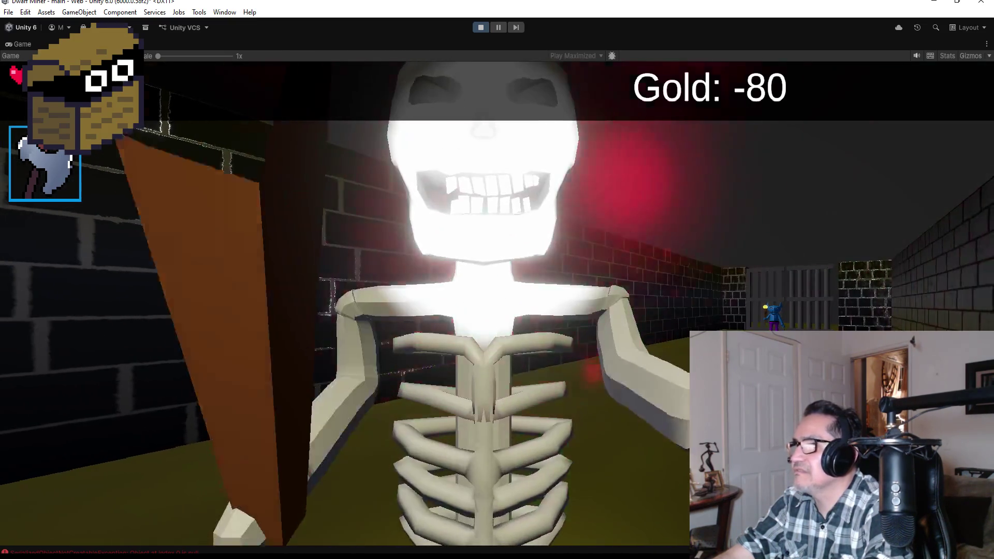
key("s")
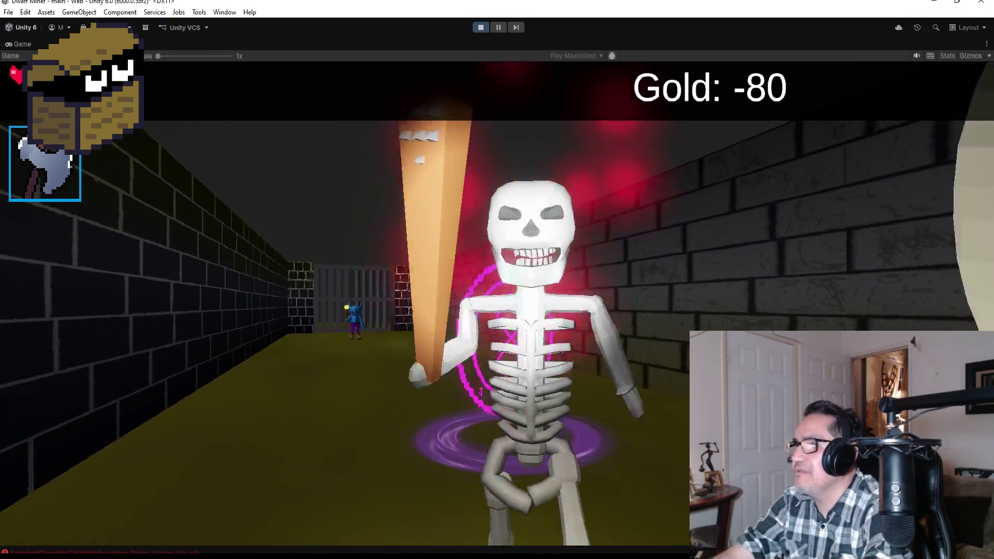
key("q")
key("q")
key("q")
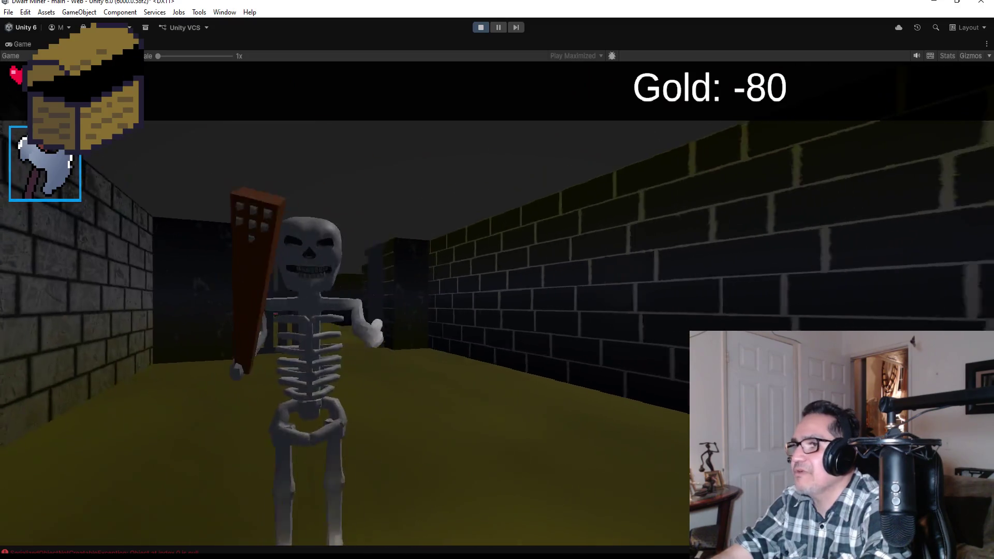
key("q")
key("q")
key("q")
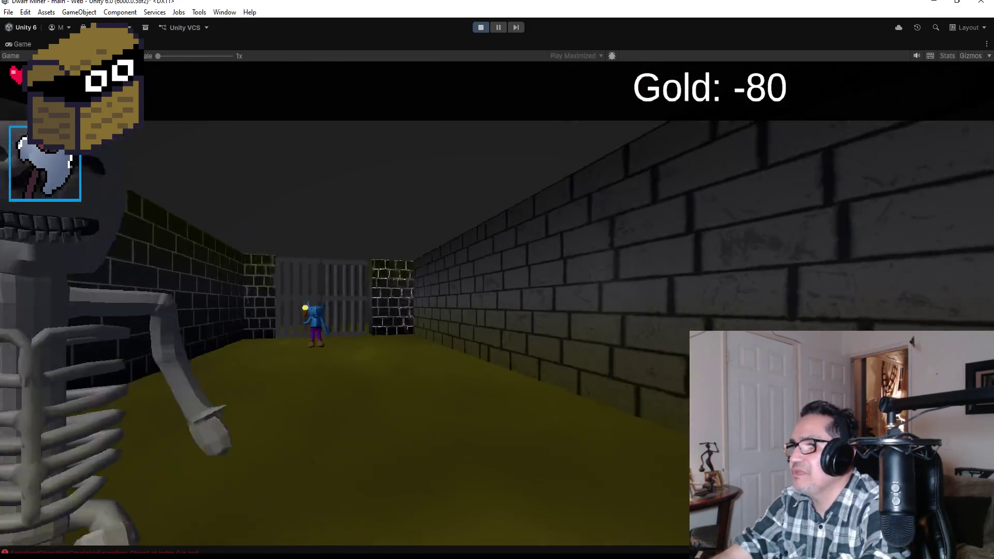
key("e")
key("w")
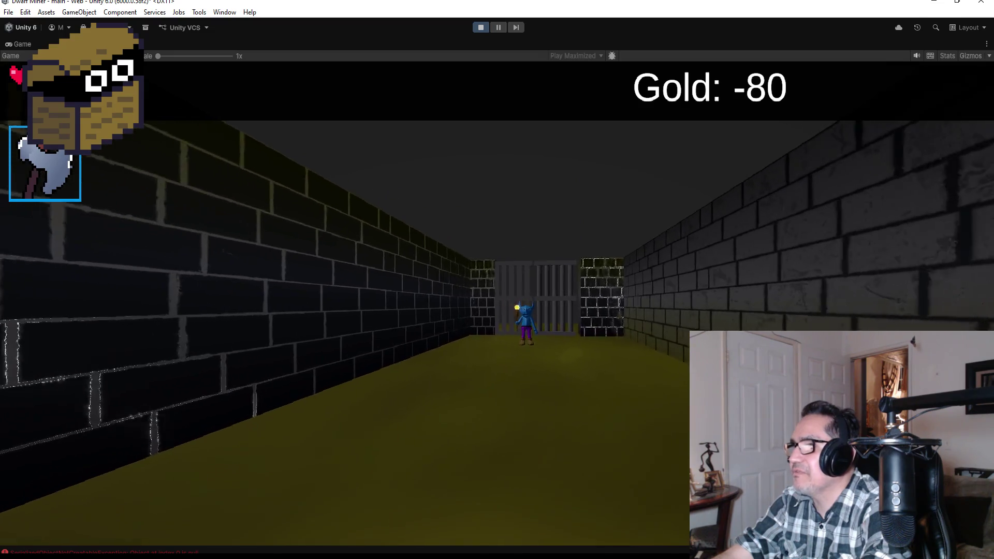
key("w")
key("w")
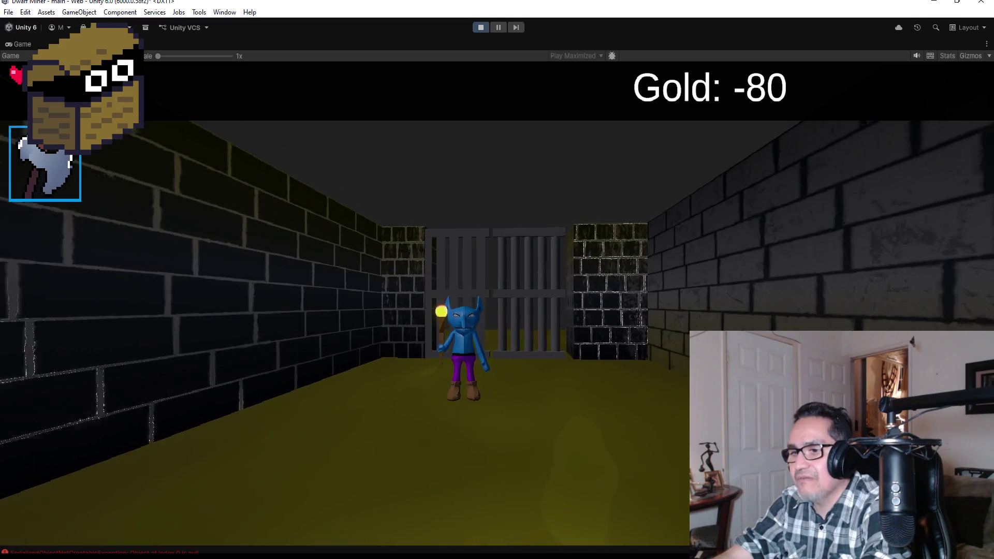
key("Escape")
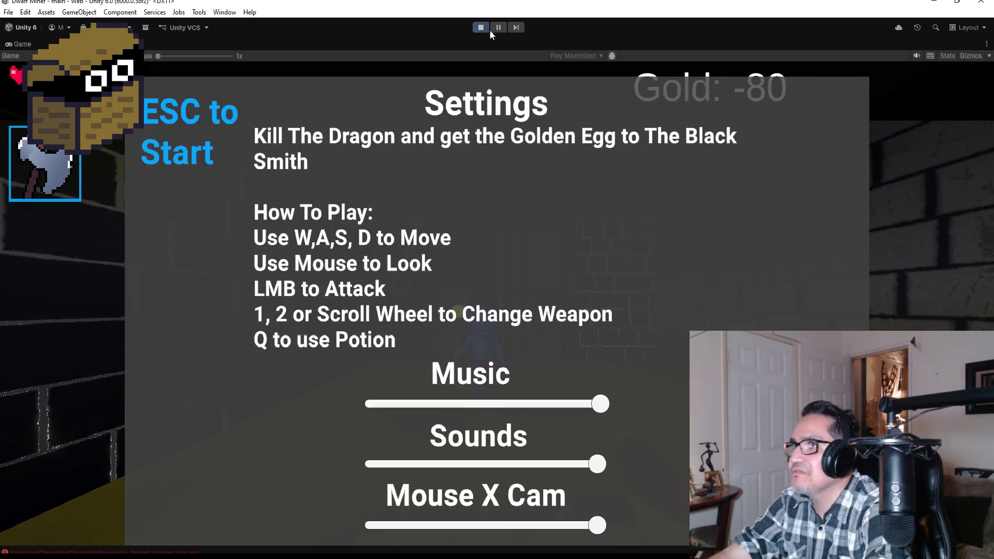
left_click(481, 27)
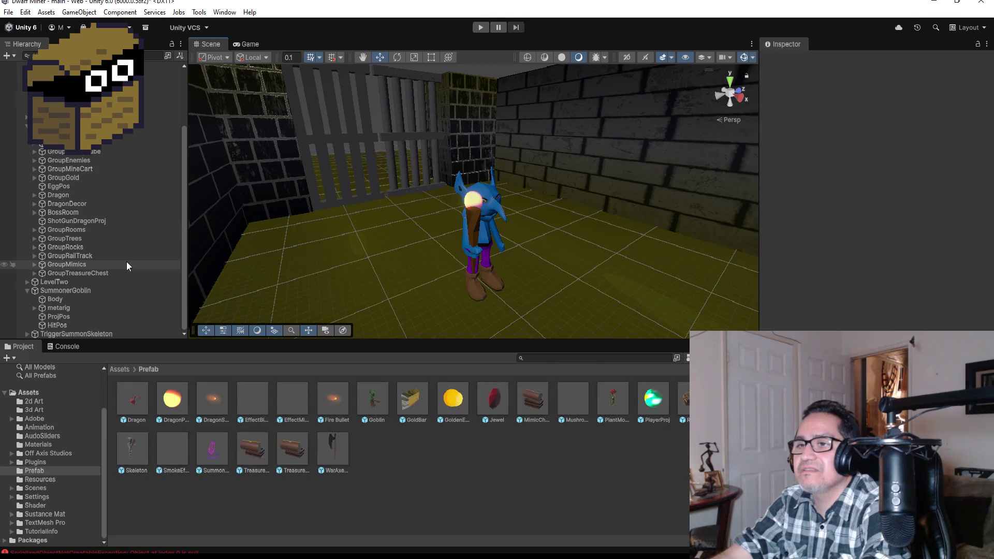
Step: Inspect SummonerGoblin's components, read the three exceptions including MissingReferenceException in Console, then return to Project
left_click(102, 290)
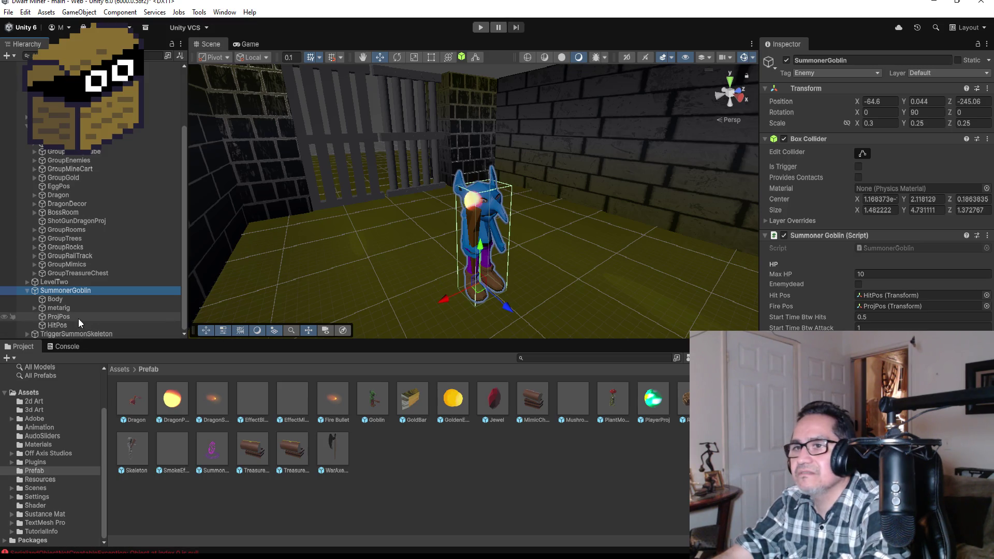
left_click(75, 347)
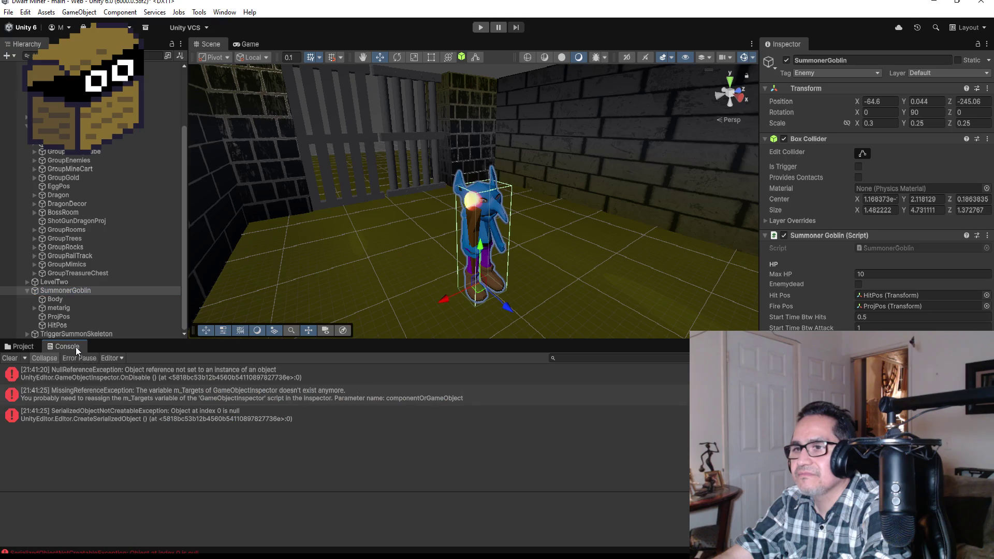
left_click(112, 422)
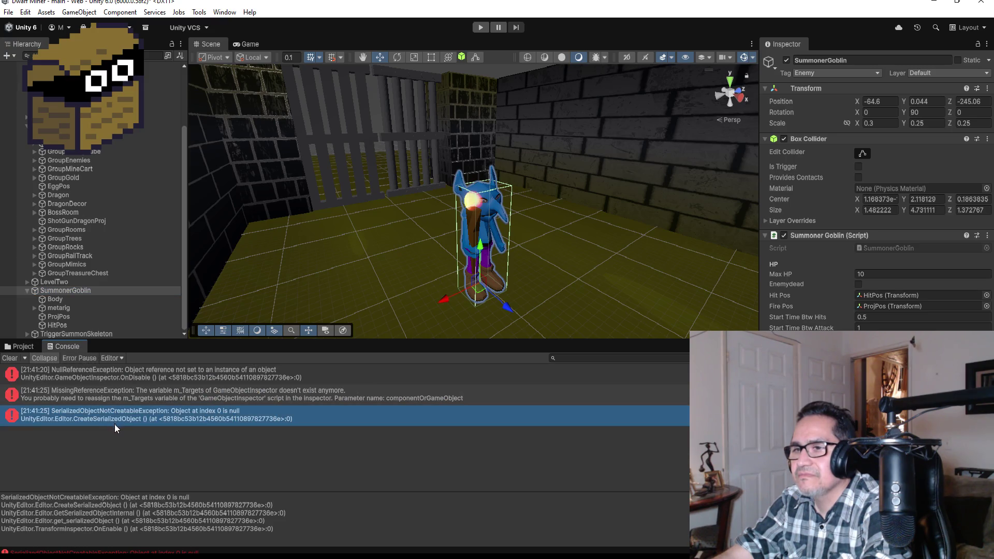
left_click(121, 395)
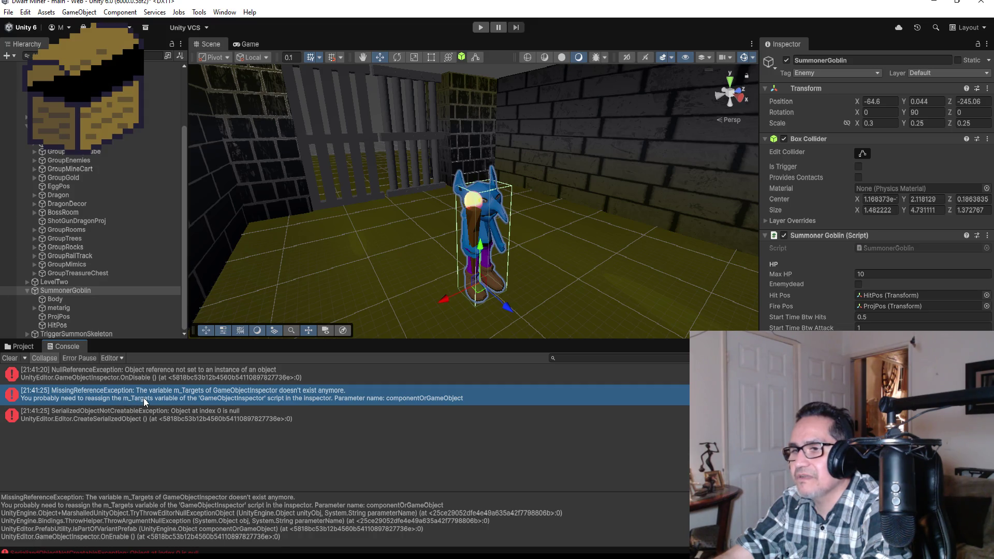
left_click(30, 347)
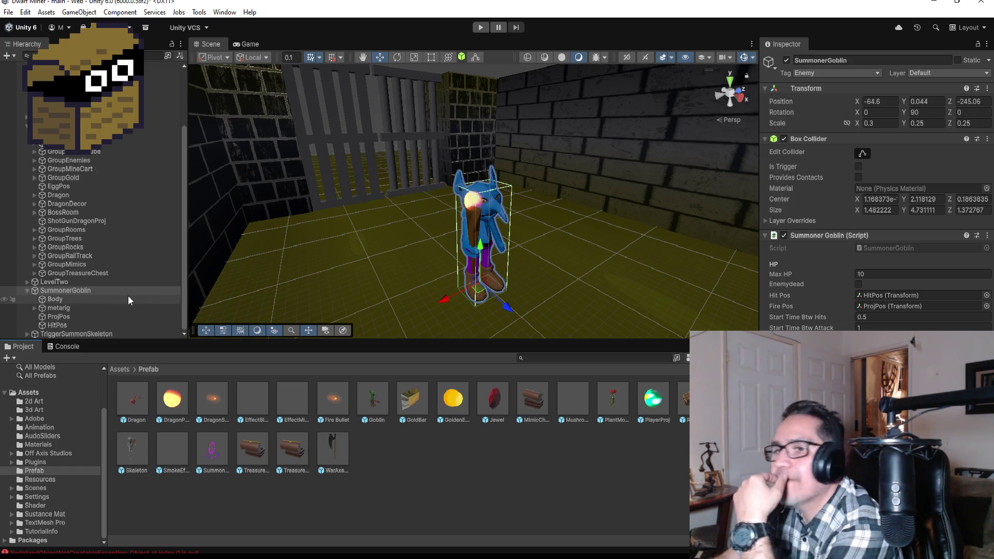
Step: Select and frame TriggerSummonSkeleton, expand its Bones children to inspect Bones (3), then reselect SummonerGoblin
left_click(98, 335)
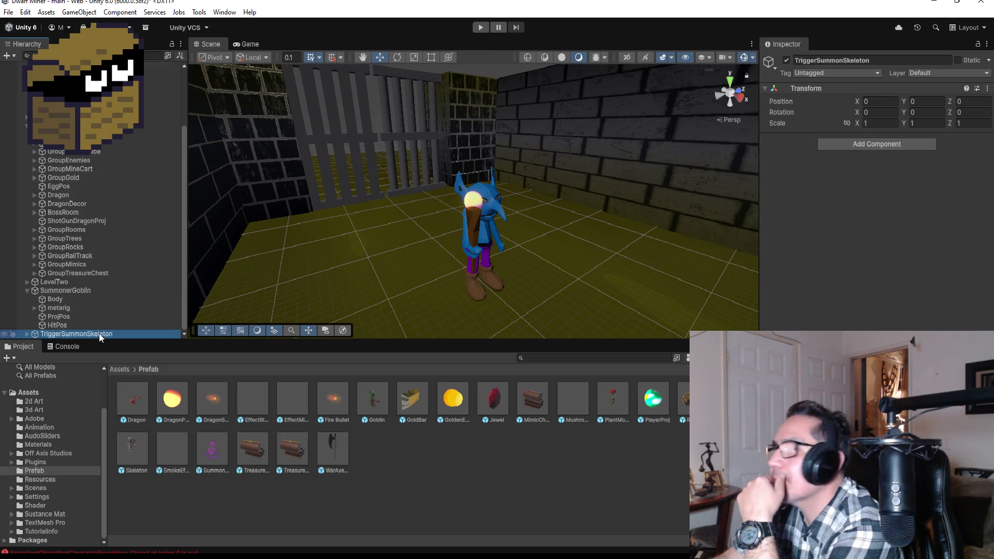
double_click(101, 333)
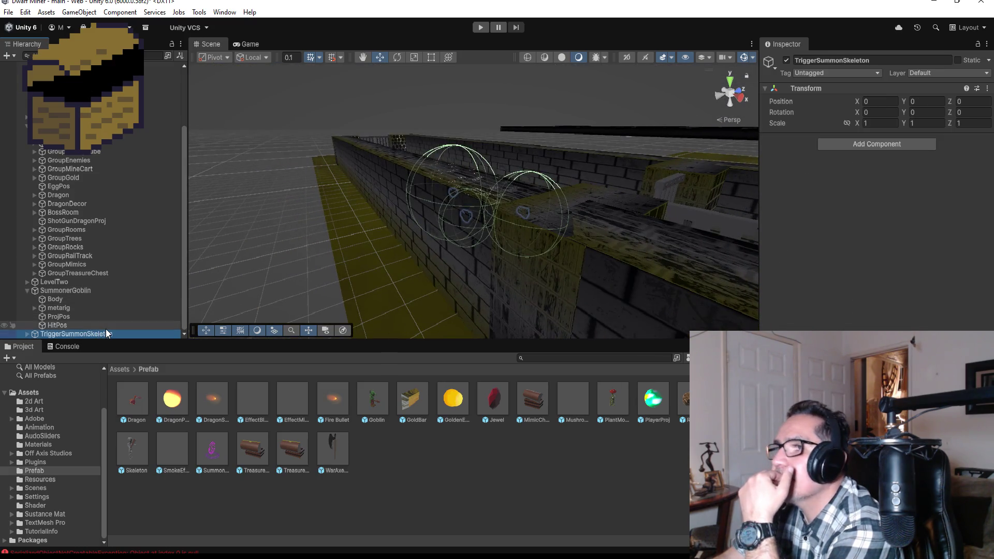
left_click(27, 334)
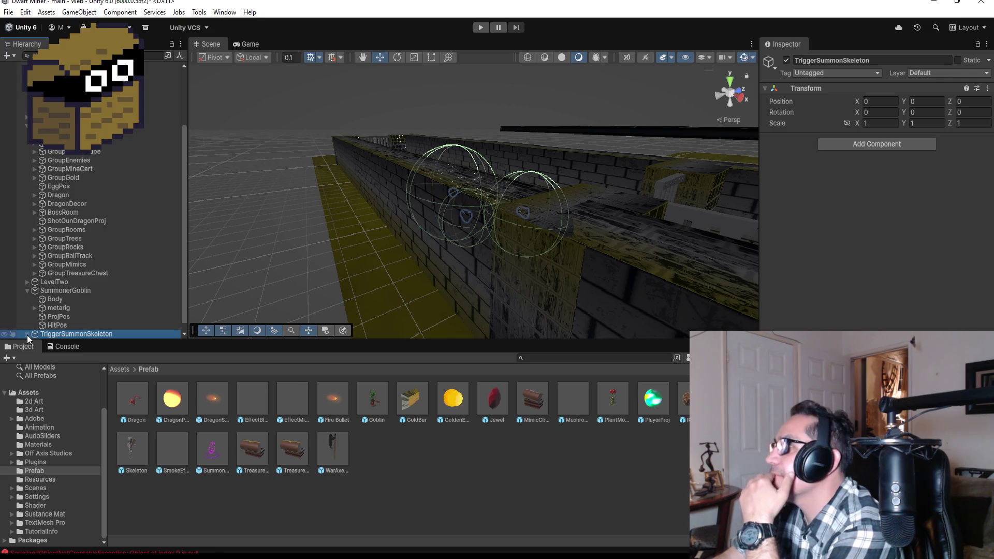
left_click(103, 317)
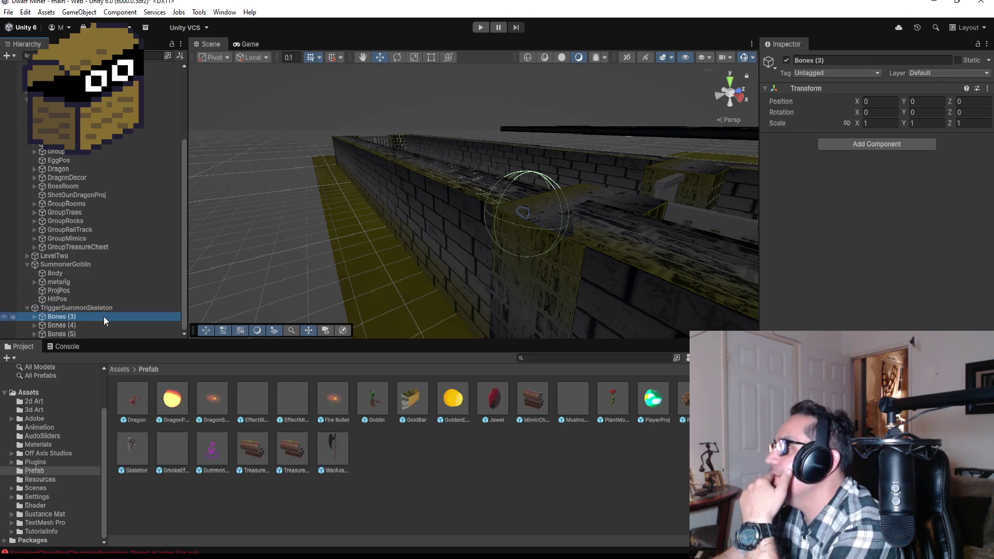
left_click(42, 267)
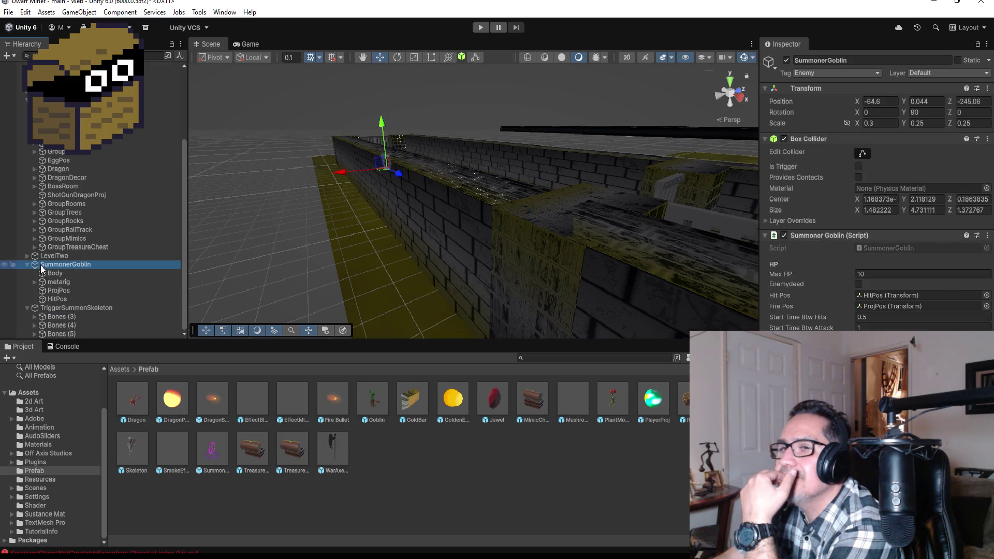
Step: Check the Head parts of Bones (4) and Bones (5), collapse them, then view the goblin's Body and components
left_click(35, 325)
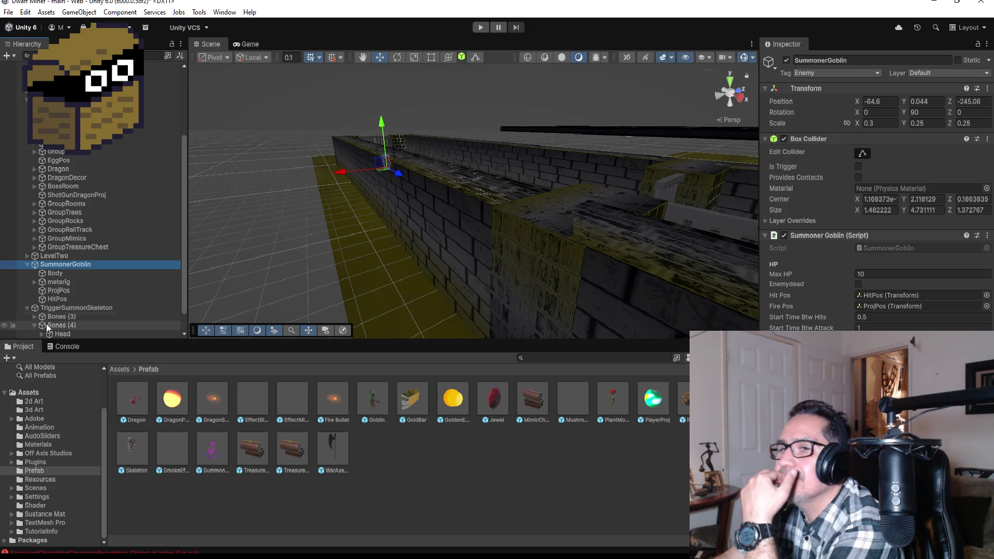
left_click(68, 308)
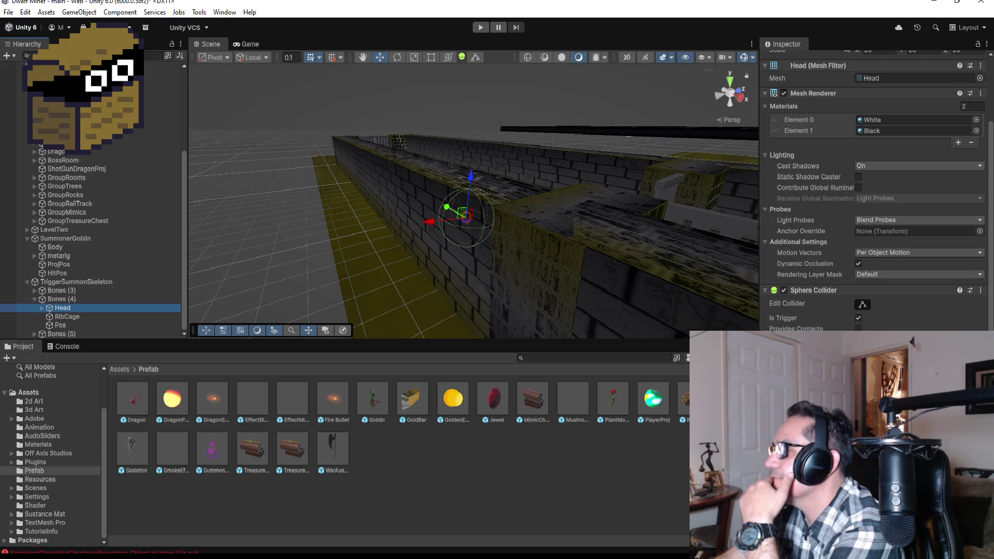
left_click(35, 299)
left_click(32, 334)
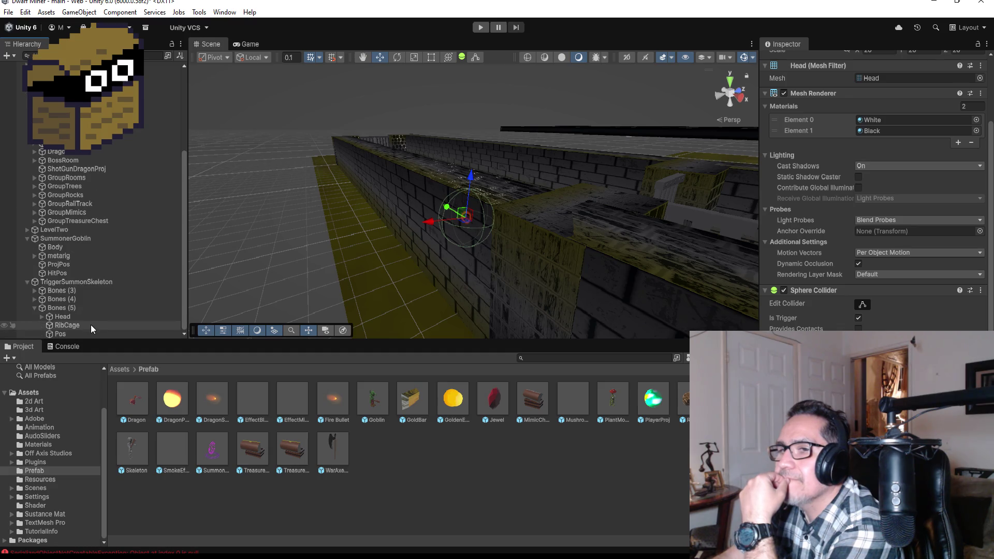
left_click(69, 316)
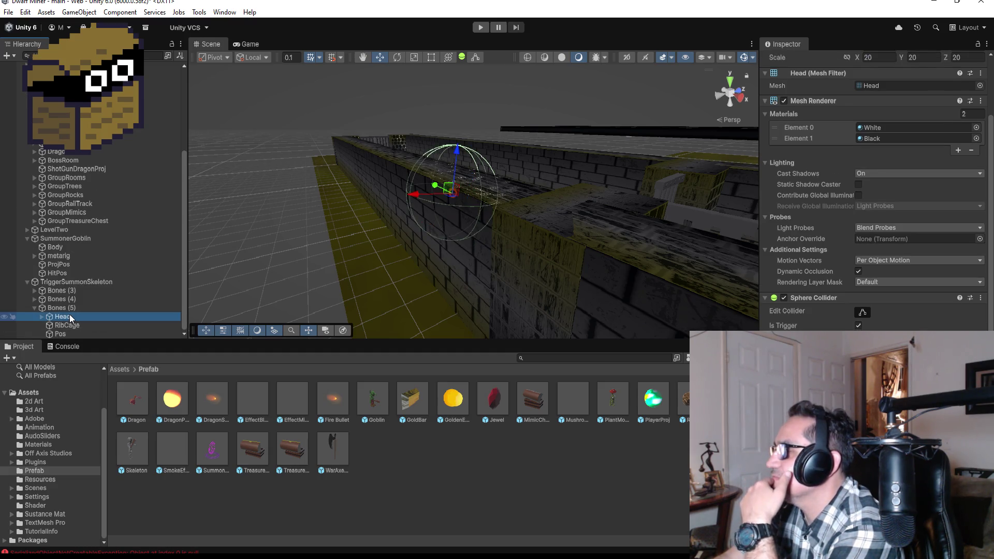
left_click(34, 308)
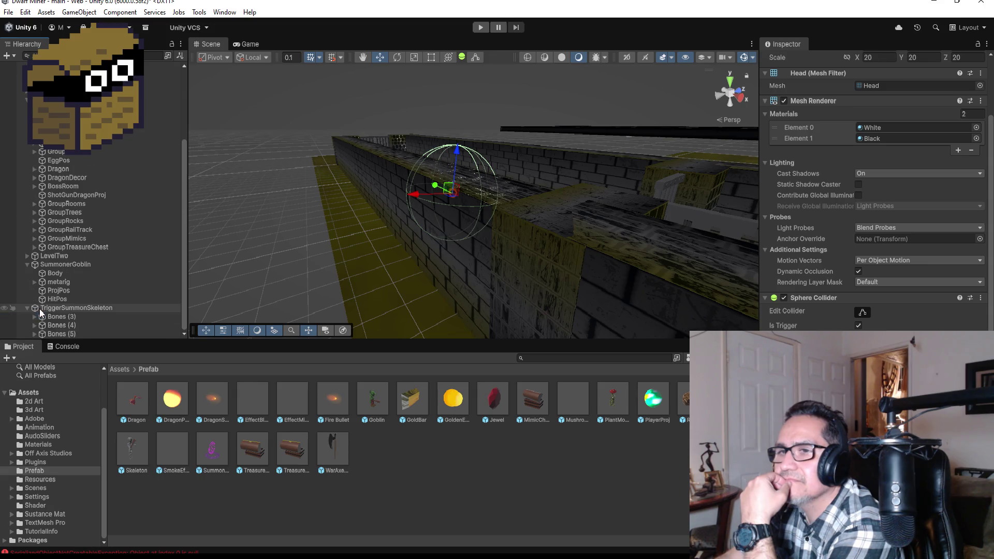
left_click(26, 307)
left_click(54, 299)
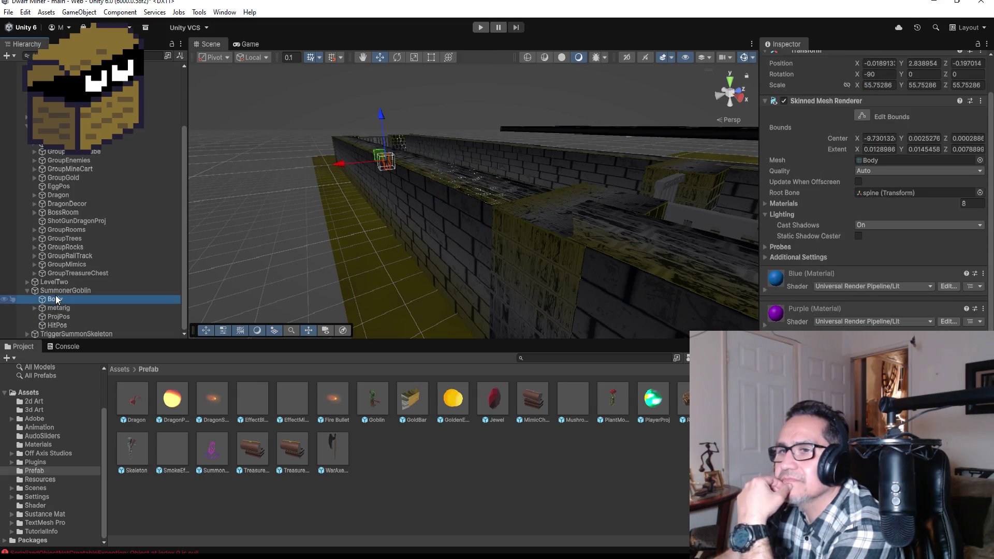
left_click(72, 290)
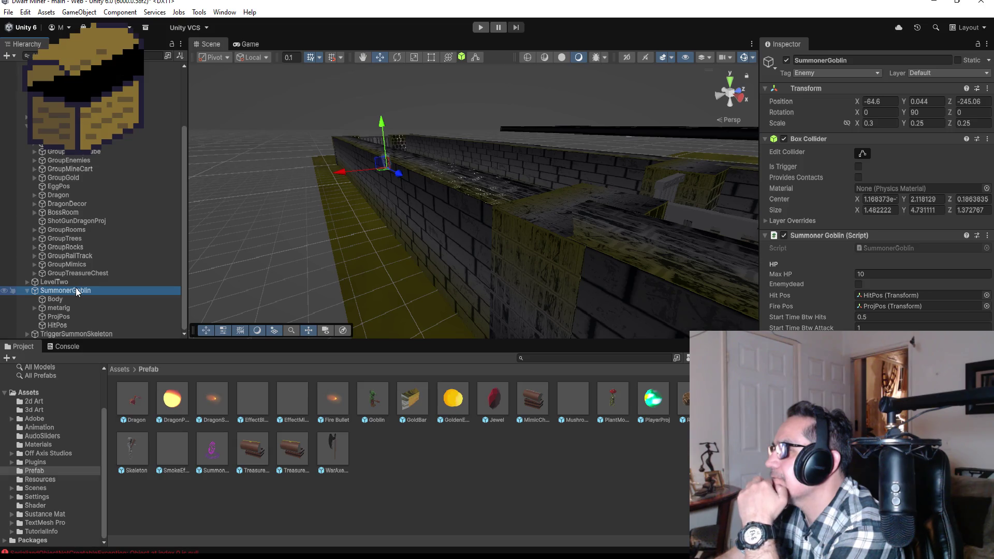
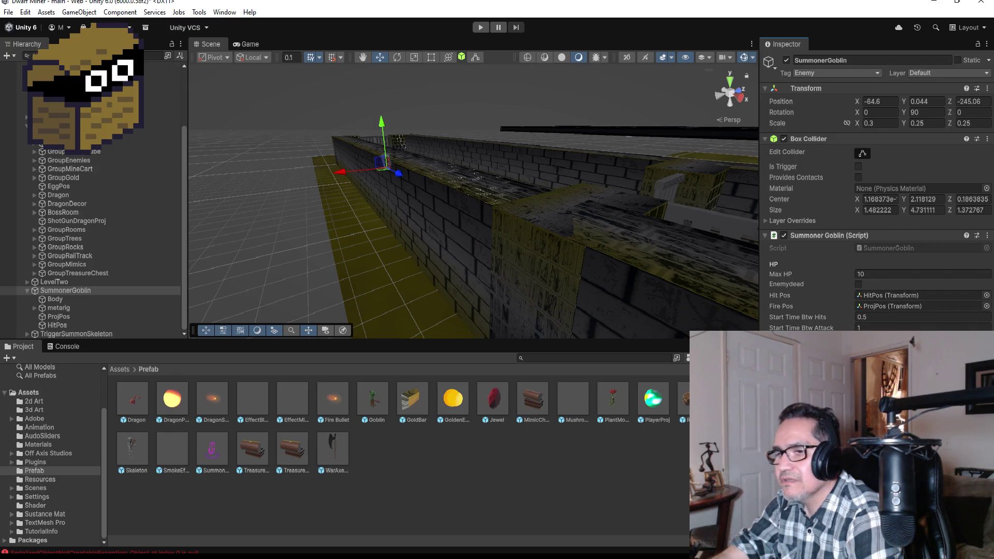
Step: Read through SummonerGoblin.cs Start() and Update(), placing the cursor inside the !Player.gameover block
key("alt+Tab")
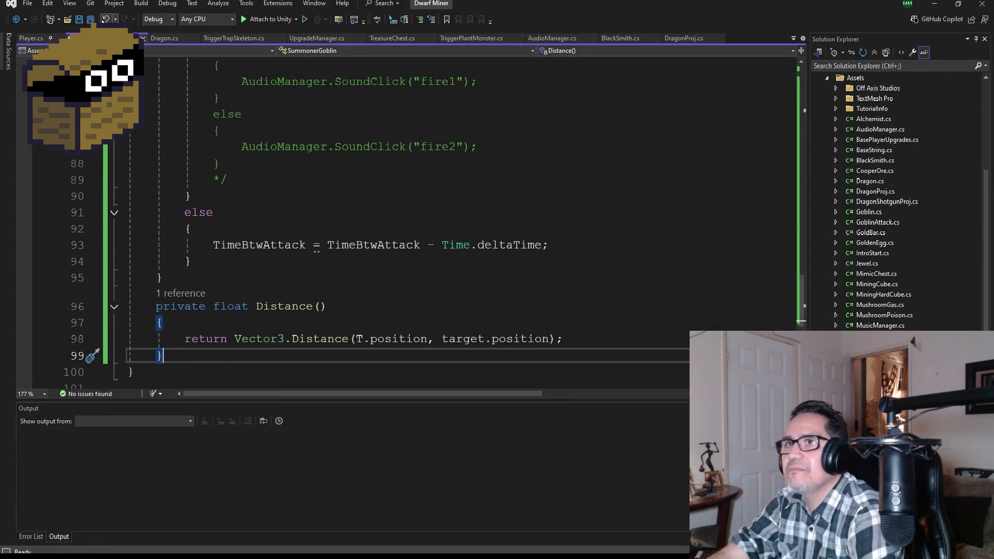
scroll(331, 145, "up", 20)
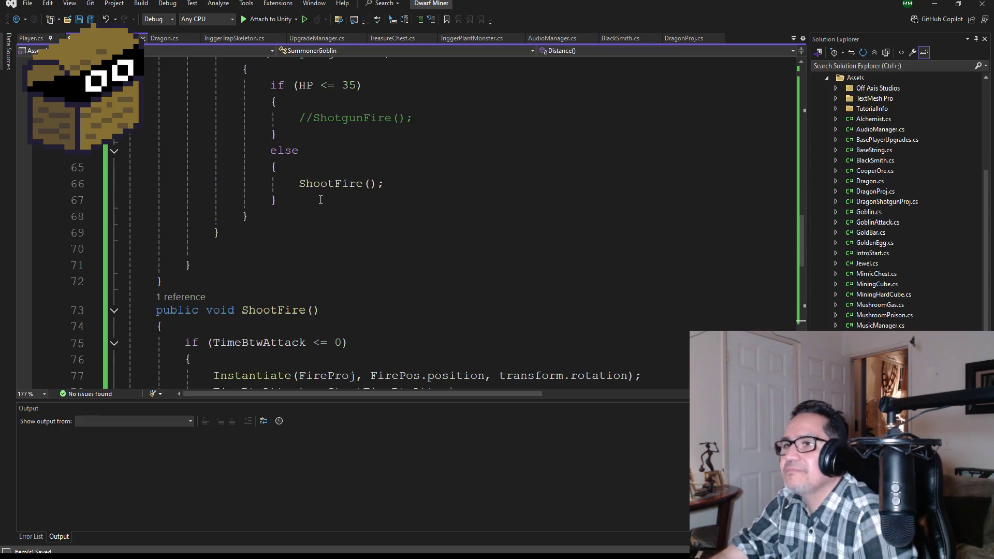
scroll(322, 231, "down", 8)
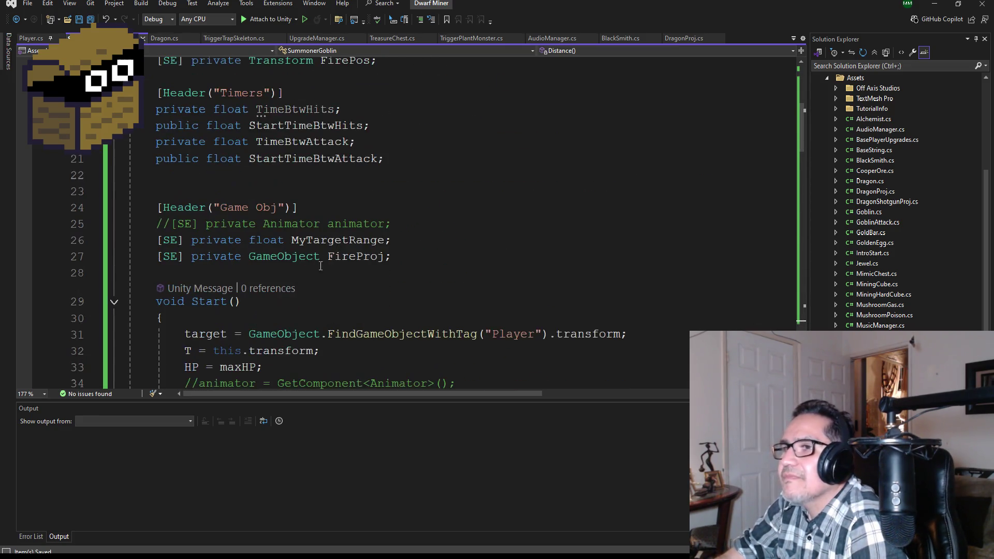
scroll(324, 269, "down", 2)
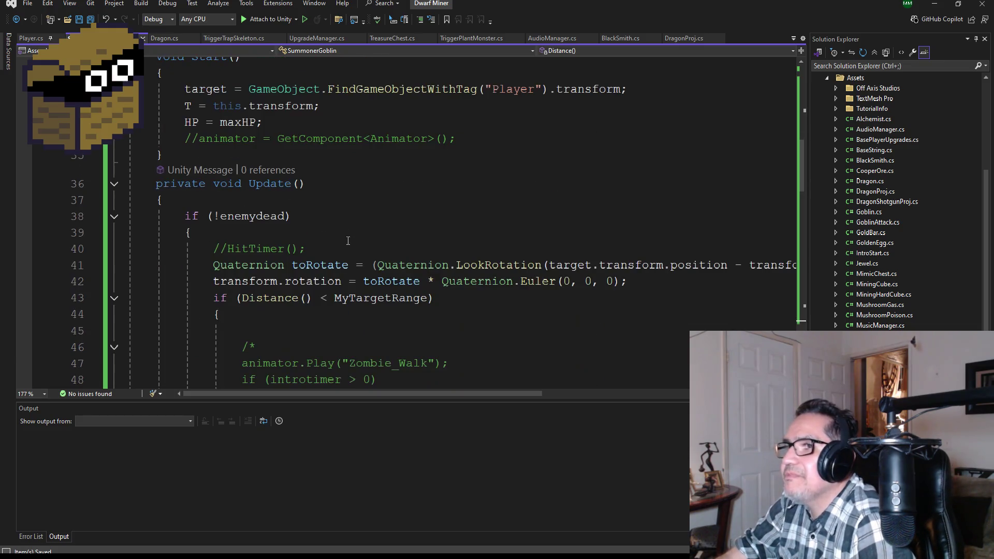
scroll(297, 239, "down", 1)
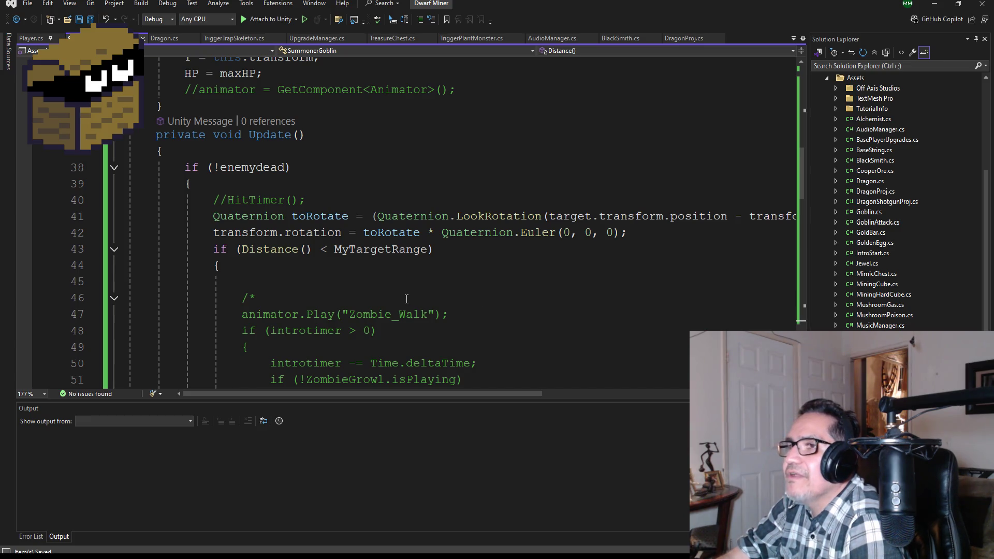
scroll(407, 299, "down", 1)
scroll(408, 300, "down", 1)
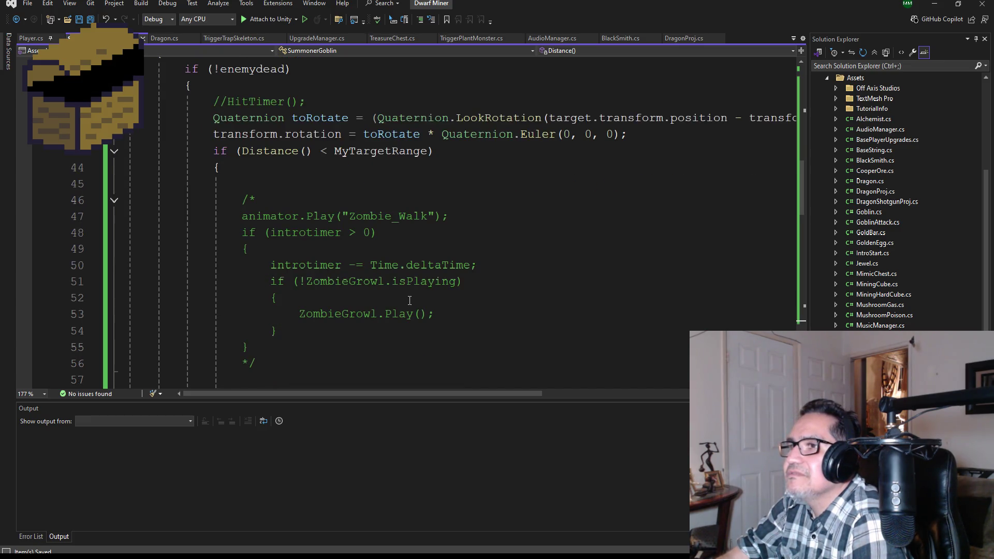
scroll(414, 298, "down", 1)
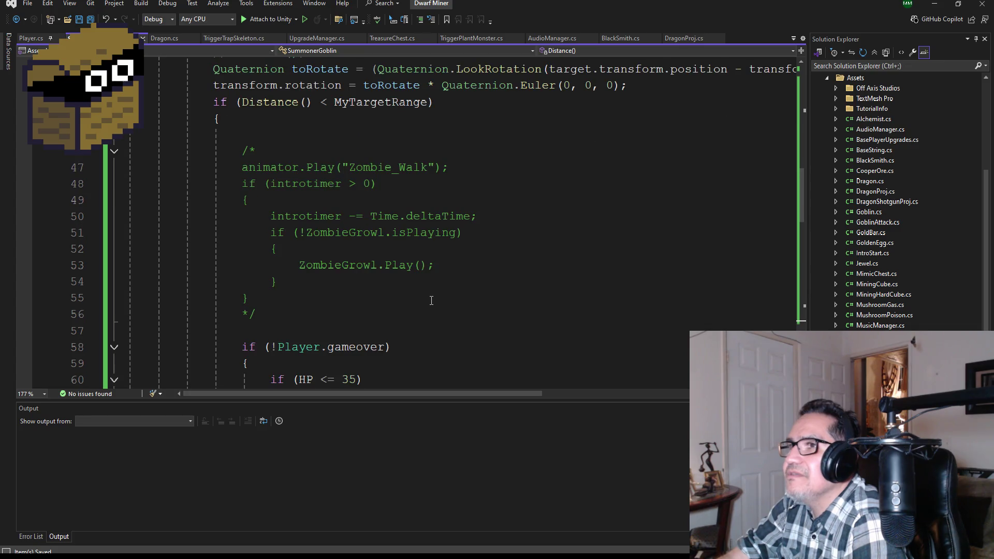
scroll(433, 300, "down", 3)
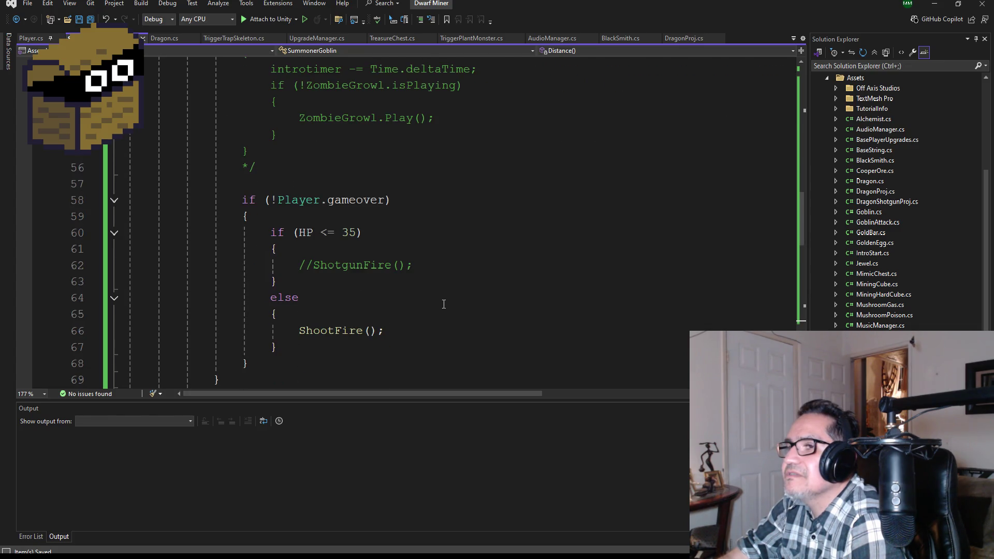
scroll(444, 304, "down", 1)
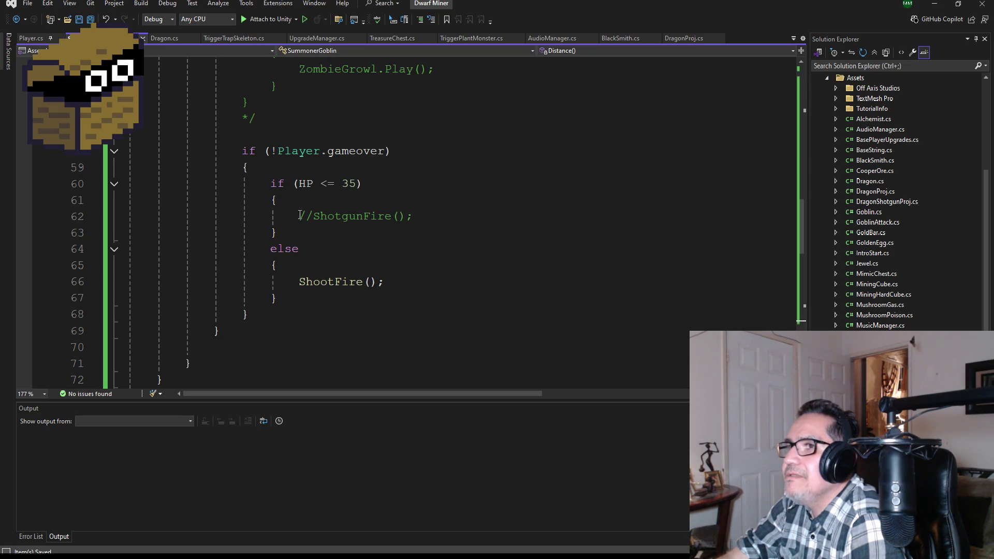
left_click(292, 168)
Step: Add ShootFire(); under if (!Player.gameover) and comment out the HP <= 35 if/else block
key("Return")
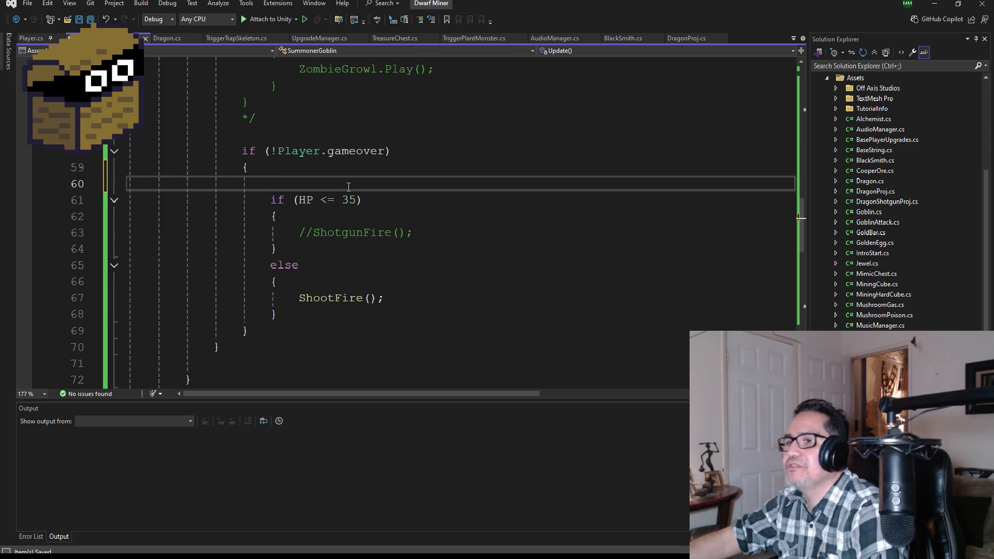
type("Sho")
type("(")
type(";")
key("Return")
type("/*")
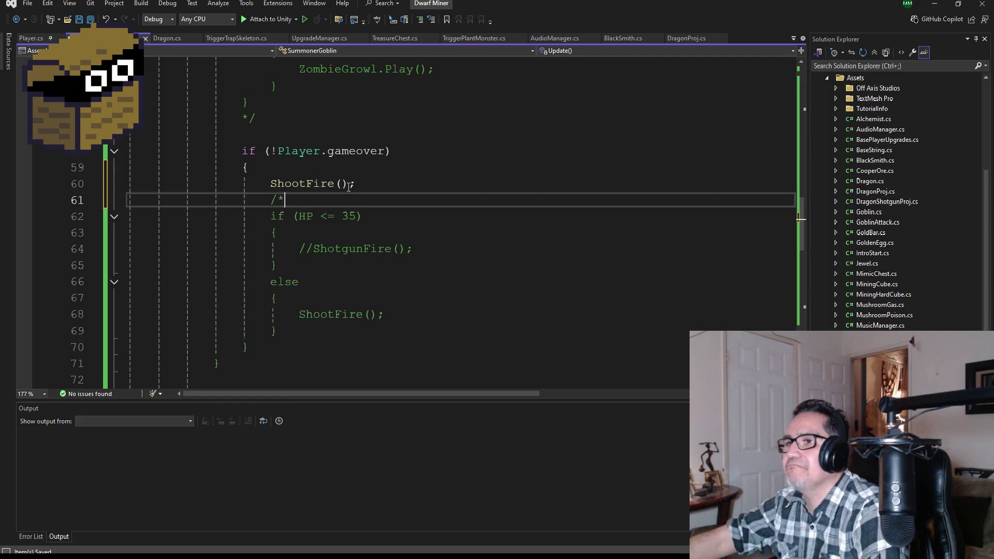
left_click(303, 333)
key("Return")
type("/")
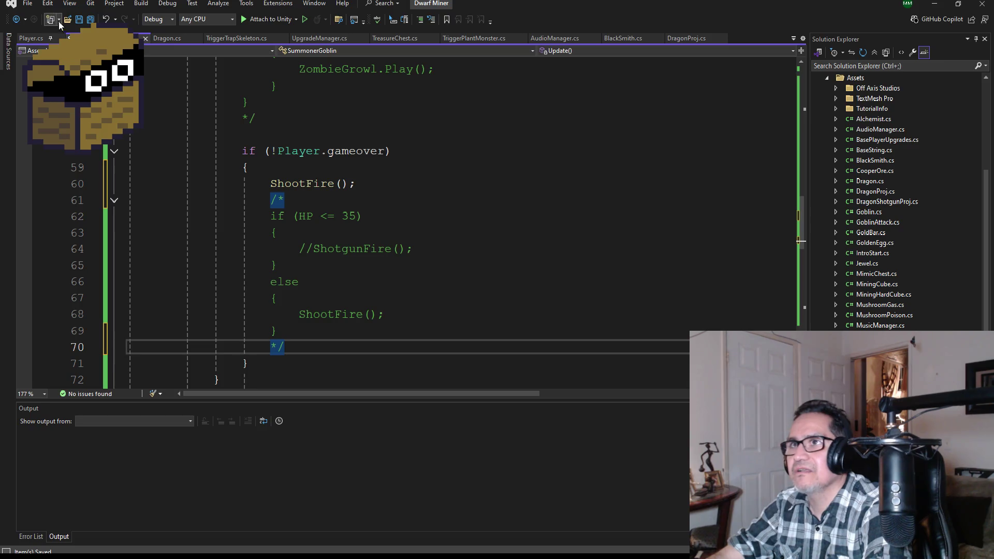
Step: Check the edited game-over block, then minimize Visual Studio to return to Unity
scroll(367, 282, "down", 6)
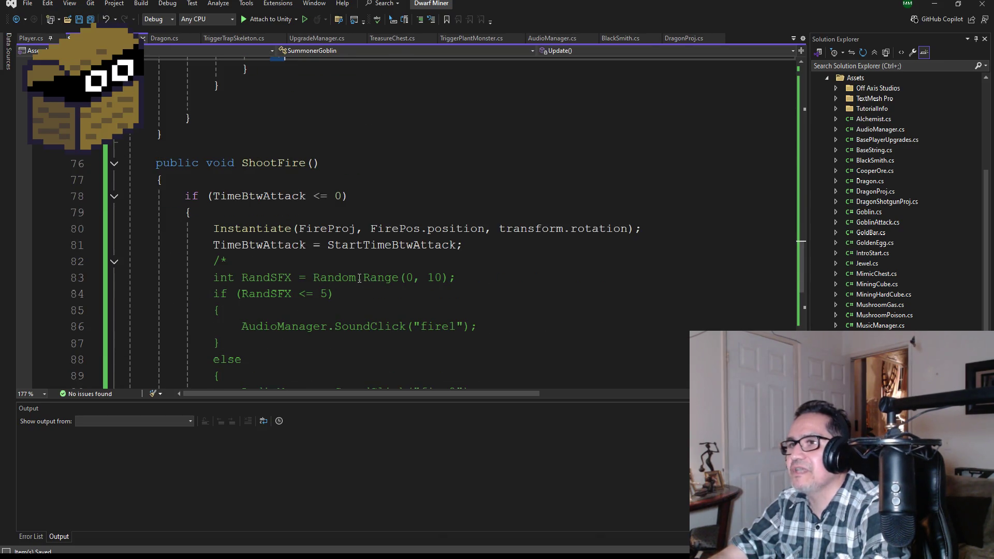
scroll(359, 278, "down", 5)
scroll(336, 289, "up", 4)
scroll(333, 257, "down", 2)
scroll(337, 264, "down", 4)
scroll(342, 266, "up", 20)
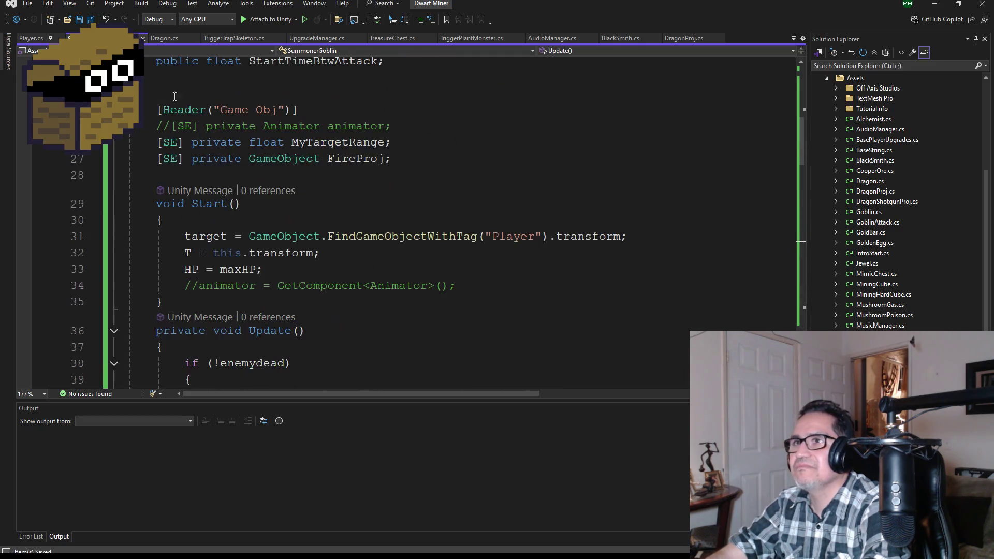
left_click(935, 5)
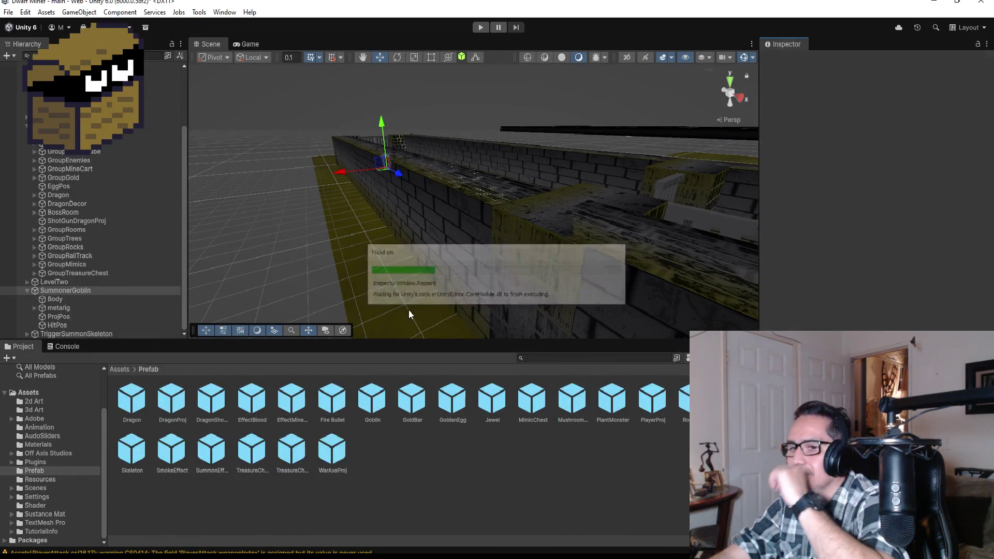
Step: Start Play mode and restart the game after the first Game Over
left_click(480, 28)
key("w")
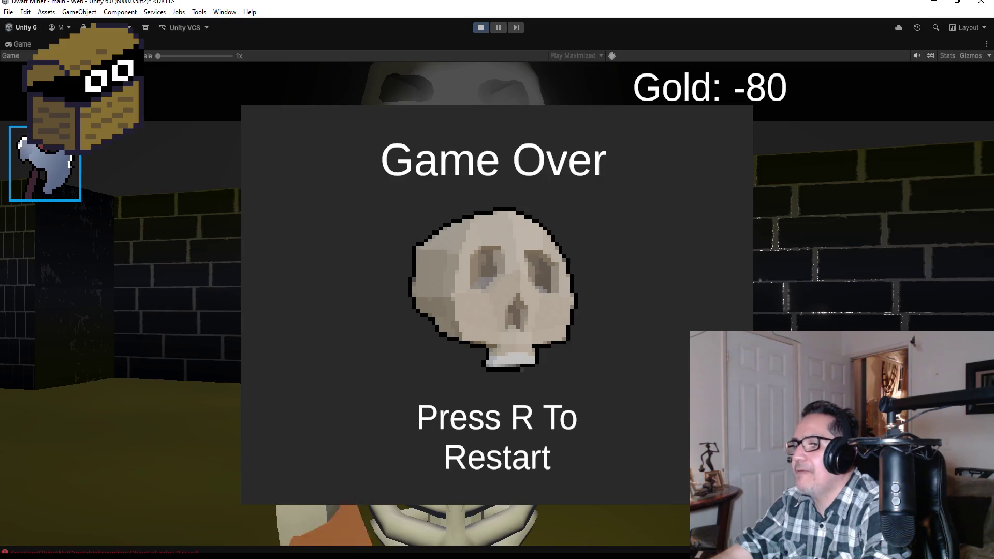
key("r")
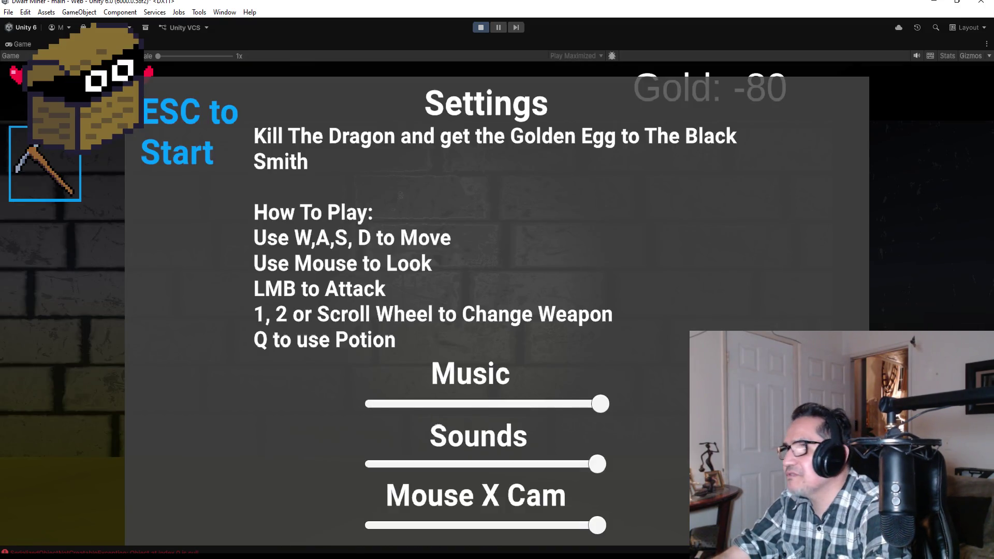
key("Escape")
Step: Switch to the axe and walk down the corridor past the gate to the SummonerGoblin and skeletons
key("w")
key("2")
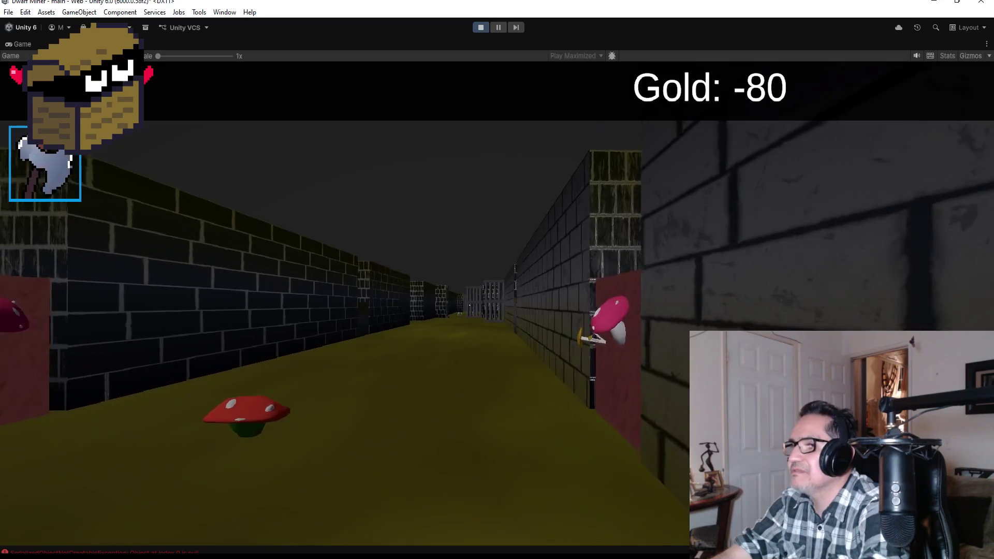
key("w")
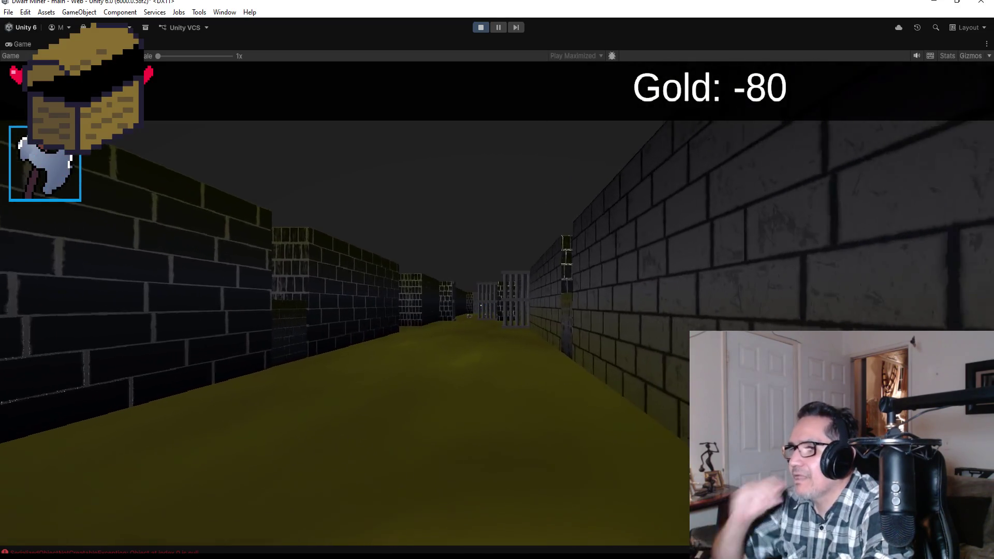
key("w")
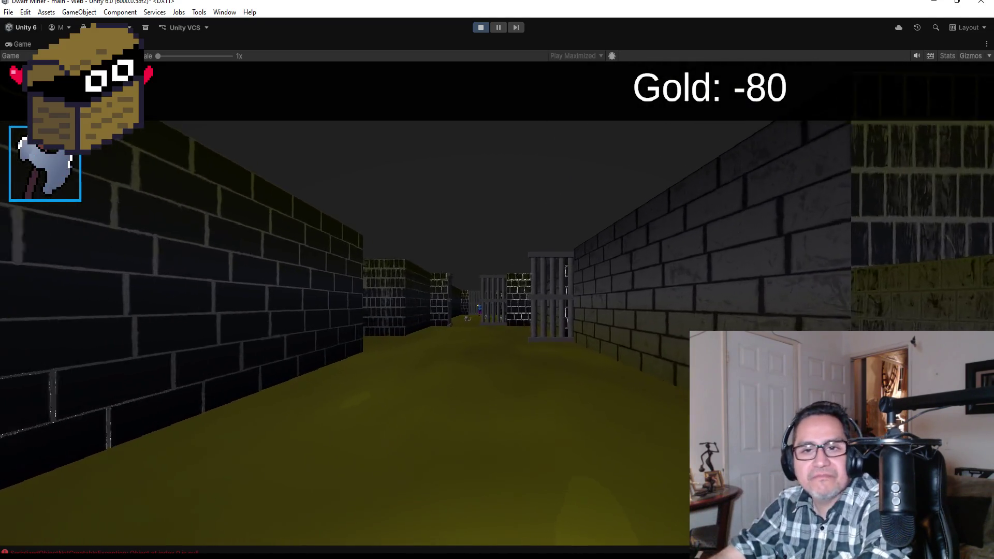
key("w")
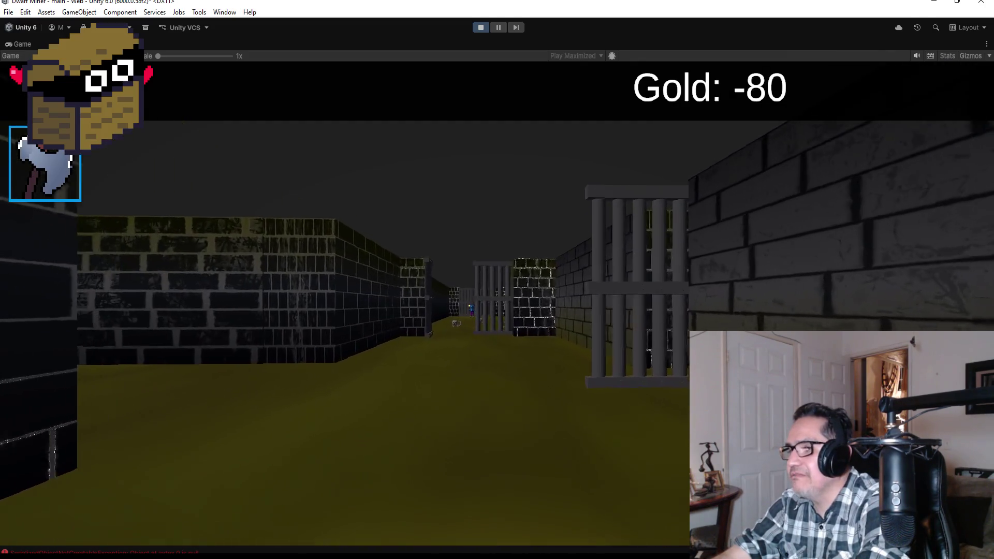
key("w")
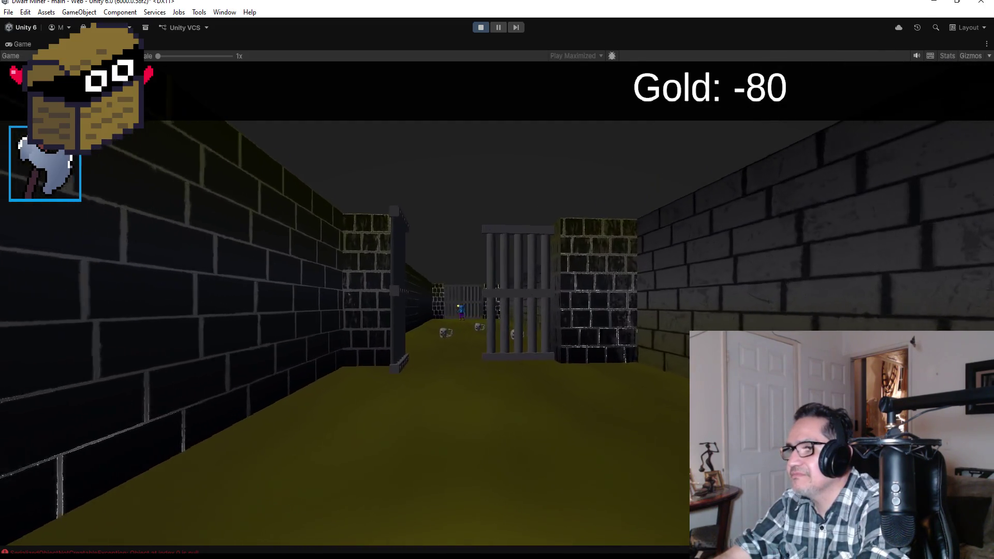
key("w")
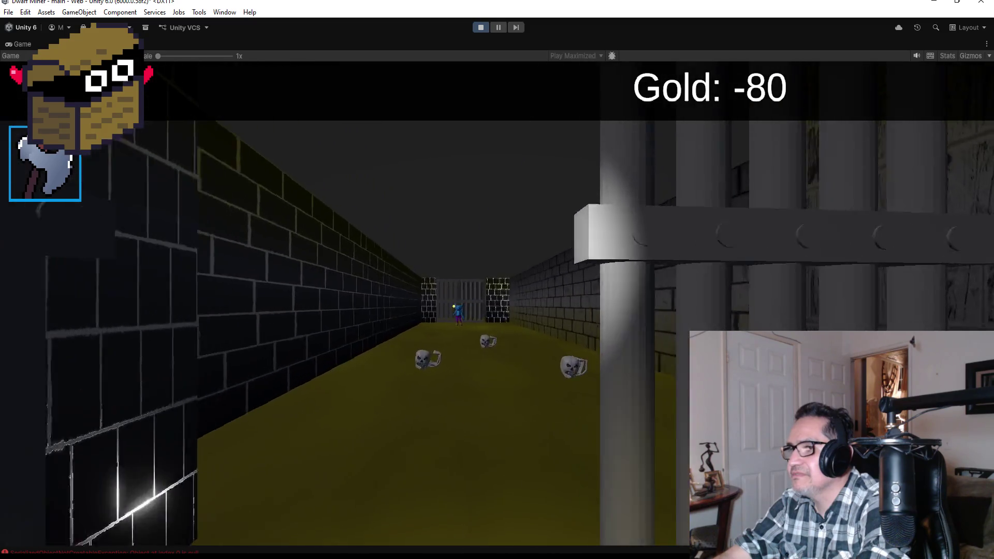
key("w")
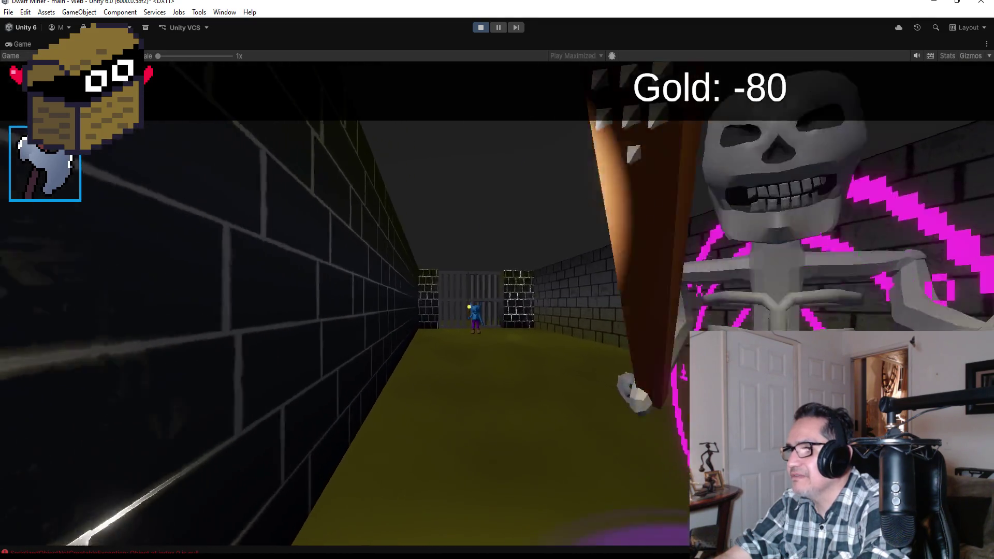
key("w")
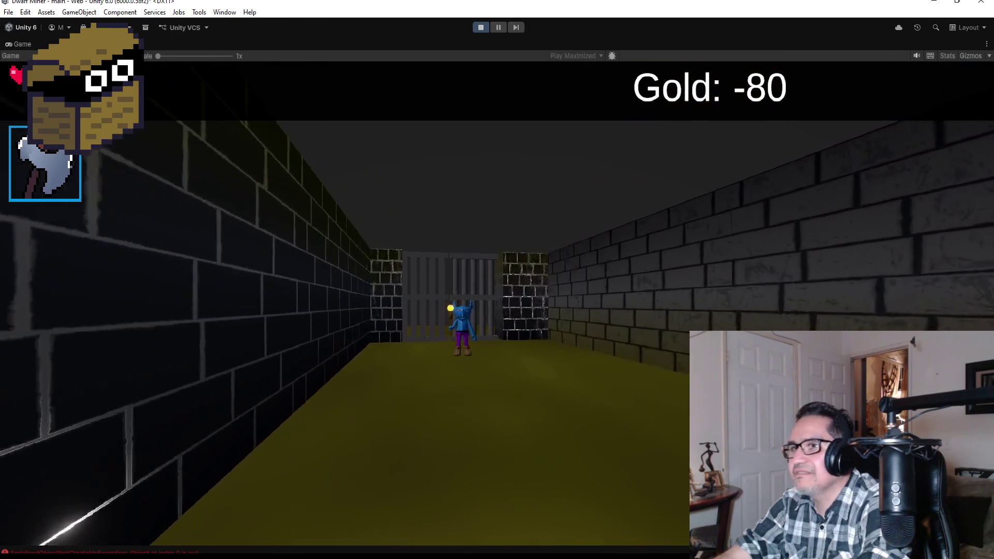
key("w")
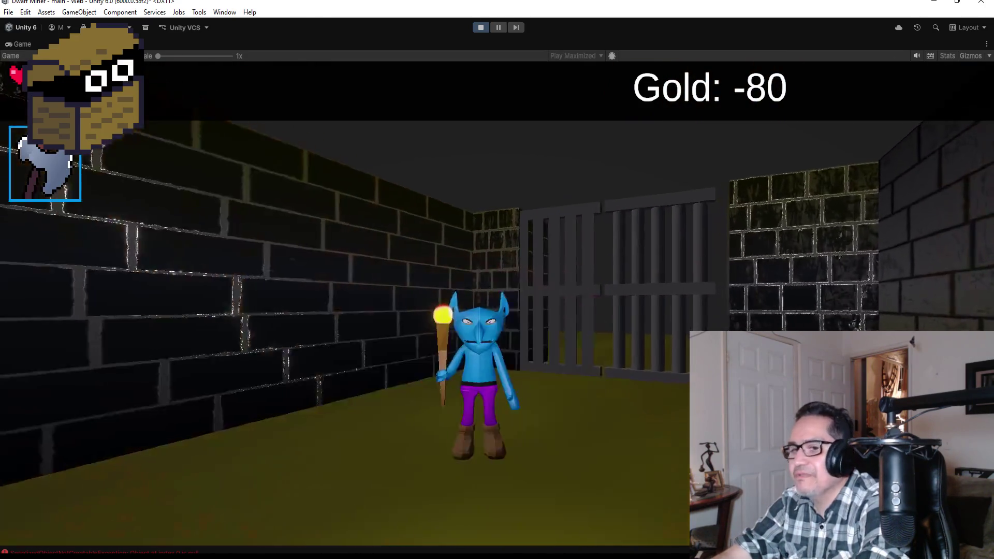
key("d")
key("d")
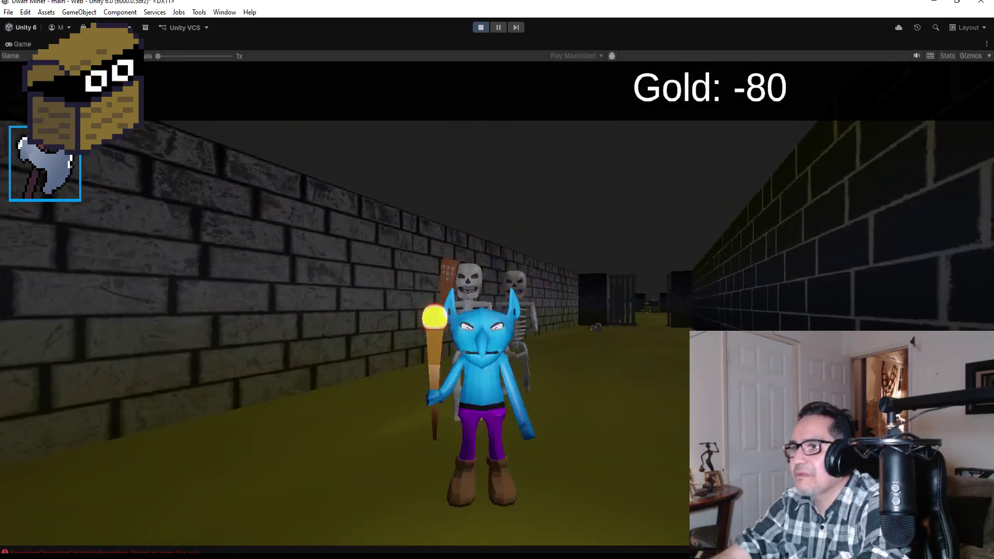
Step: Close the settings overlay and stop Play mode
key("Escape")
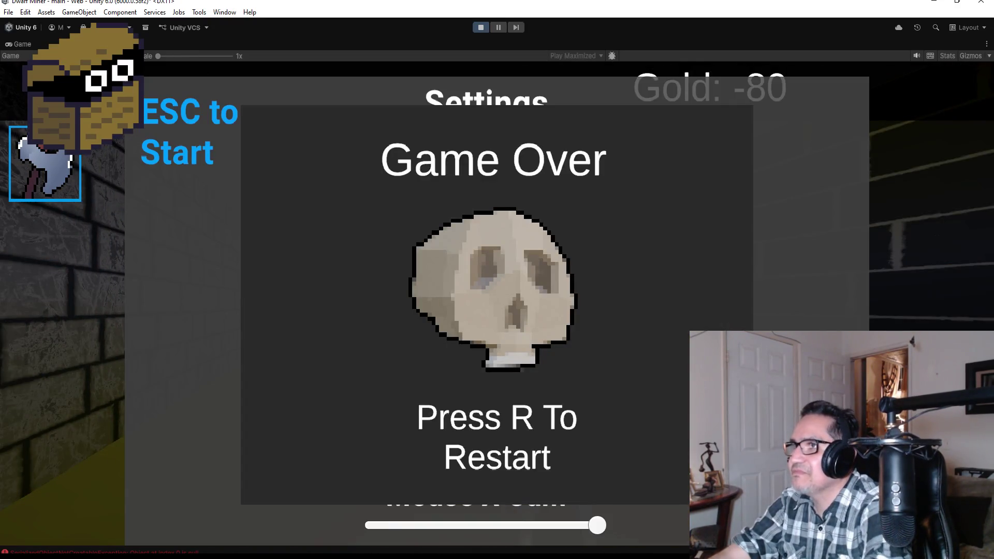
key("Escape")
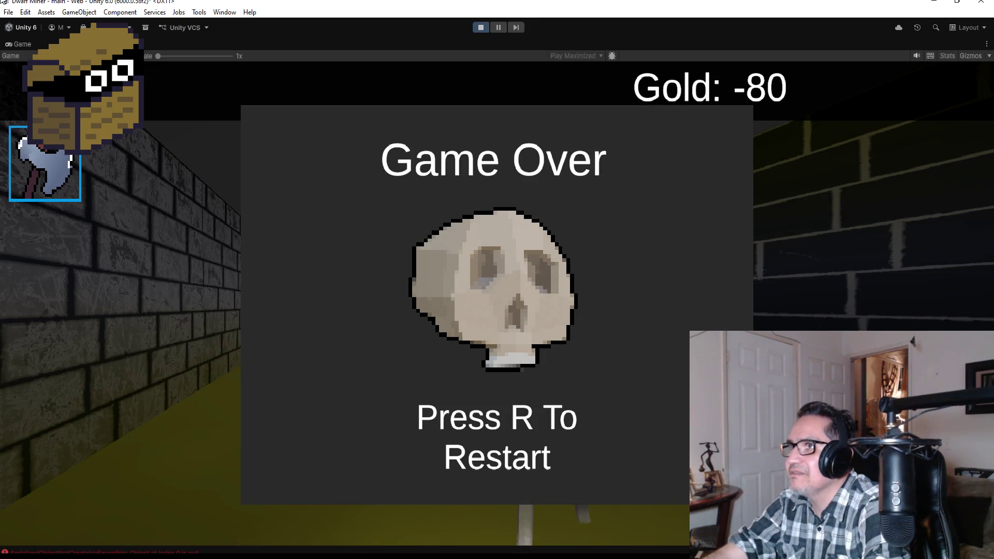
left_click(479, 28)
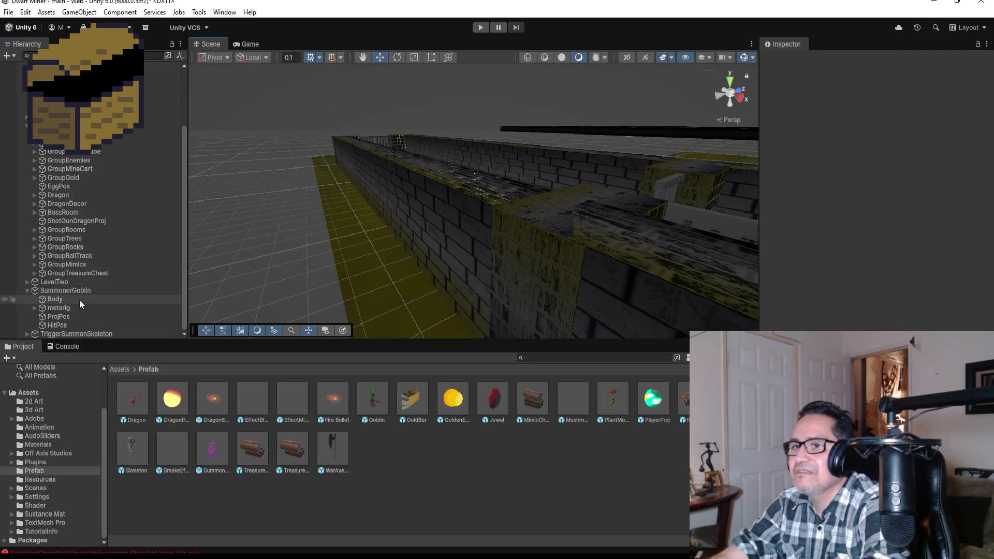
Step: Select TriggerSummonSkeleton and switch the Scene view to the Top view
left_click(64, 291)
left_click(27, 291)
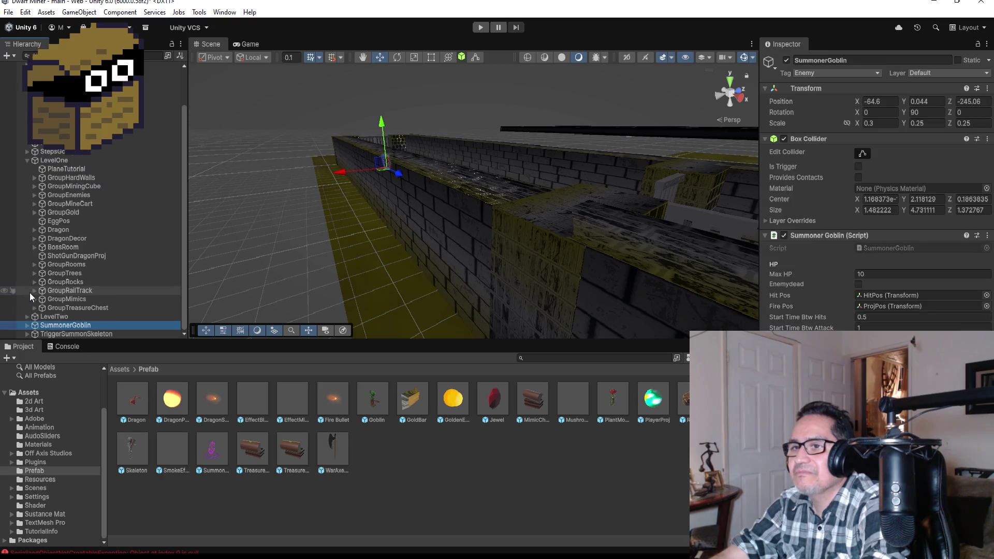
left_click(64, 334)
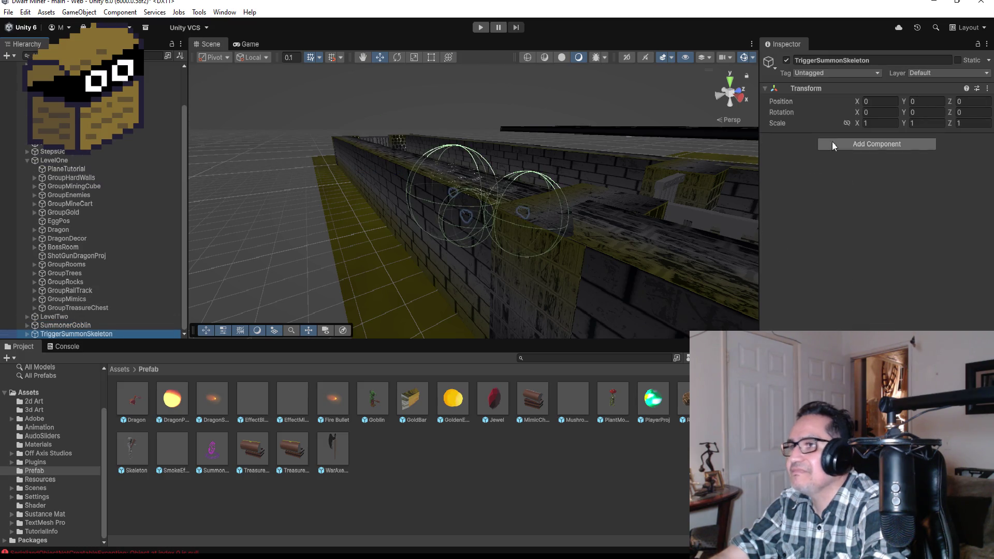
left_click(730, 80)
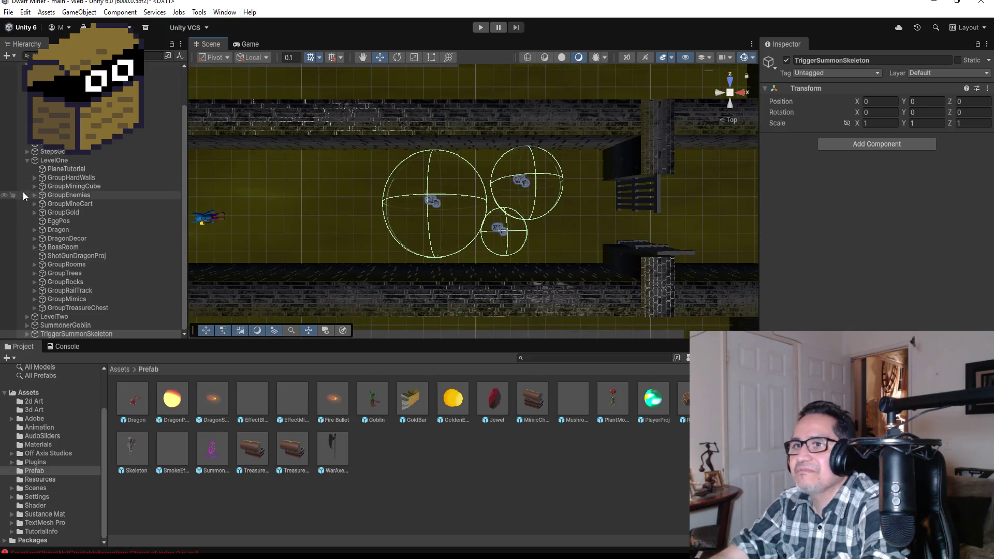
Step: Collapse LevelOne, expand TriggerSummonSkeleton, and select its Bones (4) child
left_click(27, 159)
left_click(27, 230)
left_click(57, 240)
scroll(550, 205, "up", 2)
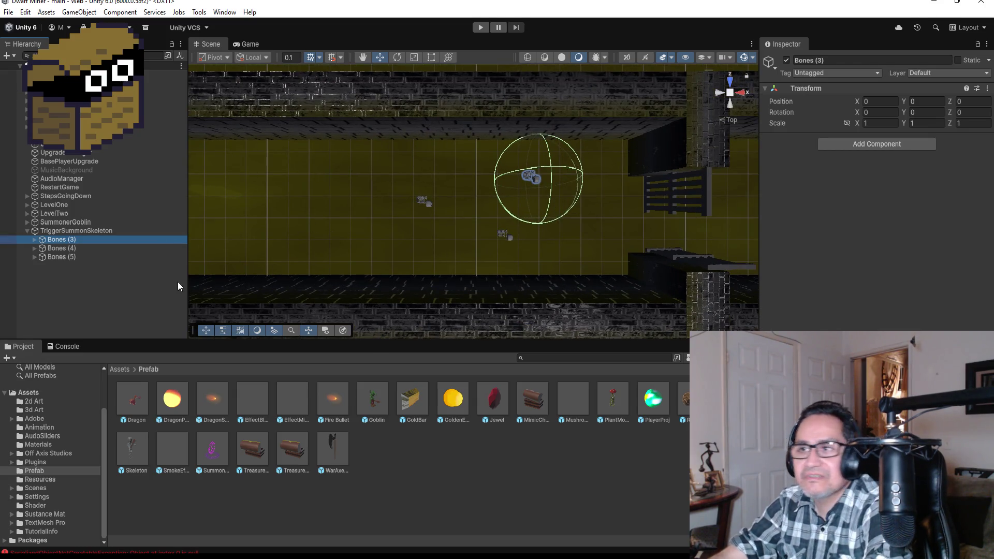
left_click(37, 248)
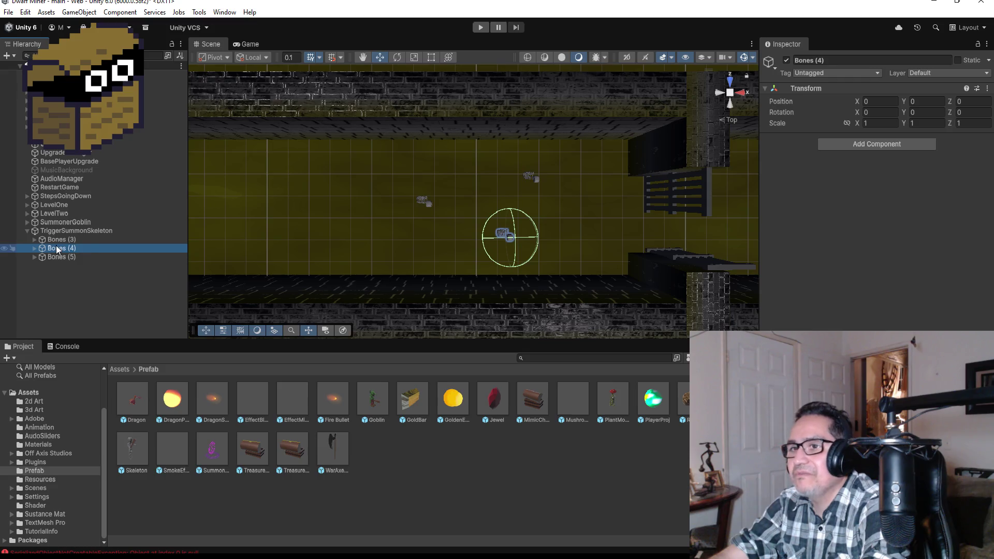
Step: Move Bones (4)'s Head, RibCage and Pos together to the left along X
left_click(35, 248)
left_click(60, 256)
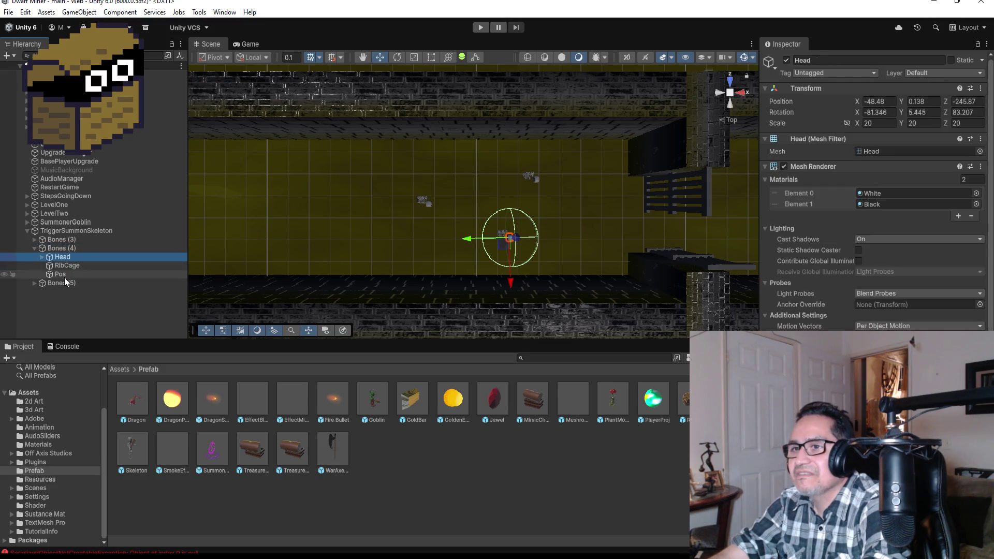
left_click(61, 274, "shift")
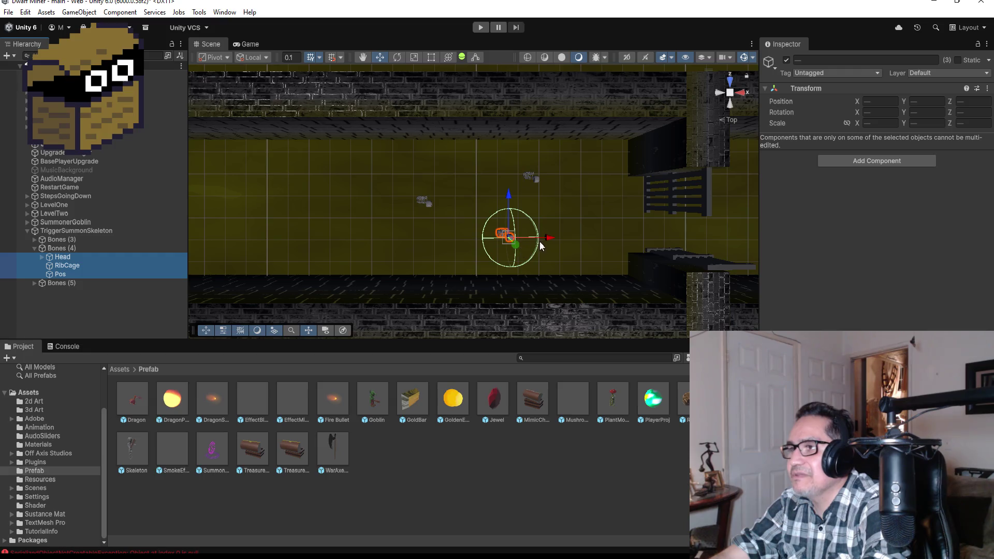
left_click_drag(550, 245, 496, 238)
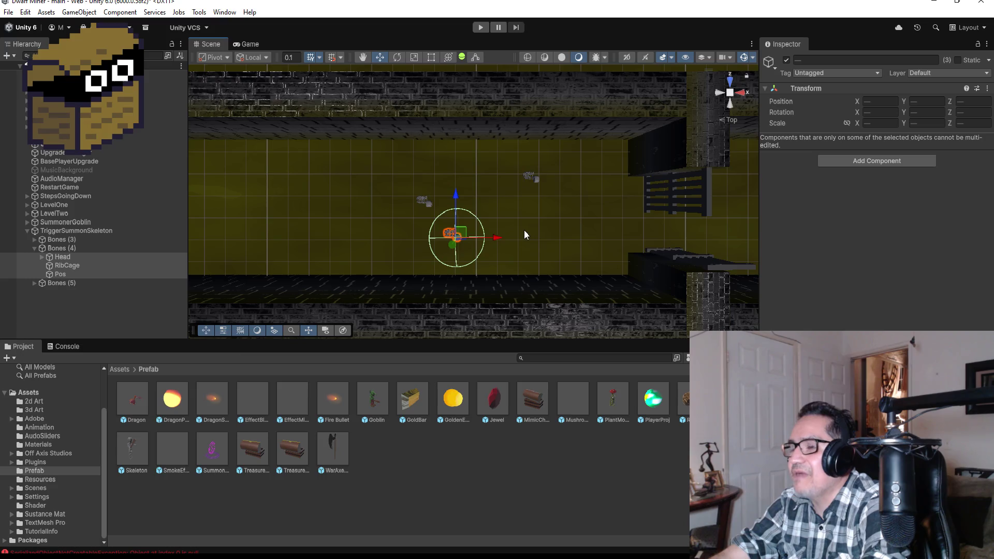
Step: Enlarge the Bones (4) trigger sphere collider to about double its radius
left_click(61, 258)
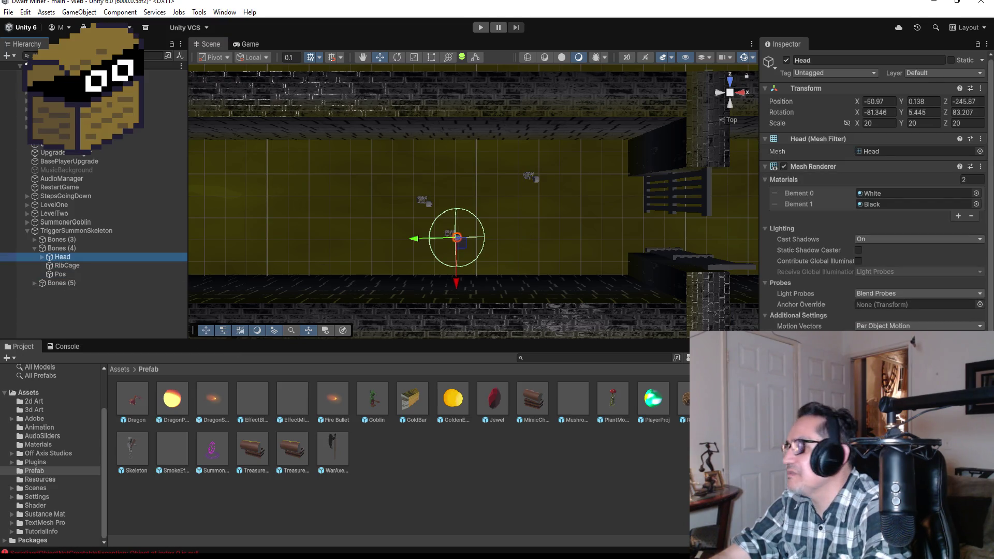
left_click(456, 238)
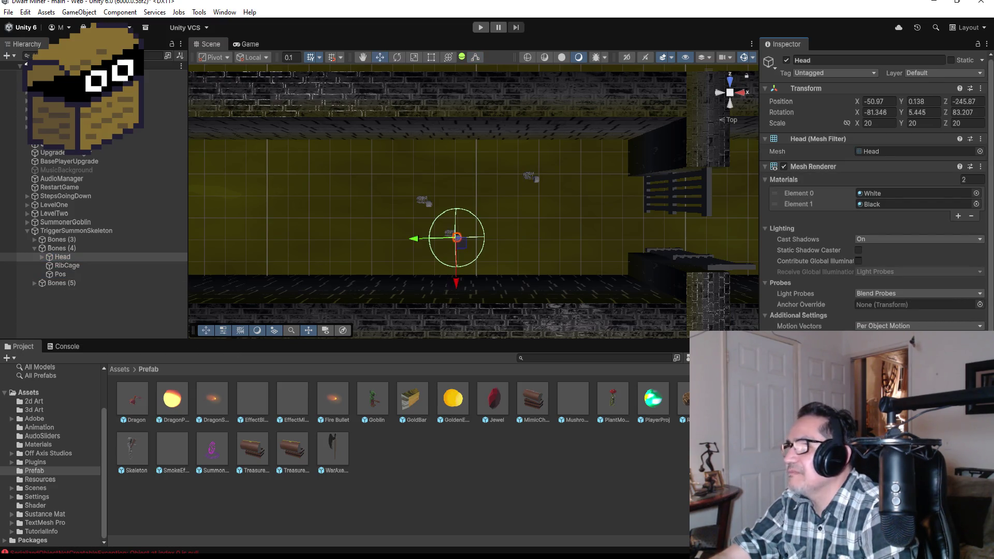
left_click(475, 58)
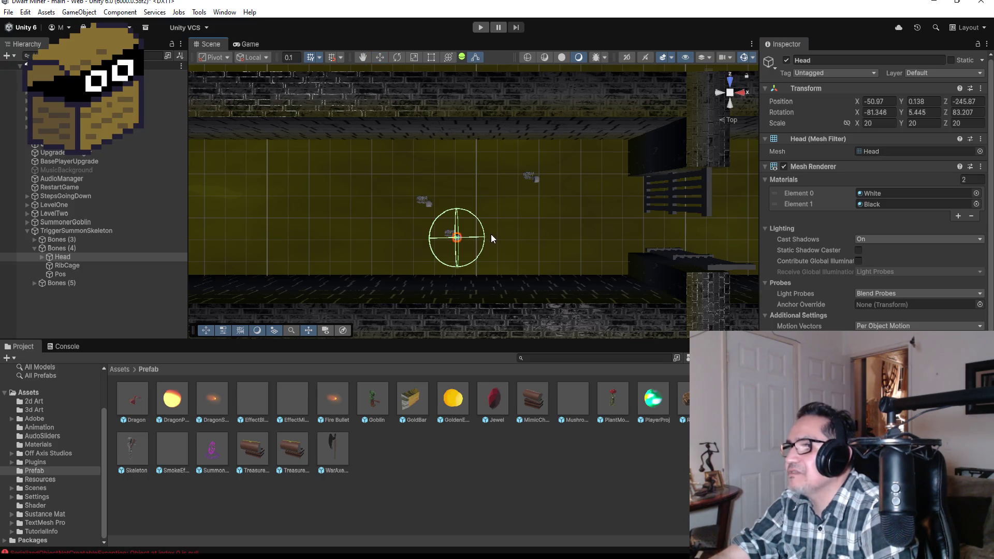
mouse_move(484, 237)
left_mouse_down()
mouse_move(527, 236)
mouse_move(516, 237)
left_mouse_up()
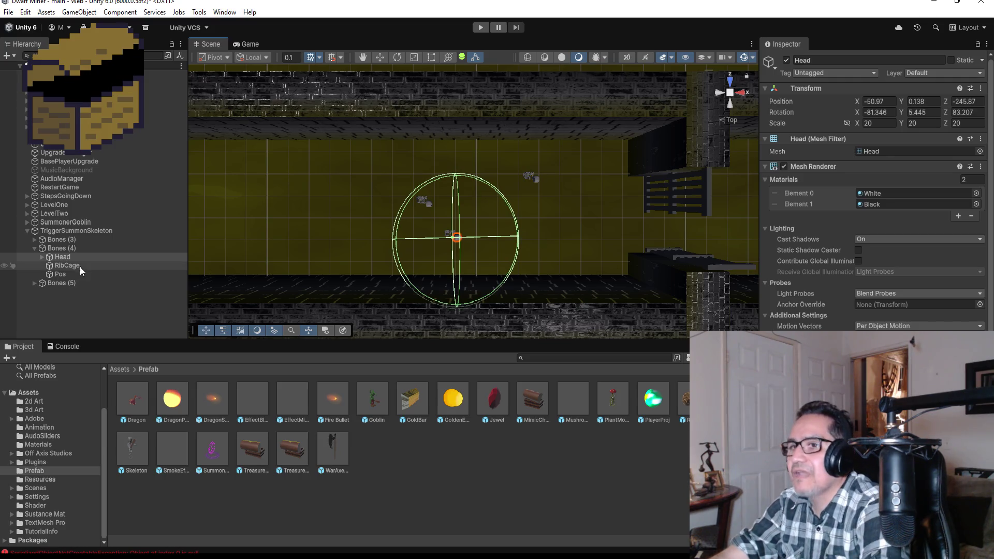
Step: Move Bones (5)'s Head, RibCage and Pos left along X, then collapse Bones (4) and (5)
left_click(56, 282)
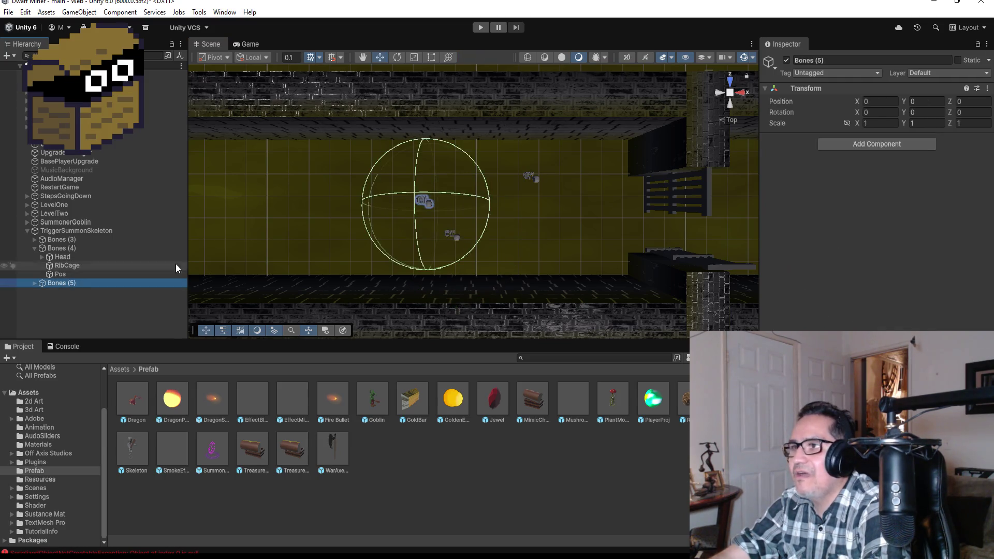
left_click(34, 283)
left_click(77, 291)
left_click(76, 310, "shift")
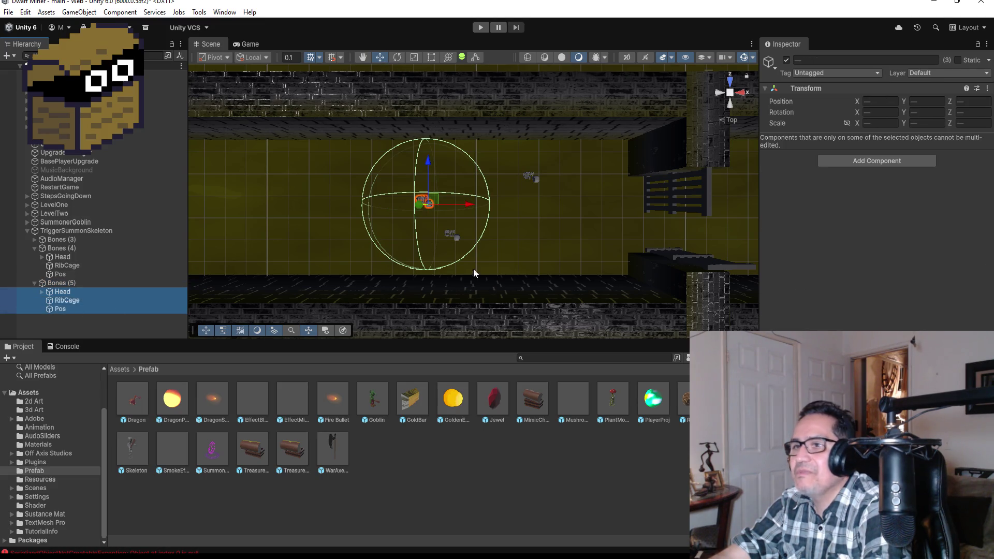
left_click_drag(470, 204, 400, 203)
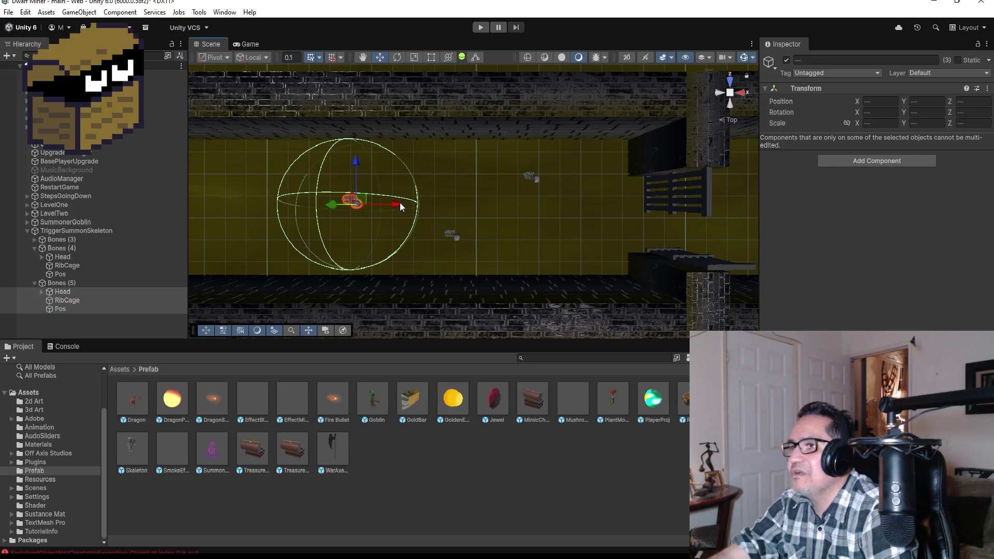
scroll(428, 212, "down", 1)
scroll(495, 225, "down", 2)
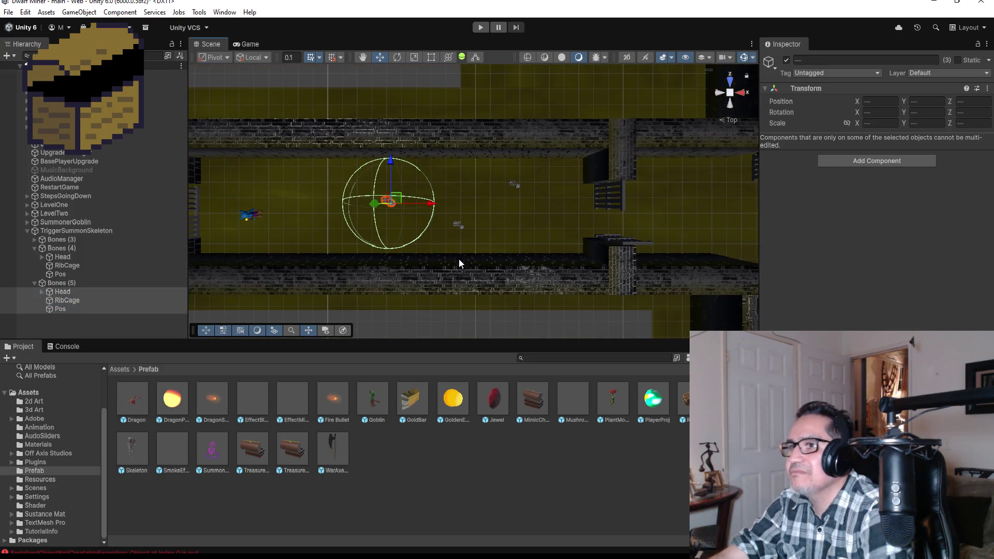
left_click(39, 282)
left_click(36, 282)
left_click(35, 249)
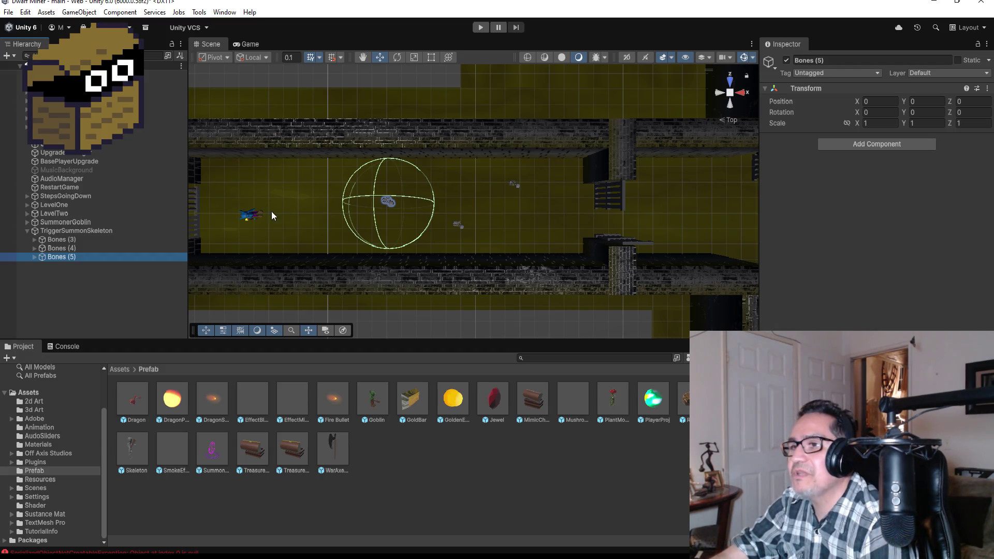
Step: Start Play mode and walk toward the goblin at the barred gate until Game Over
left_click(482, 30)
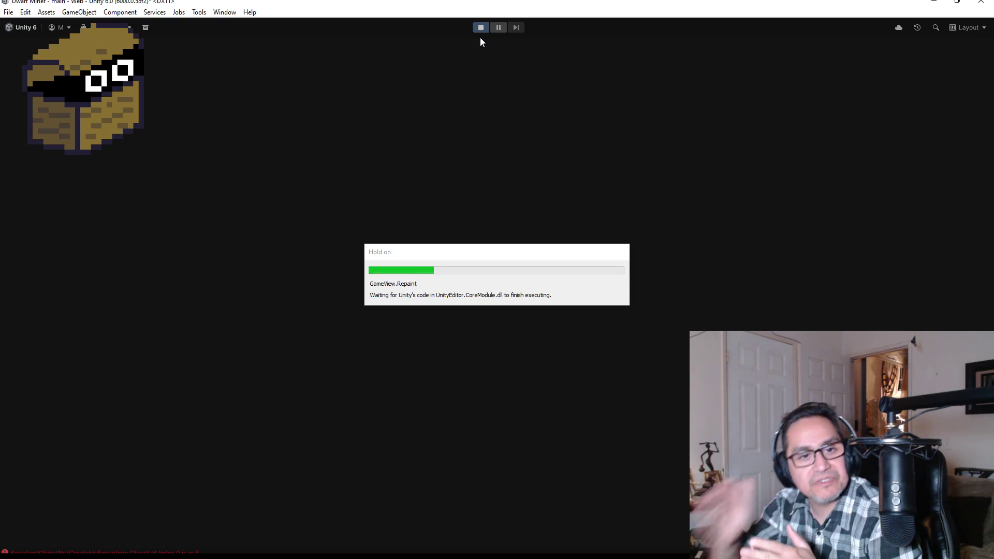
key("Escape")
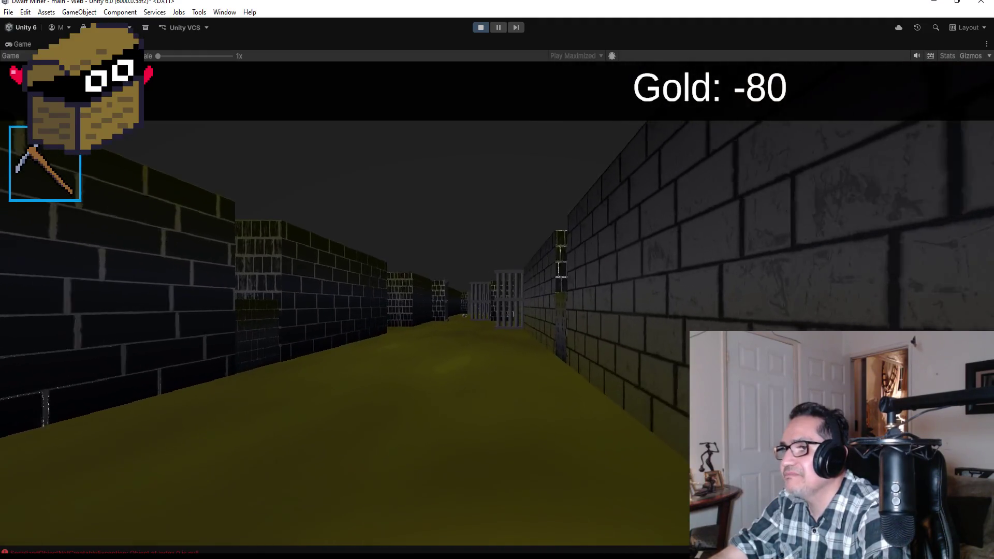
key("w")
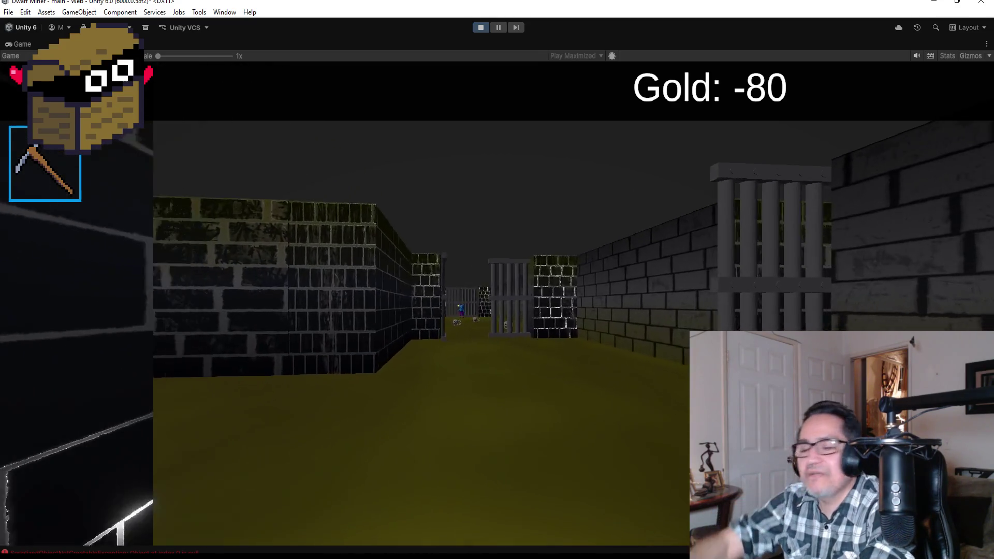
key("w")
key("2")
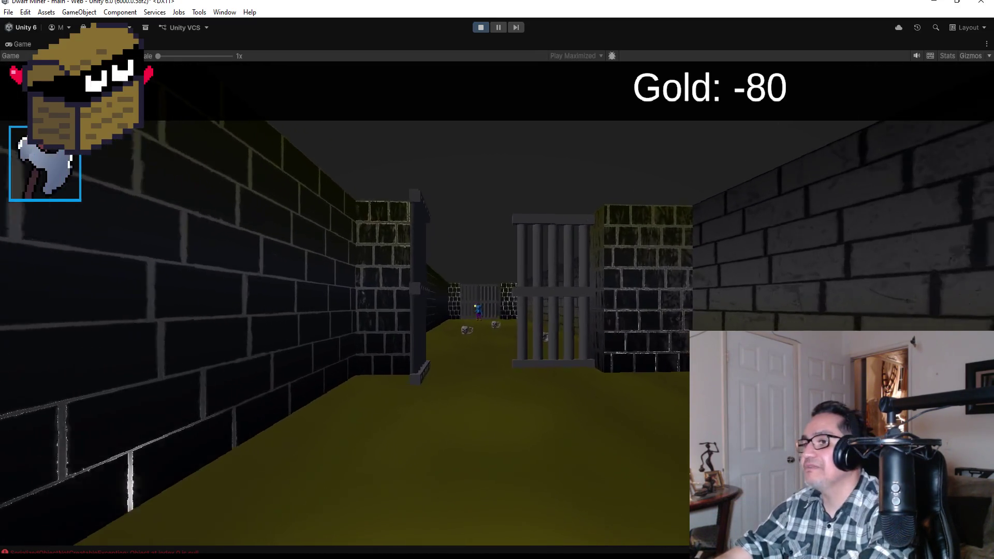
key("w")
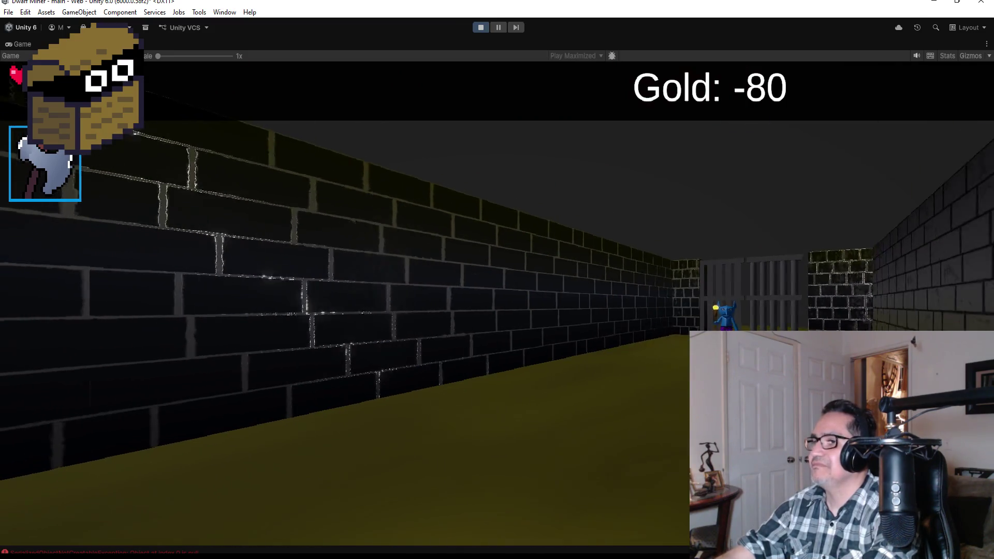
key("w")
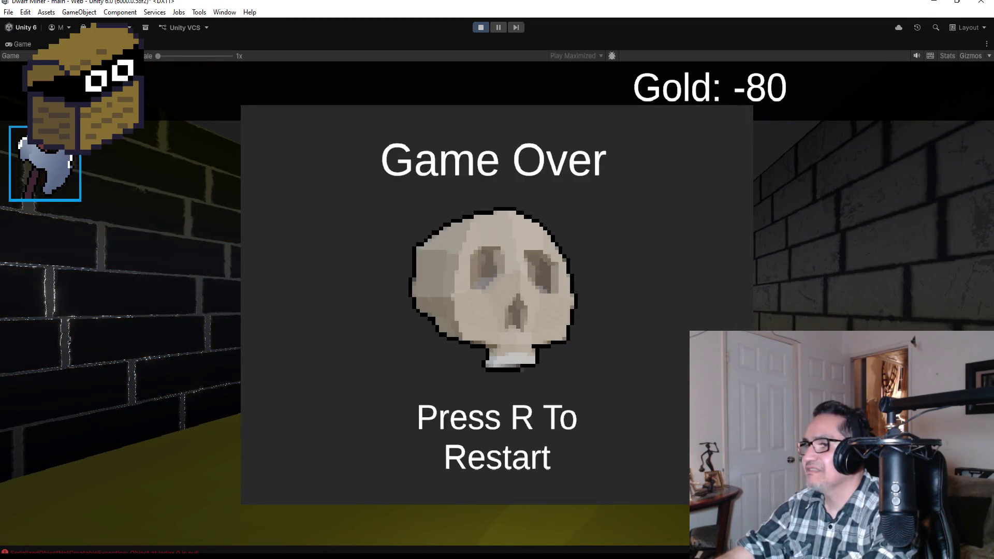
Step: Restart, take the axe, walk through the gate to the rising skeletons, then stop Play mode
key("r")
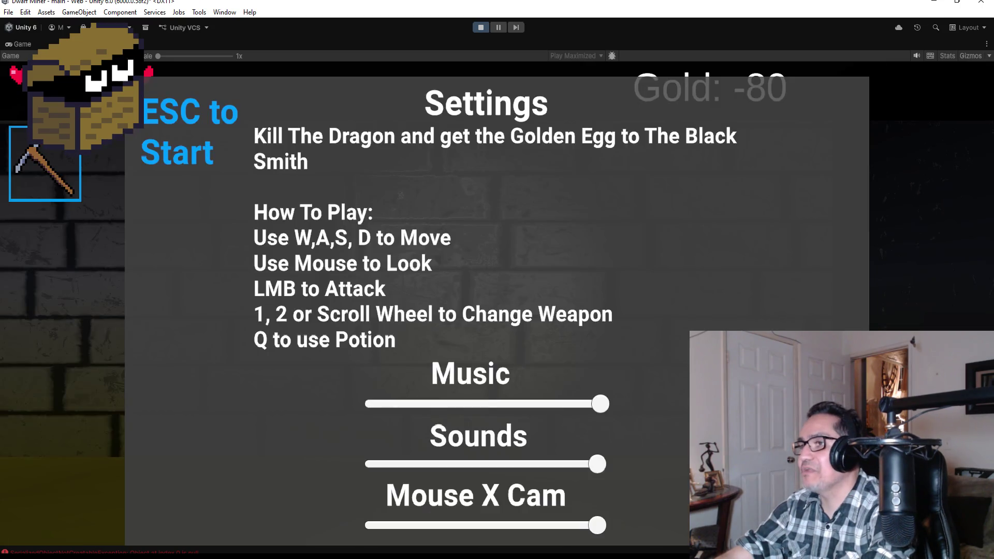
key("Escape")
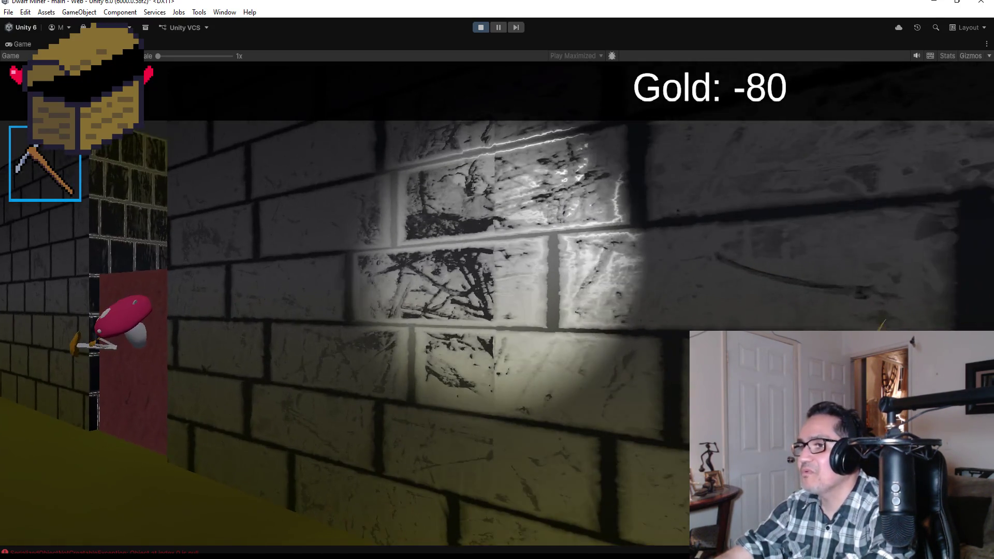
key("2")
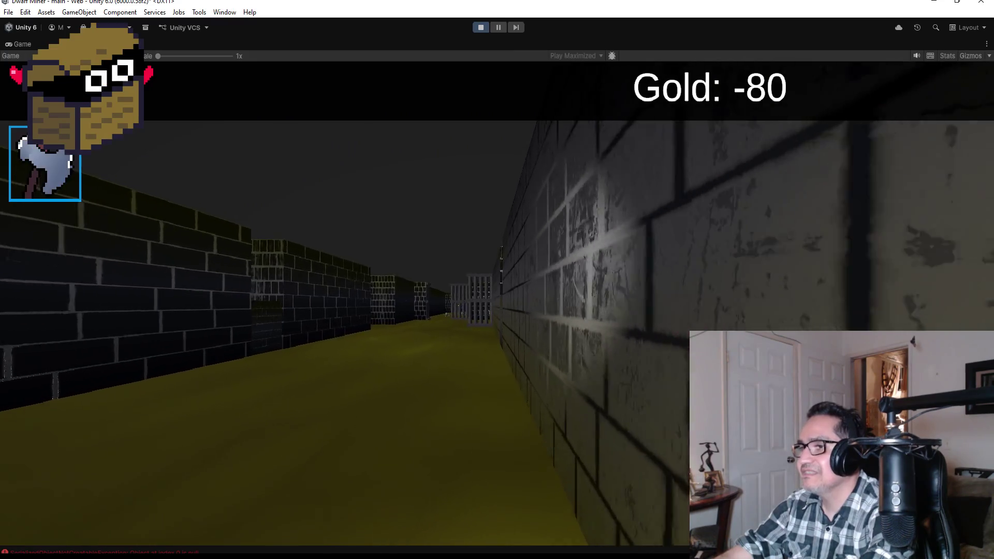
key("w")
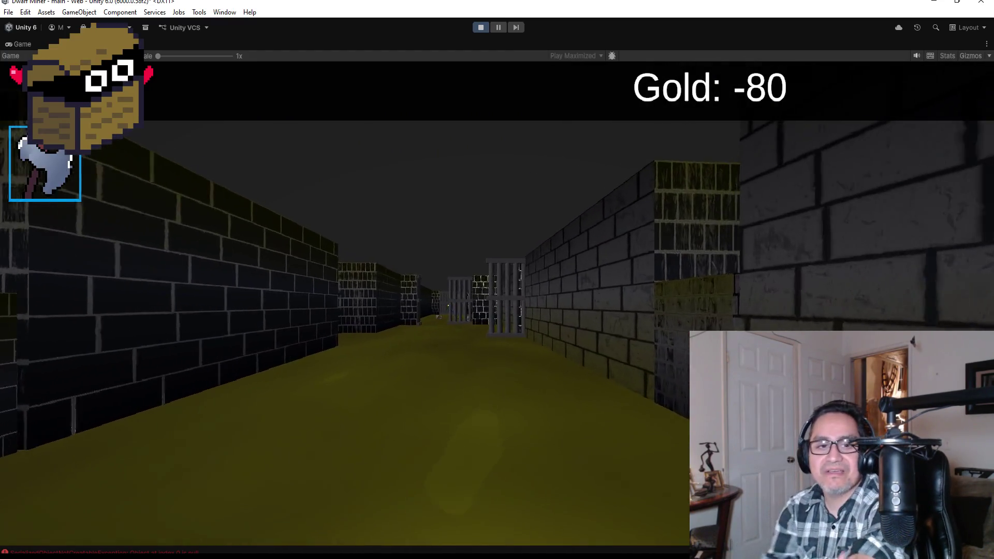
key("w")
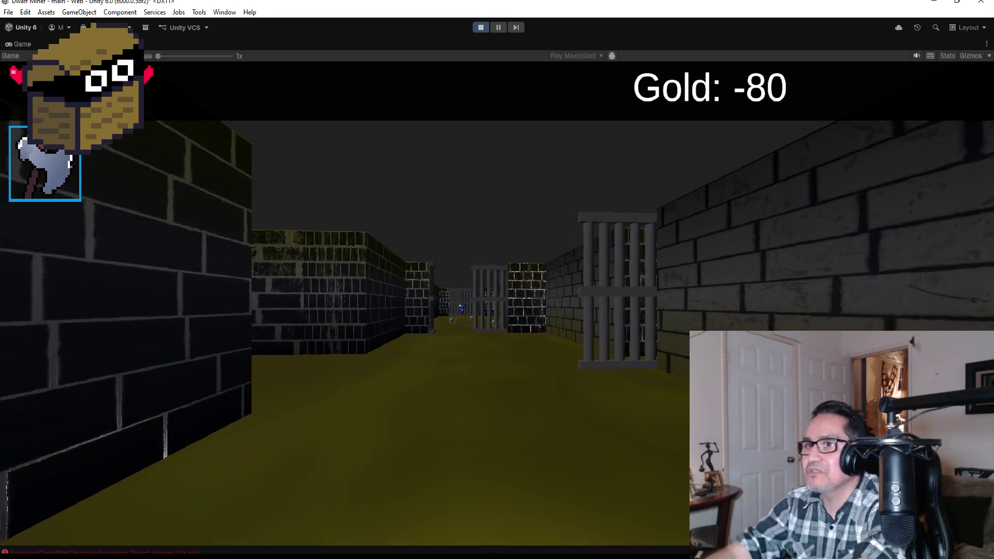
key("w")
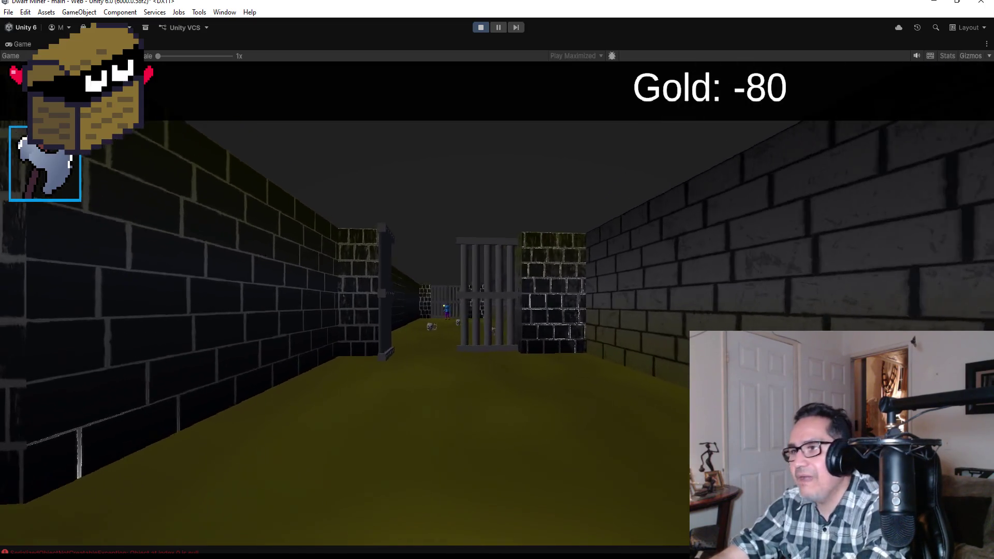
key("w")
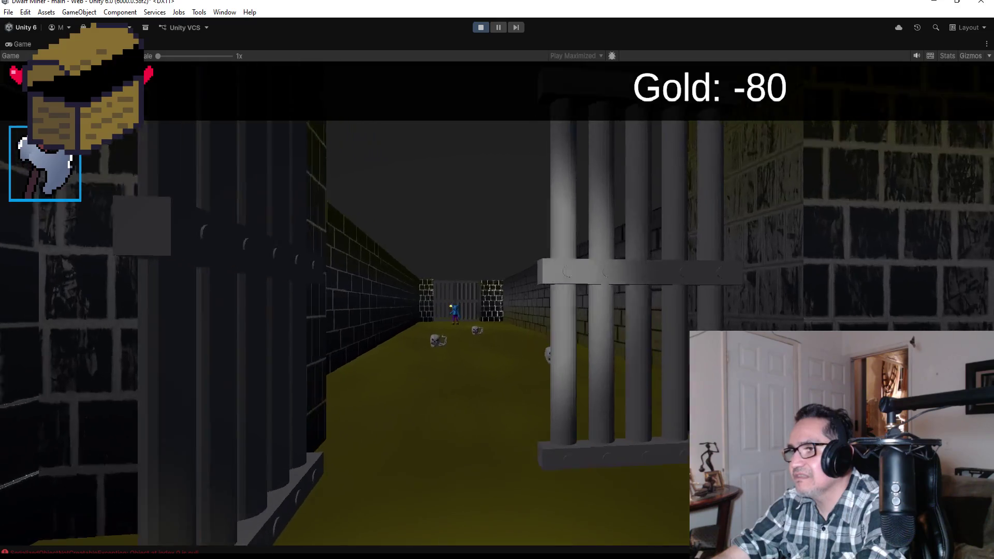
key("w")
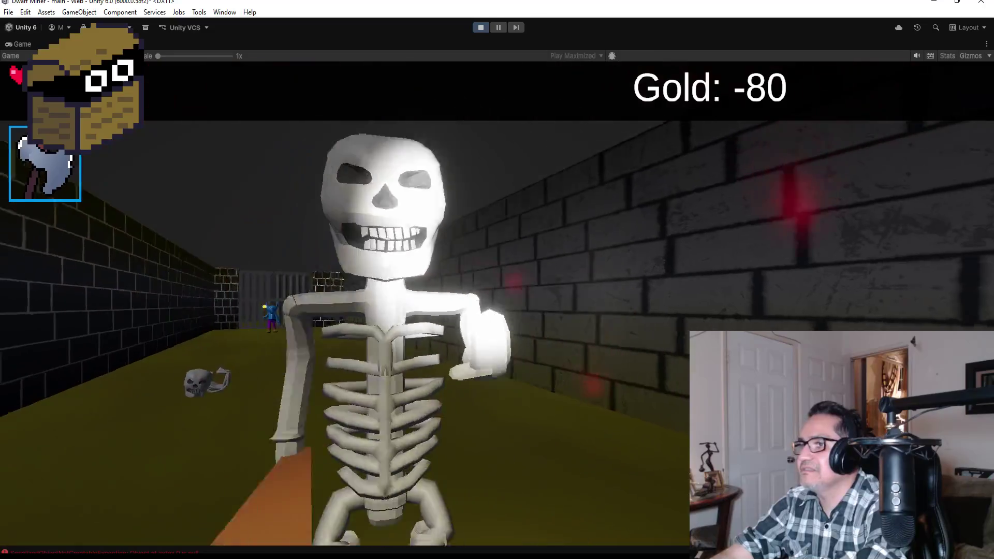
key("a")
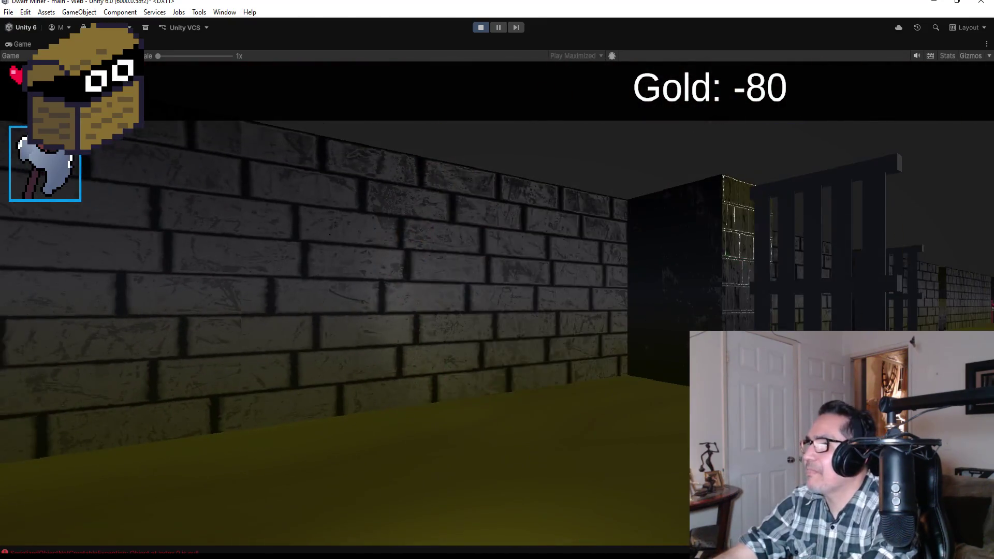
key("Escape")
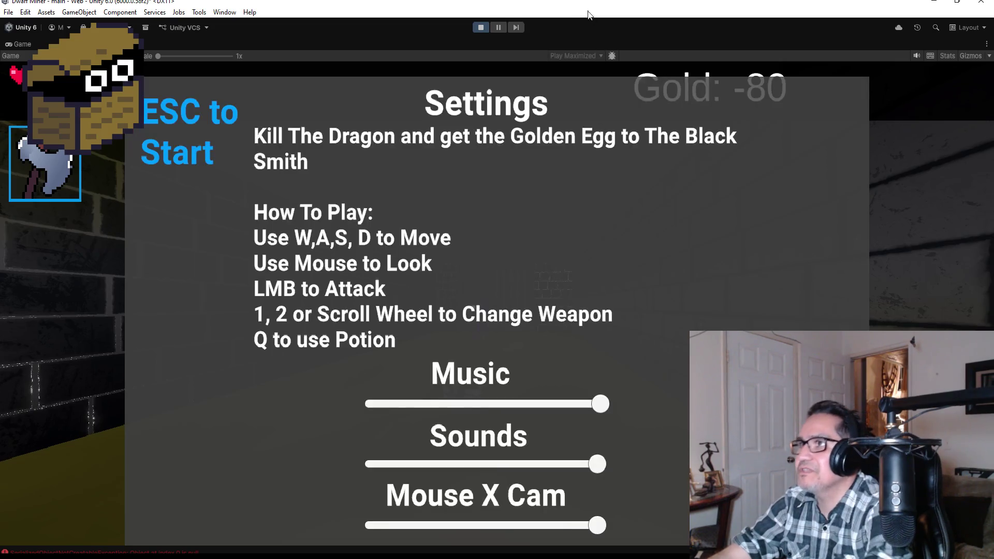
left_click(478, 27)
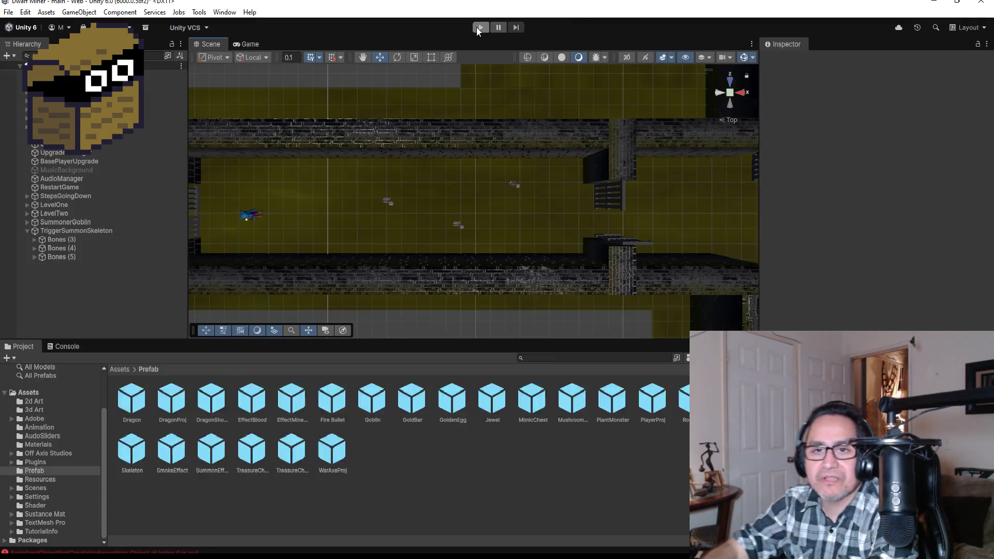
Step: Inspect the Skeleton prefab's components down to Skeleton (Script), then switch to Visual Studio
left_click(140, 447)
scroll(875, 207, "down", 15)
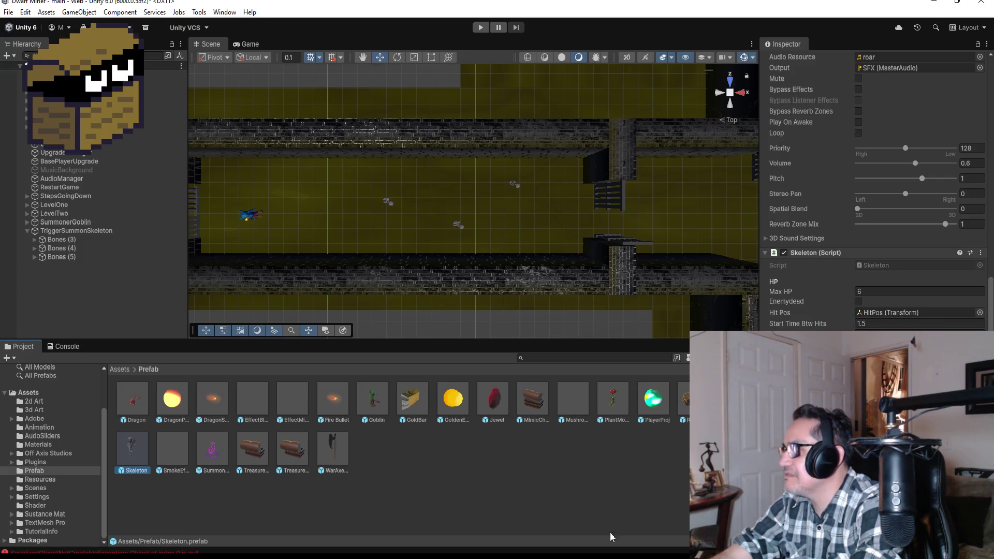
key("alt+Tab")
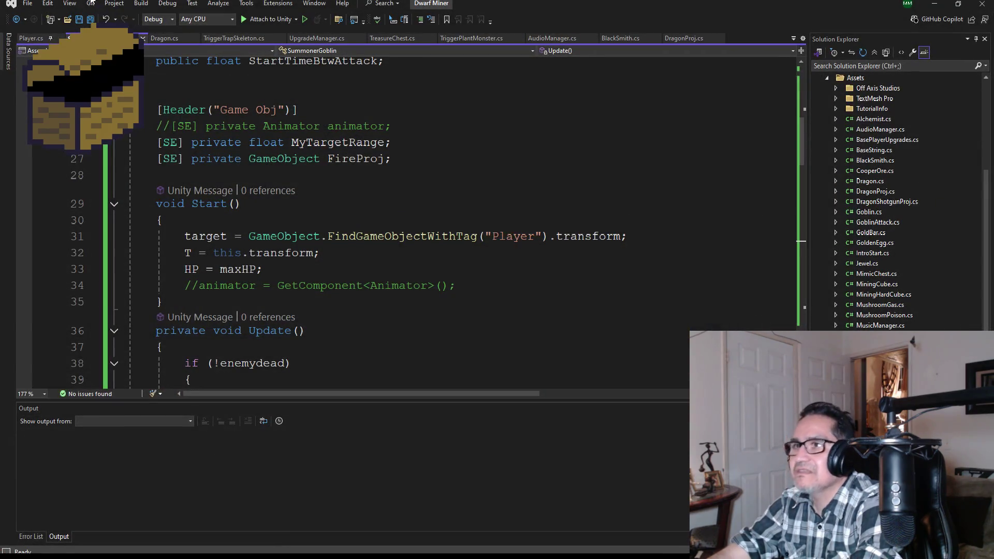
Step: Change speed = 2.6f to 2.1f on line 45 of Skeleton.cs, save, and return to Unity
scroll(901, 310, "up", 4)
scroll(899, 202, "down", 4)
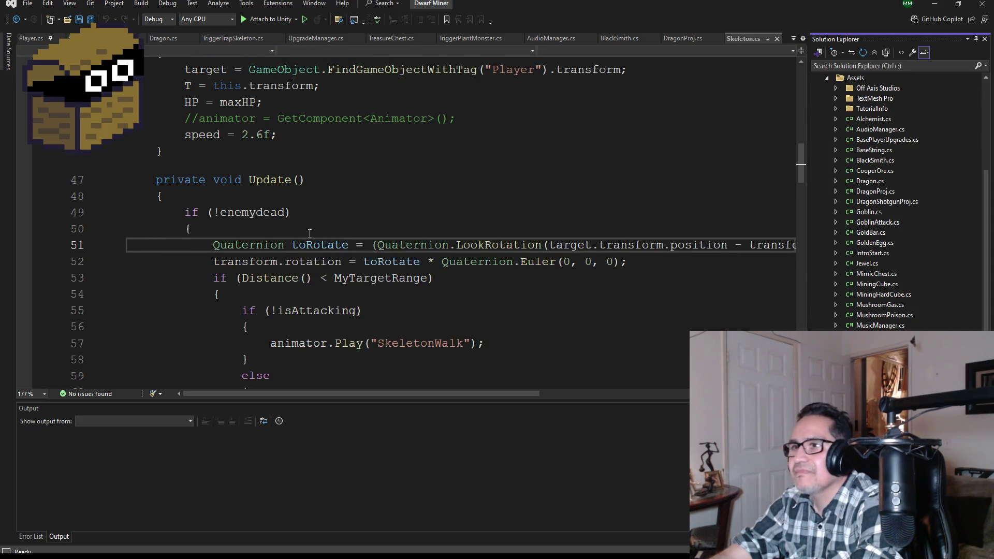
scroll(296, 262, "up", 3)
left_click(263, 330)
type("1")
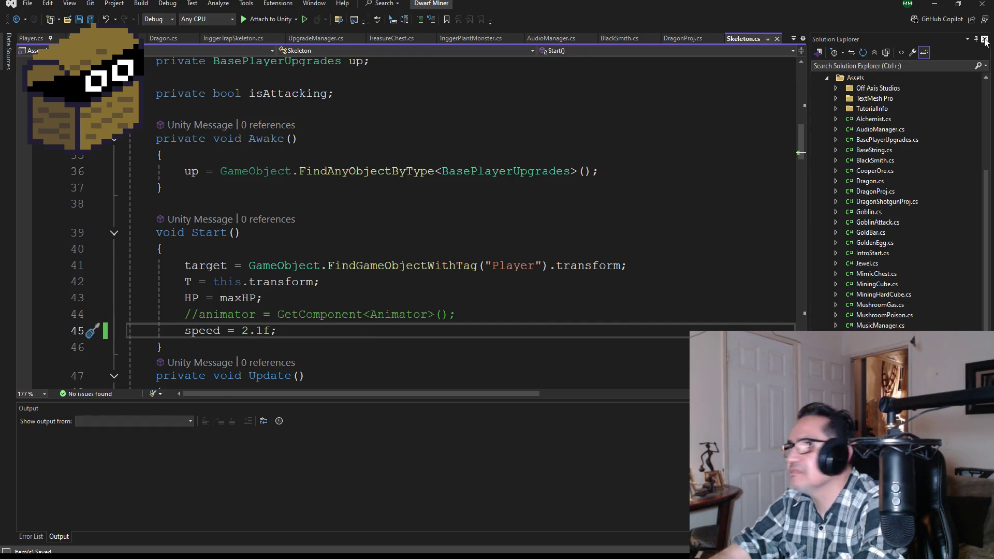
left_click(933, 7)
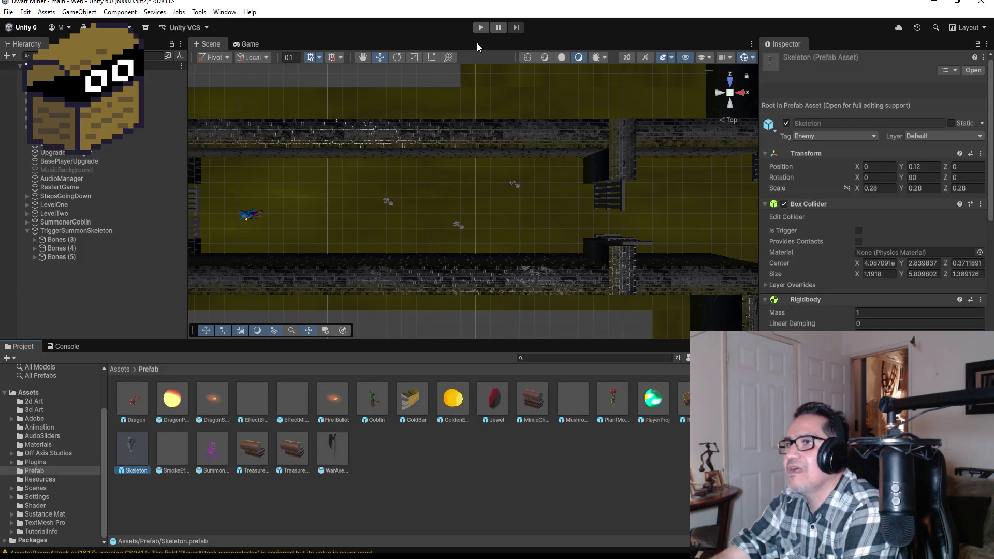
Step: Start Play mode, switch to the axe, and walk through the gate toward the skulls
left_click(480, 29)
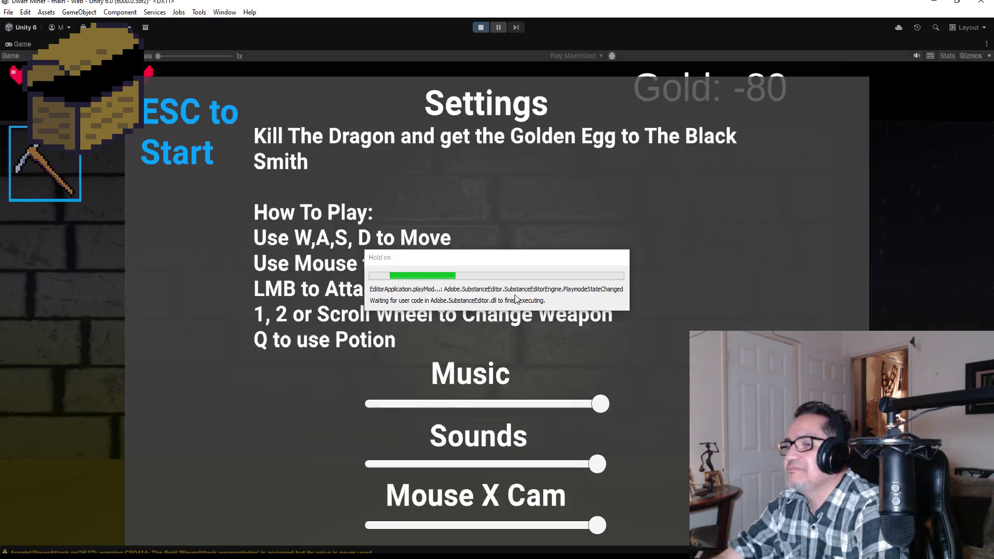
key("Escape")
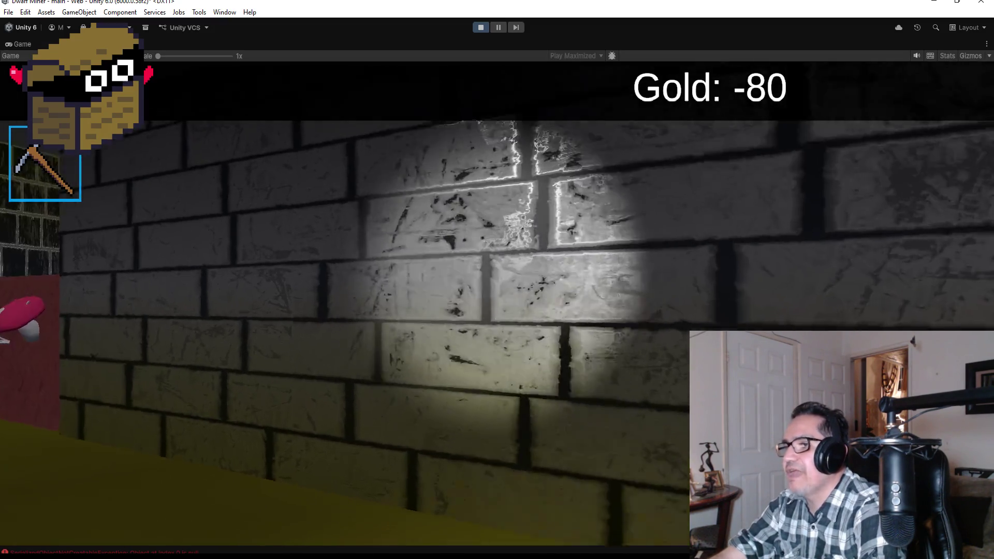
mouse_move(497, 280)
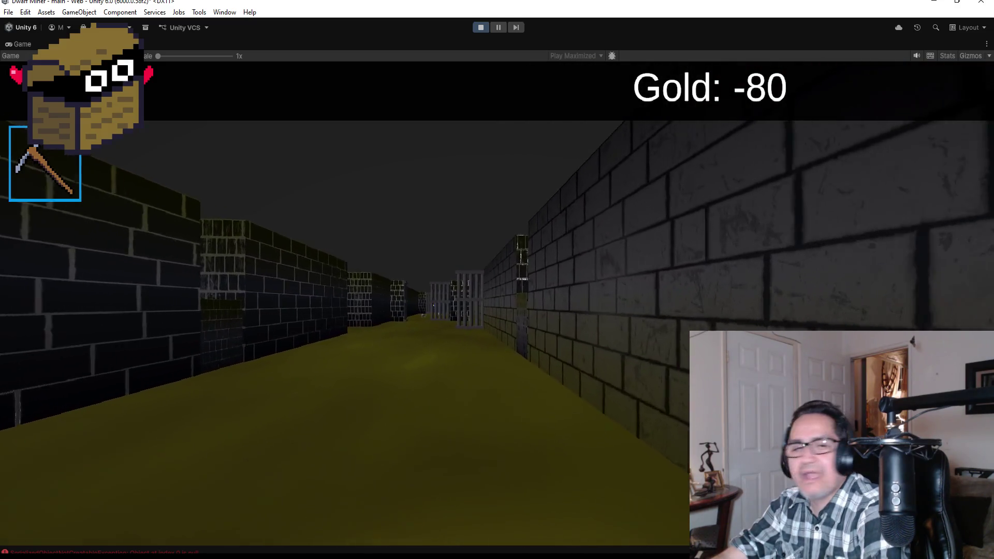
key("2")
key("w")
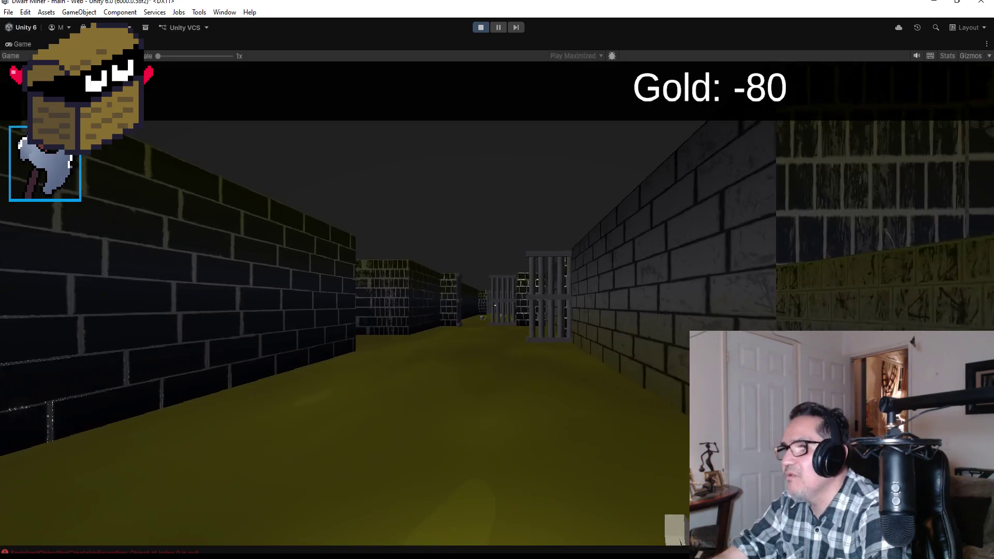
key("w")
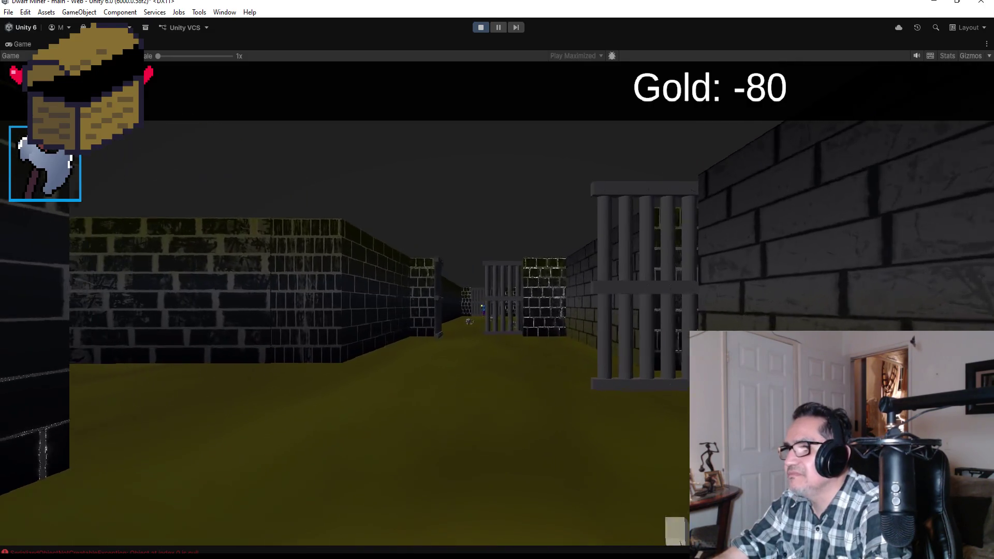
key("w")
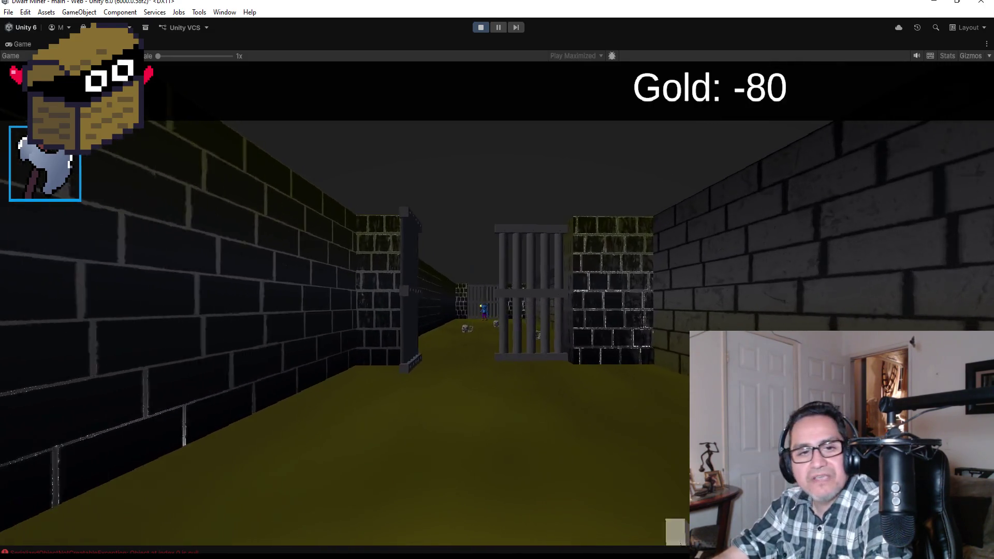
key("w")
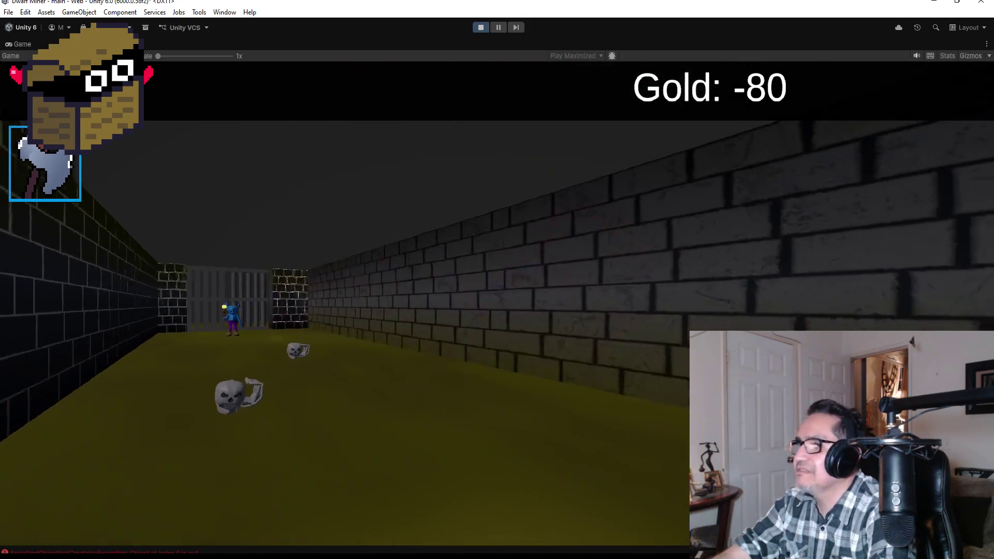
Step: Fight off the attacking skeleton and turn back toward the gated corridor
key("d")
key("d")
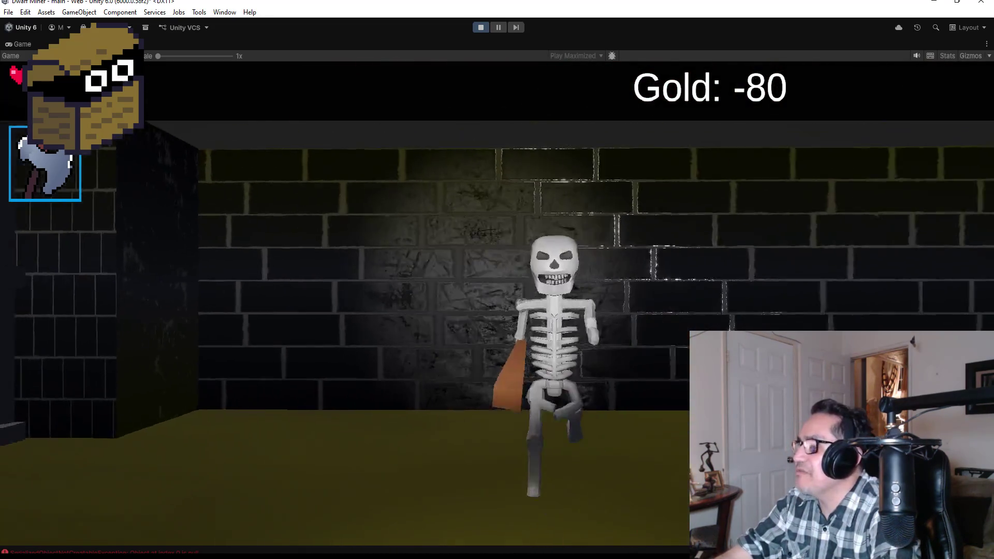
key("d")
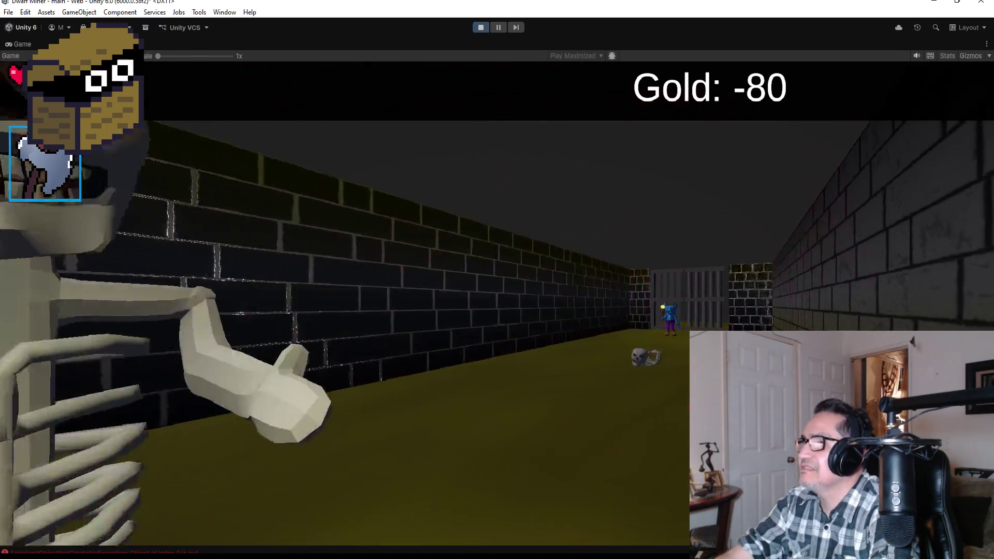
key("d")
key("d")
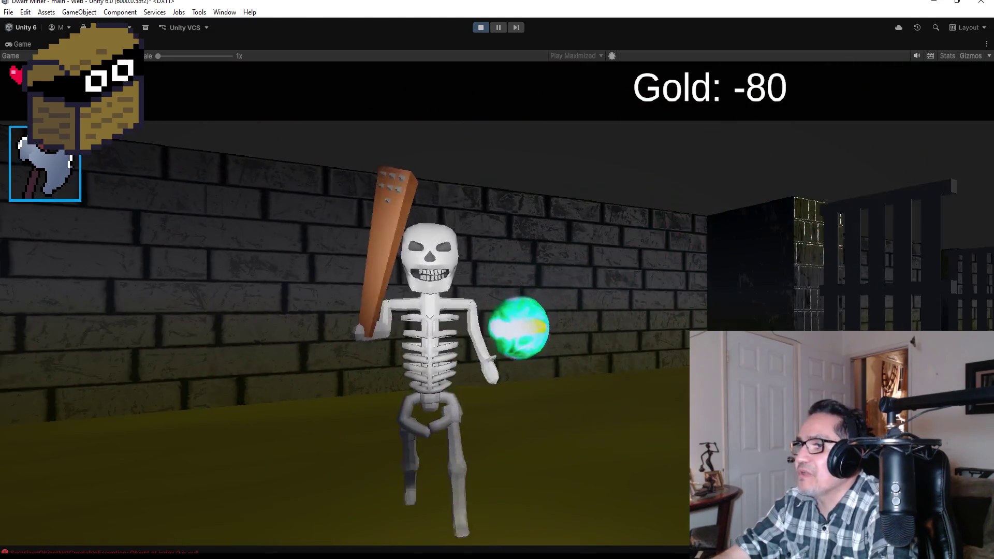
key("d")
key("d")
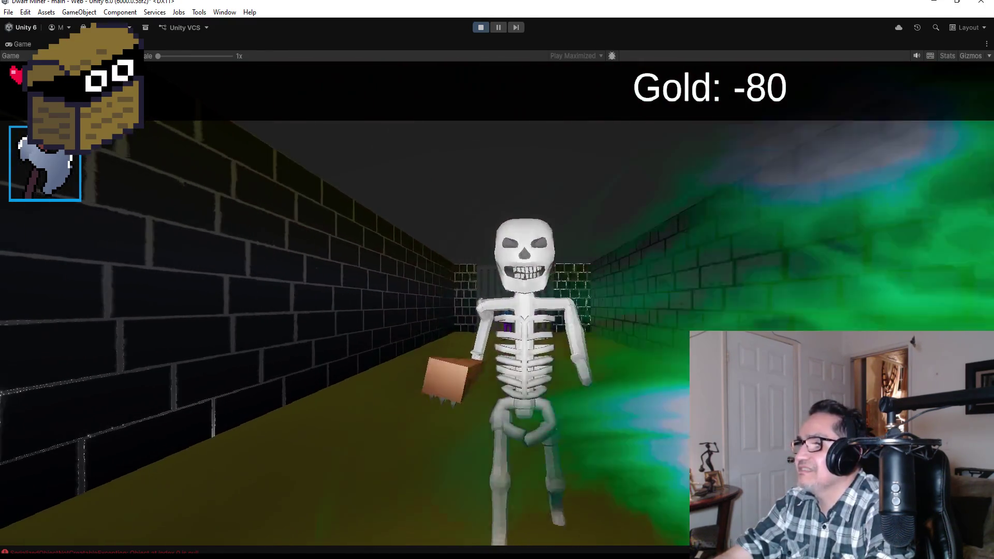
key("a")
key("a")
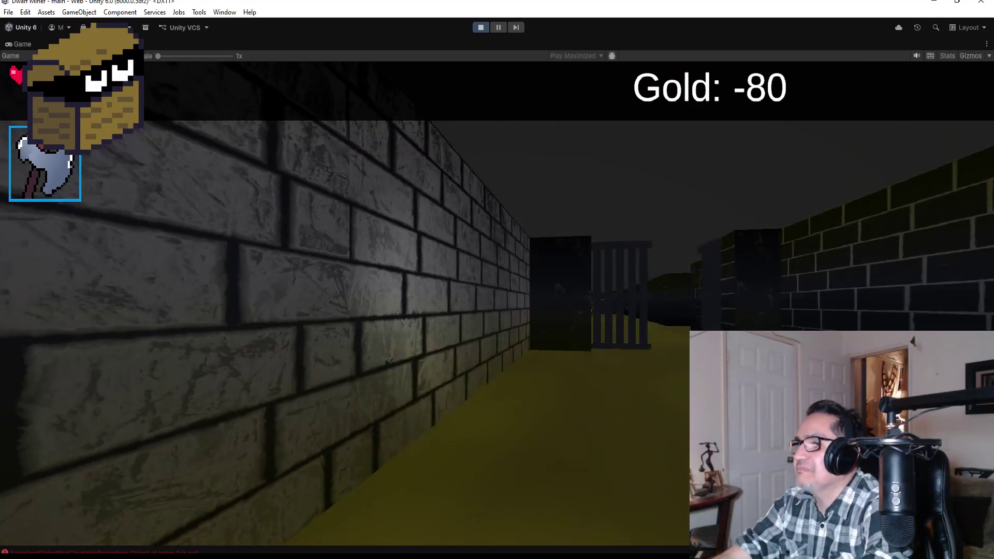
key("d")
key("d")
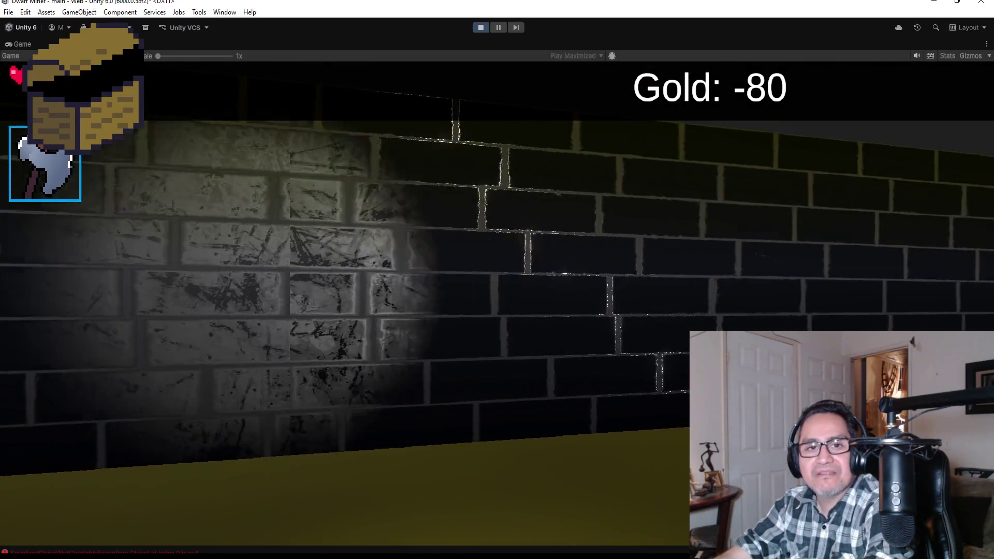
key("d")
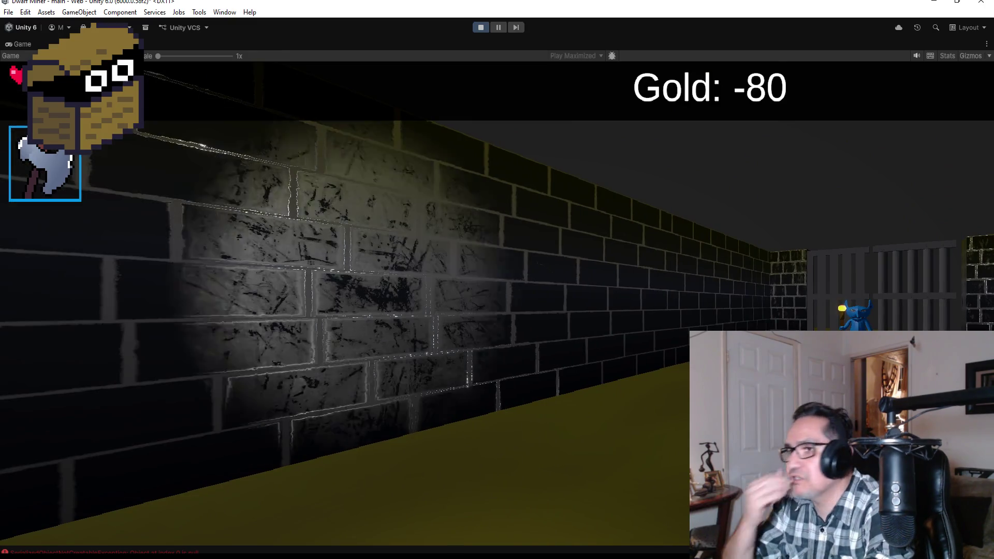
key("d")
key("d")
Step: Advance on the blue creature dodging orbs until Game Over, then stop Play mode
key("w")
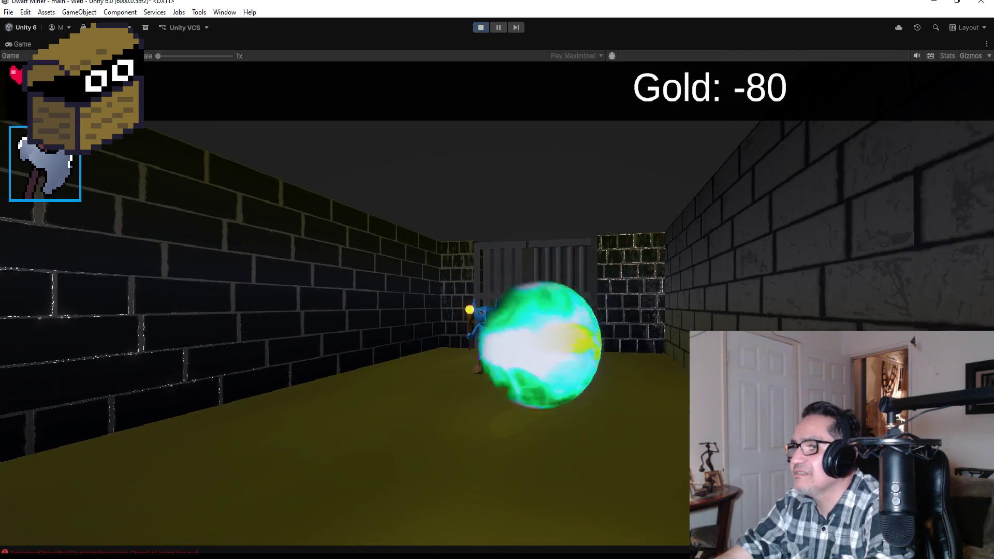
key("w")
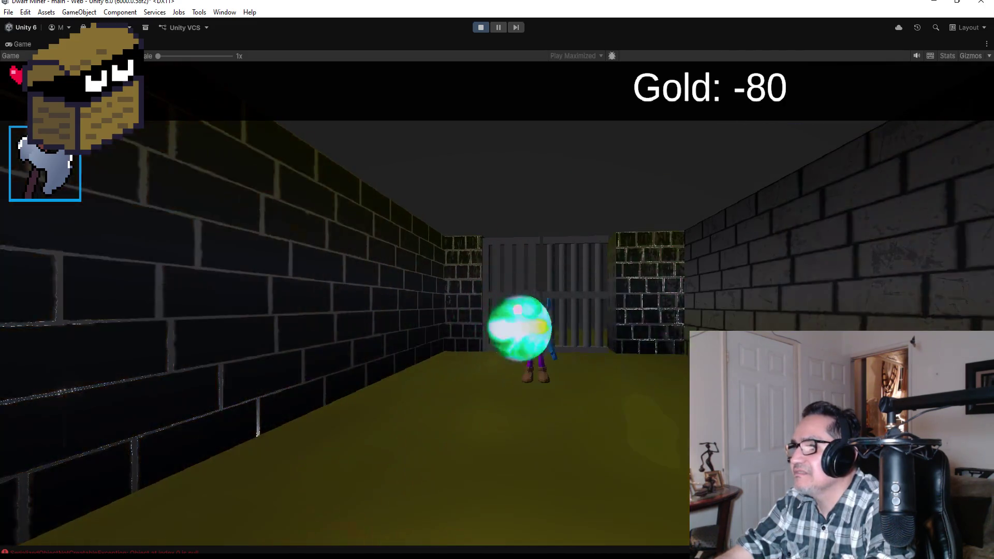
key("w")
key("a")
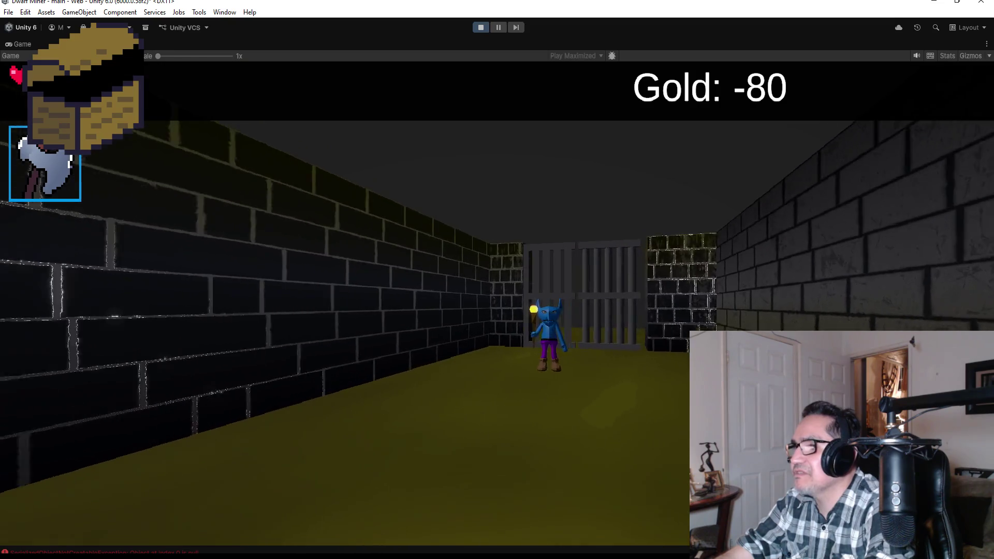
key("d")
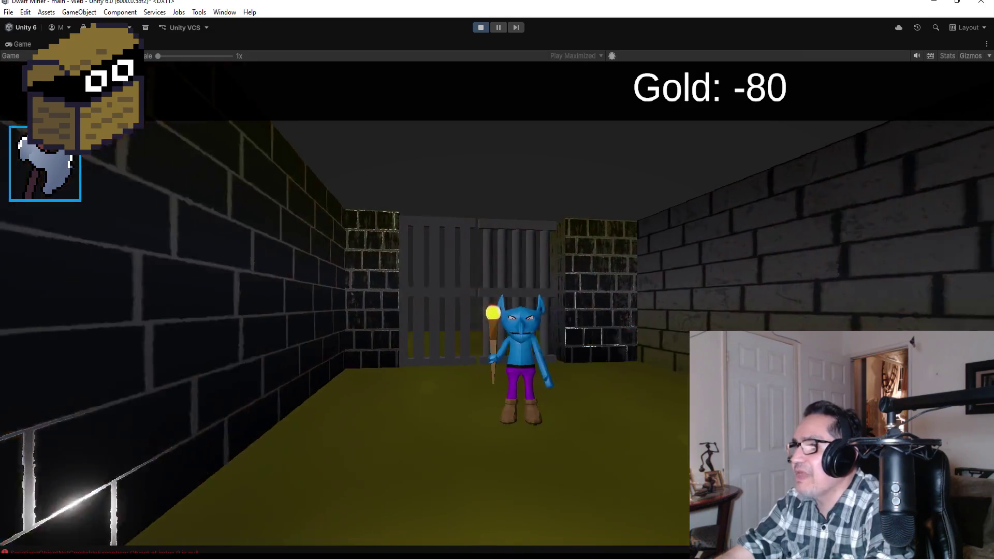
key("Escape")
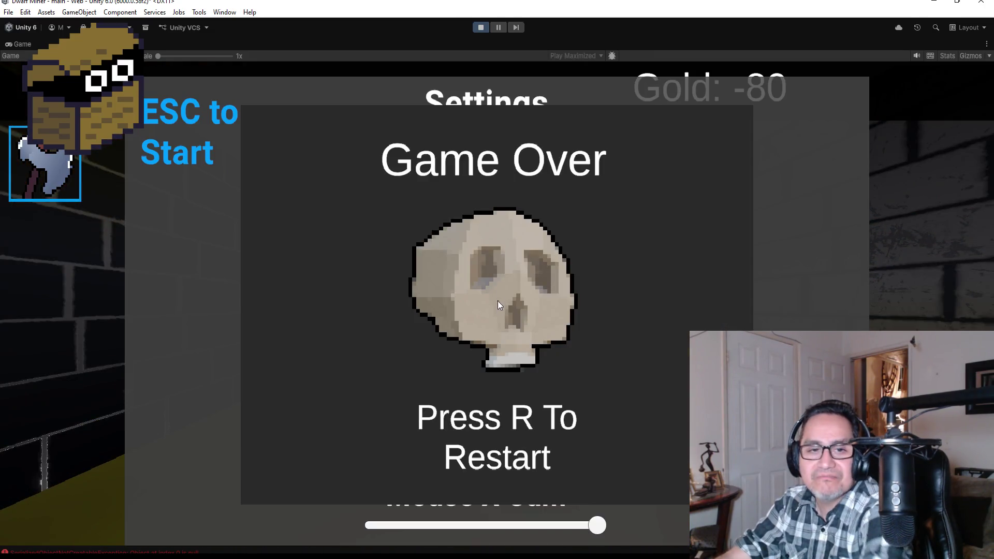
left_click(476, 28)
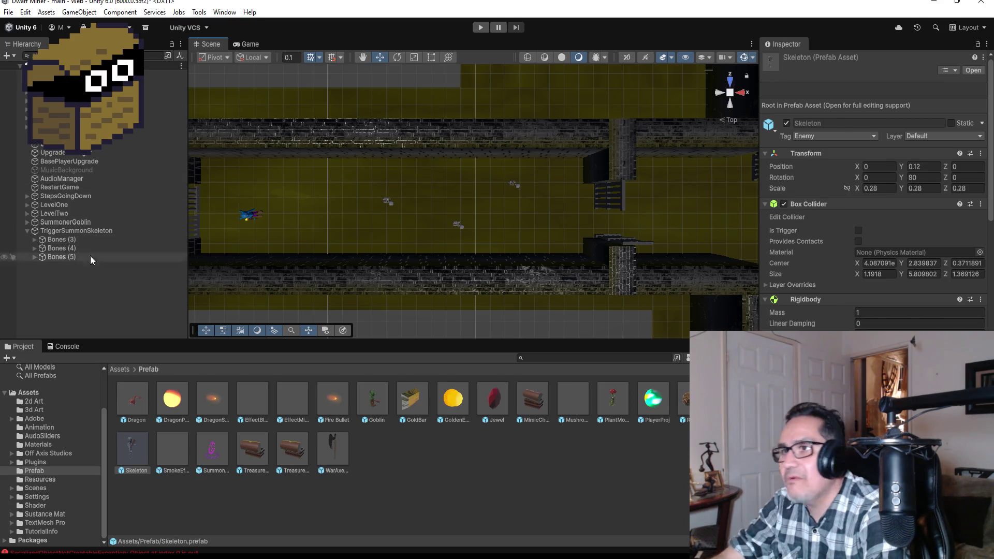
Step: Zoom the Scene view out over the corridors and select HardWall (45) in Area2's GroupHardWalls
scroll(449, 247, "down", 3)
scroll(480, 210, "down", 5)
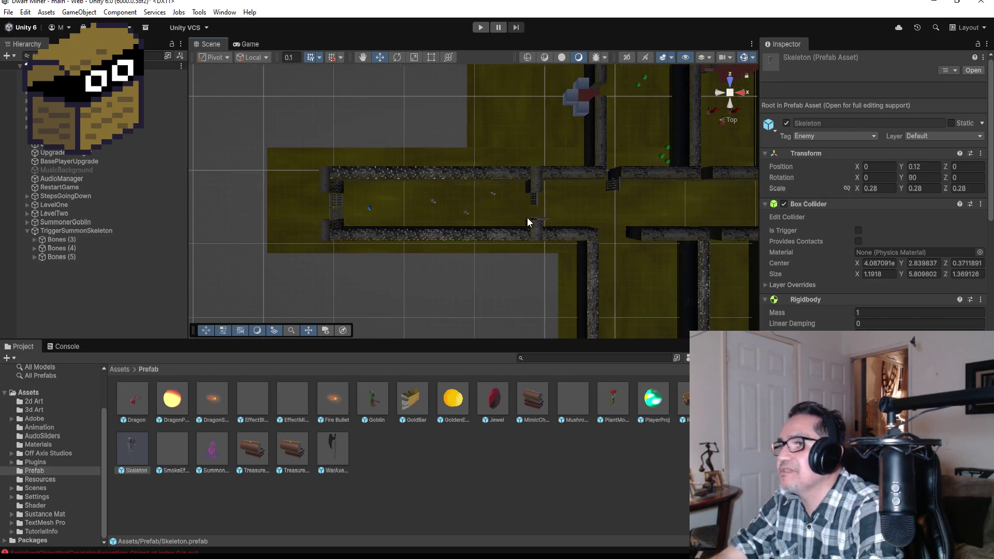
scroll(542, 142, "down", 1)
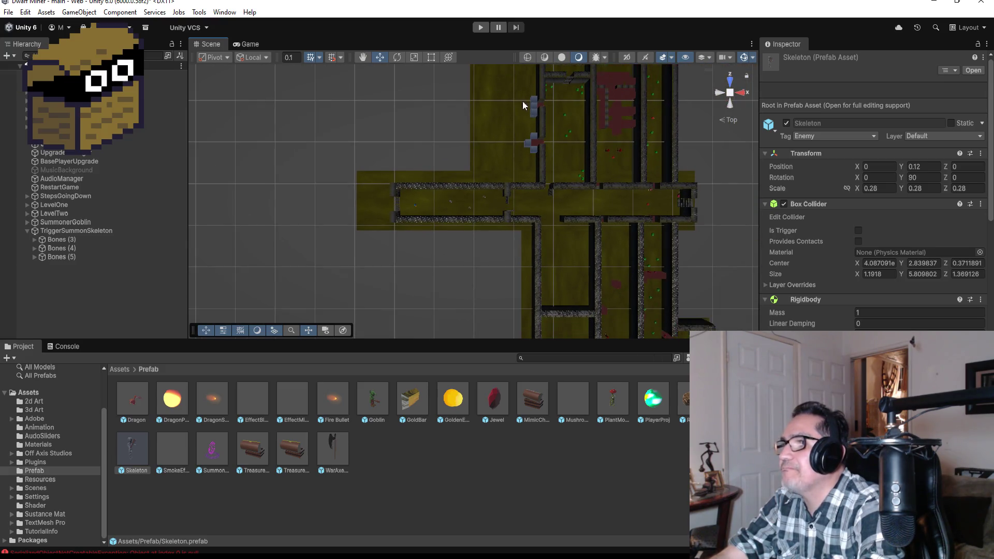
scroll(594, 261, "down", 1)
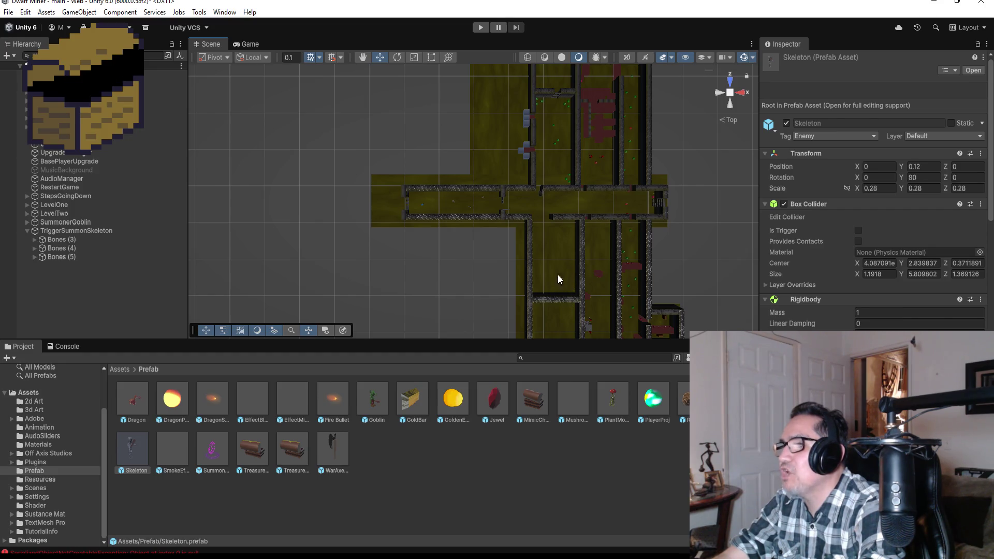
scroll(576, 255, "down", 1)
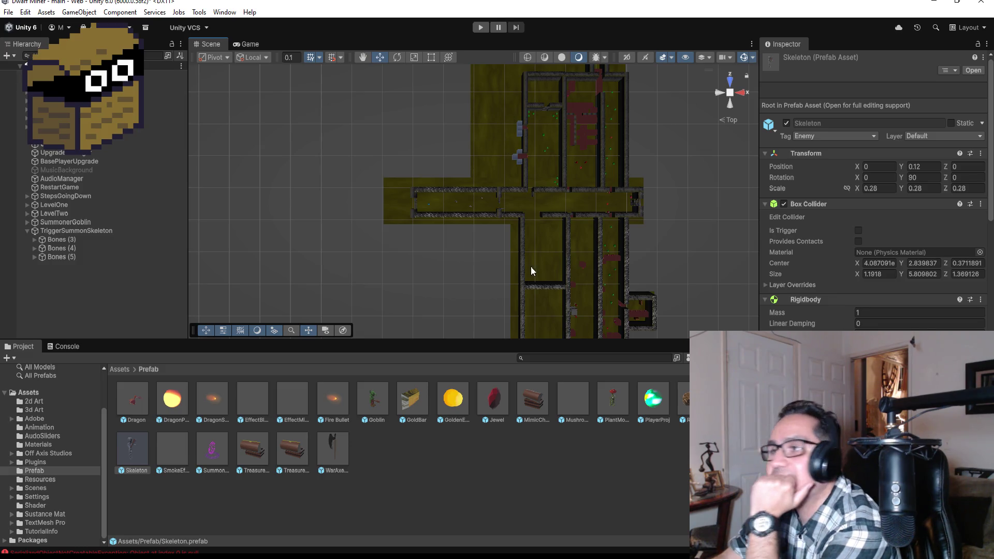
left_click(543, 287)
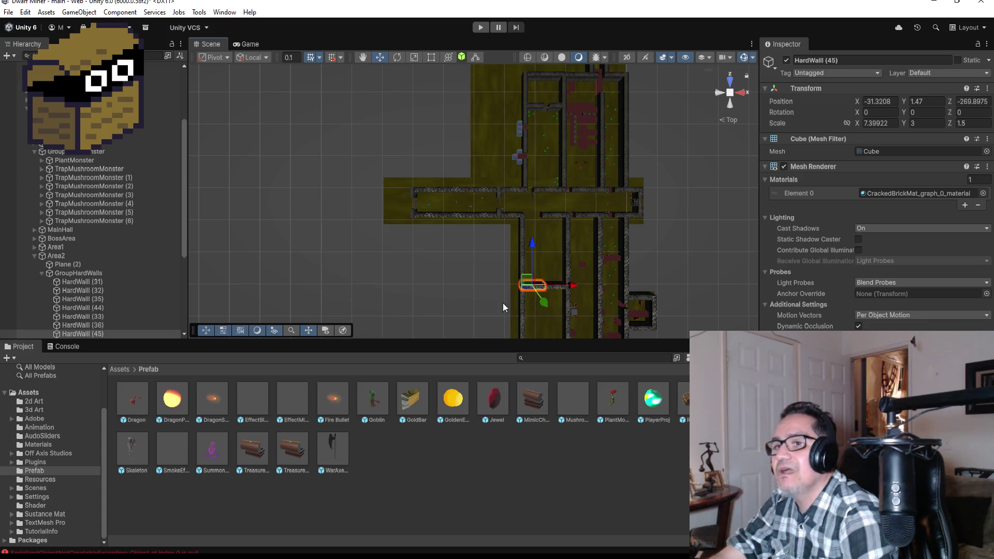
Step: Move HardWall (44) and HardWall (45) forward along Z to about -260.4
key("f")
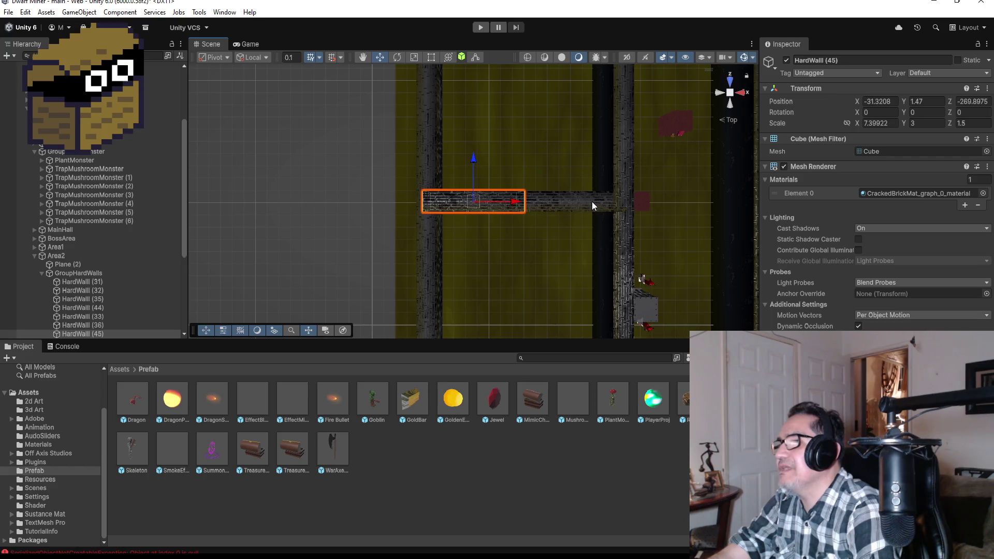
left_click(591, 201, "shift")
scroll(601, 207, "down", 3)
scroll(539, 181, "down", 3)
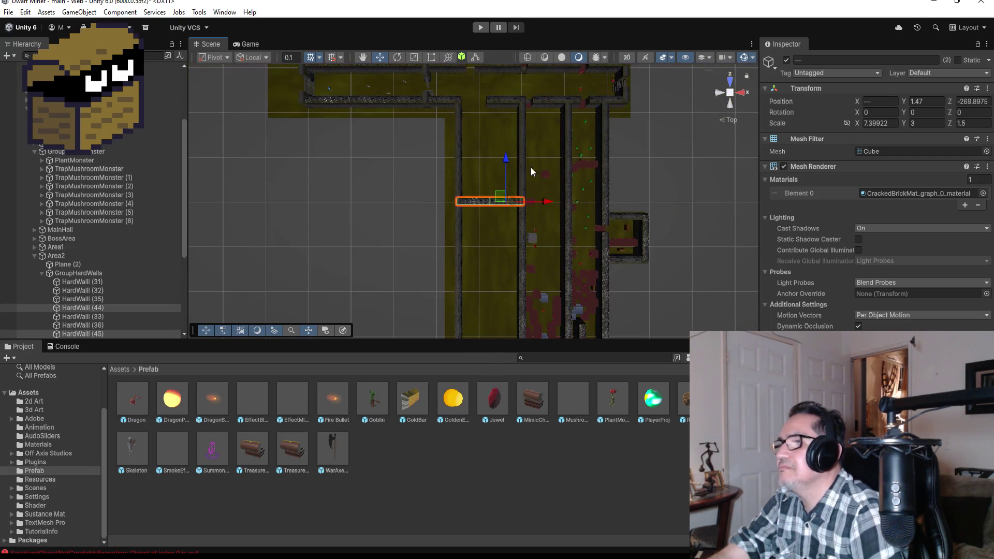
left_click_drag(507, 162, 506, 118)
key("f")
scroll(472, 162, "down", 5)
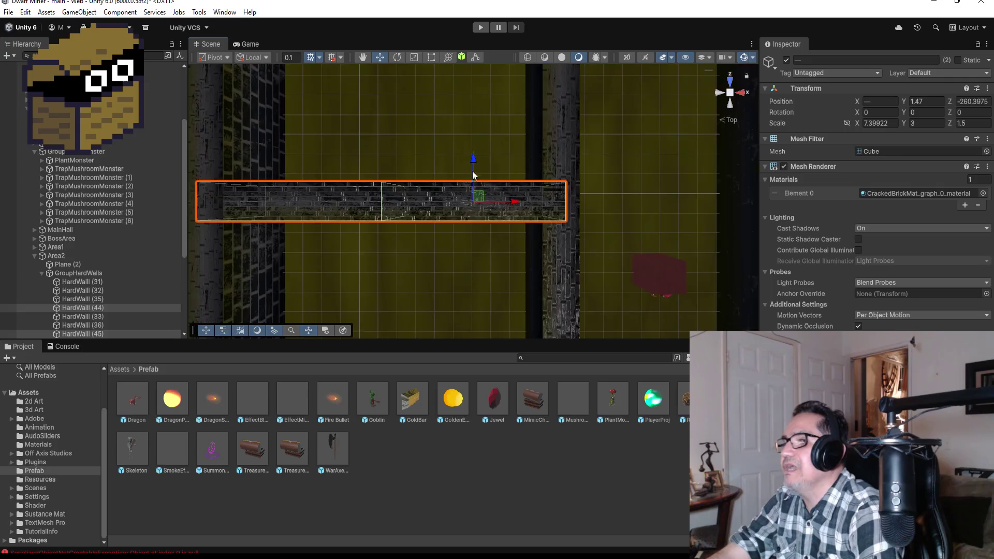
scroll(468, 173, "down", 3)
mouse_move(467, 173)
left_mouse_down()
mouse_move(544, 133)
mouse_move(430, 169)
left_mouse_up()
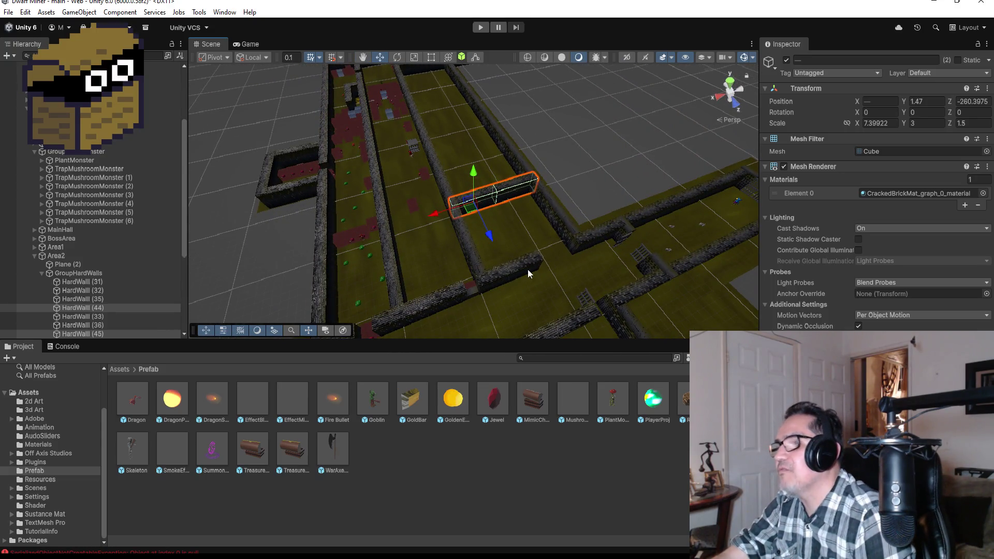
scroll(523, 269, "down", 3)
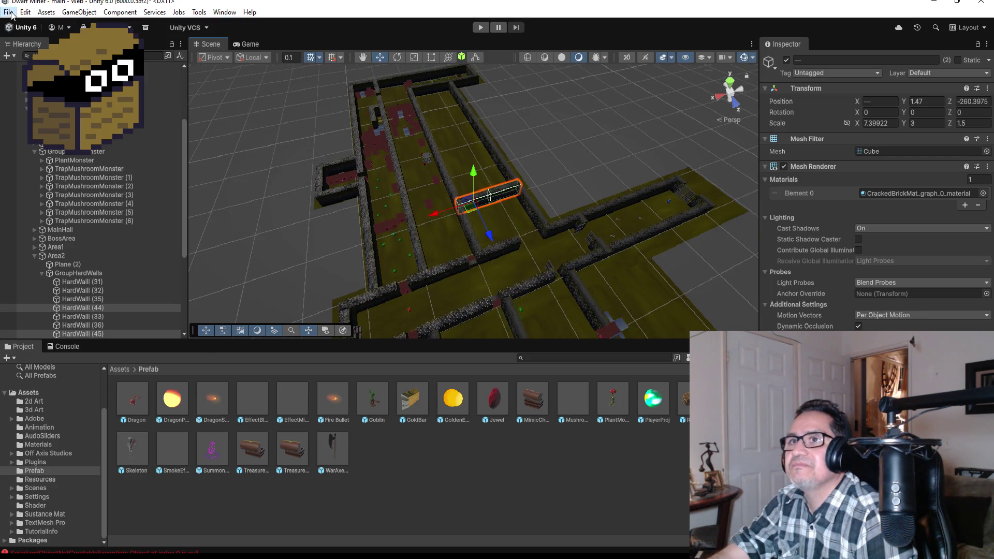
Step: Save the current scene from the File menu
left_click(9, 12)
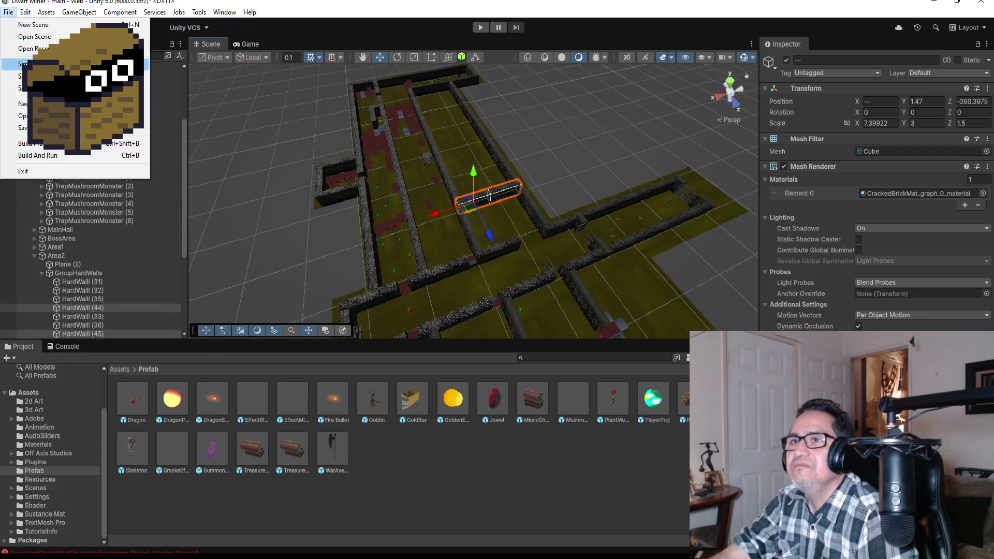
left_click(52, 63)
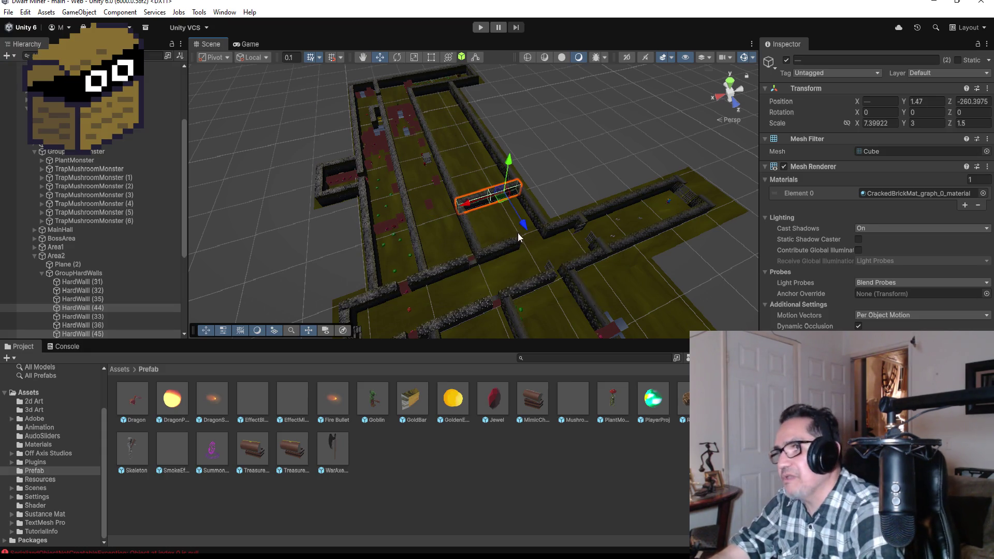
scroll(561, 279, "down", 8)
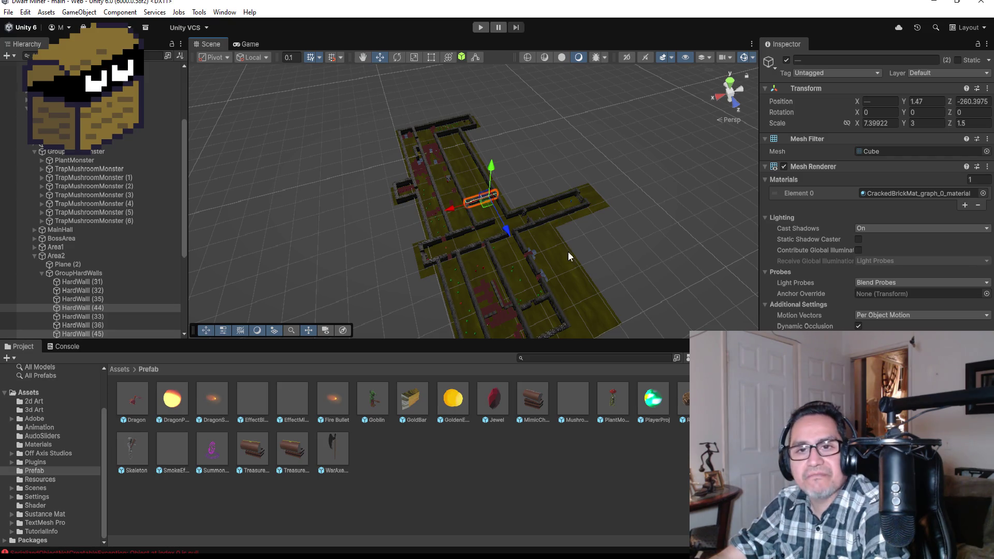
left_click(11, 14)
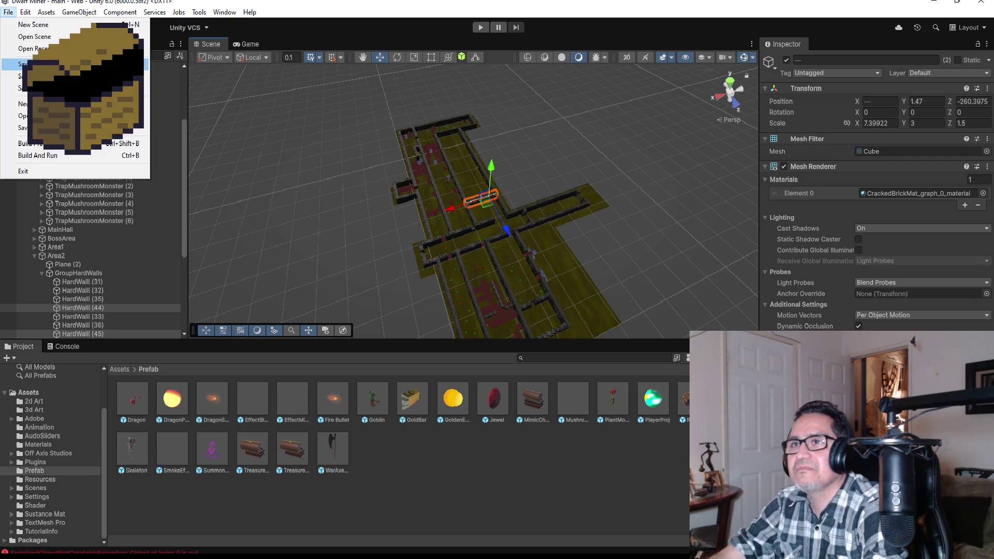
left_click(157, 285)
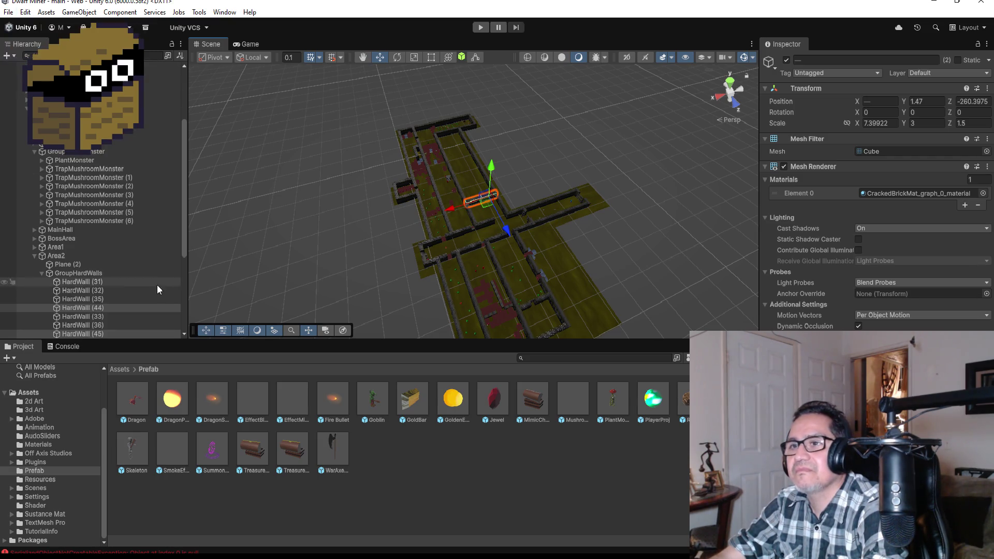
Step: Compare SummonerGoblin's Start Time Btw Attack with the Dragon's, leaving it at 2
left_click(35, 257)
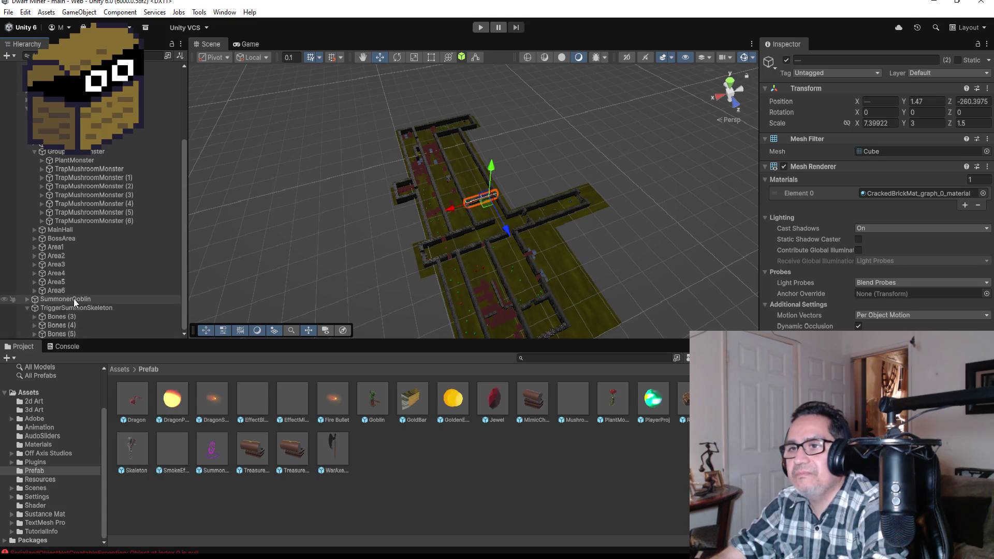
left_click(75, 301)
left_click(888, 328)
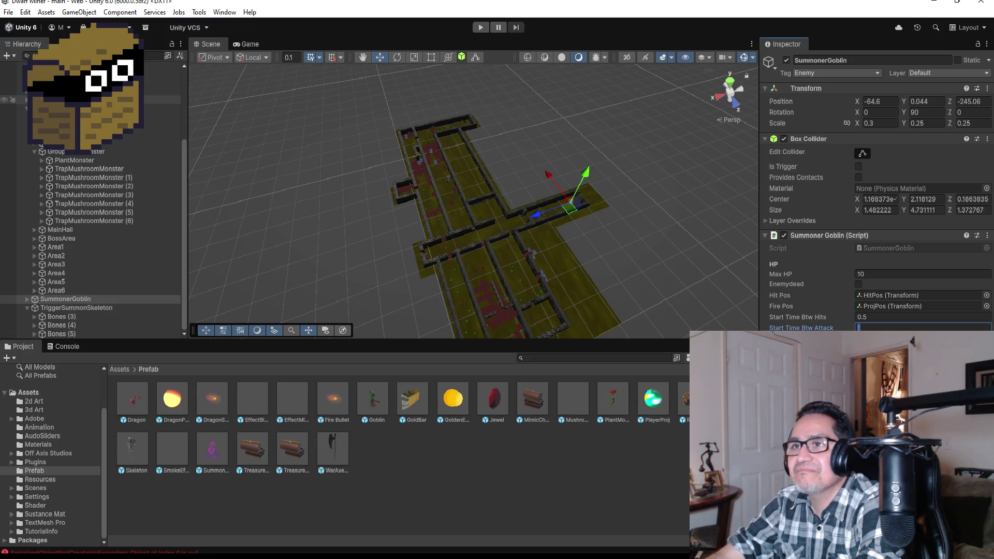
scroll(69, 182, "up", 5)
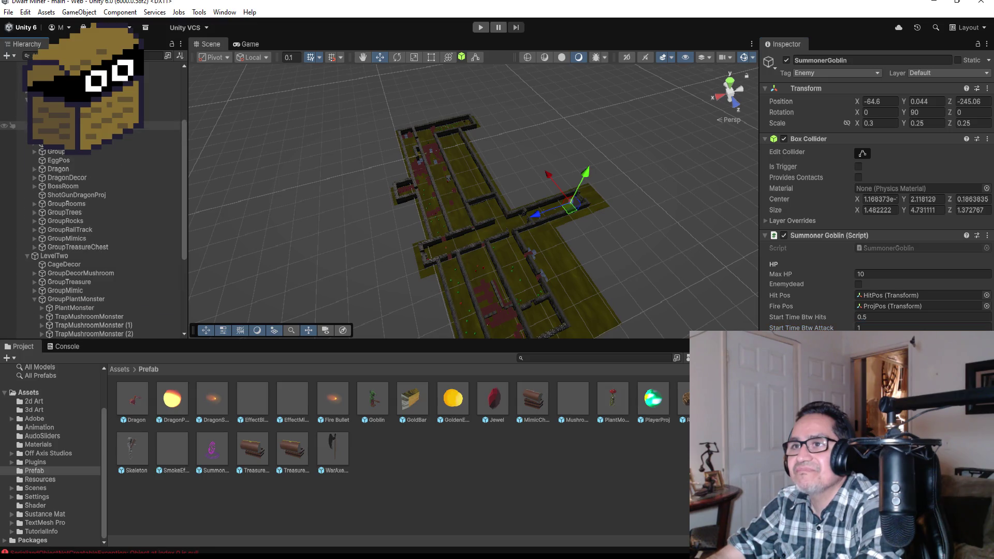
left_click(60, 169)
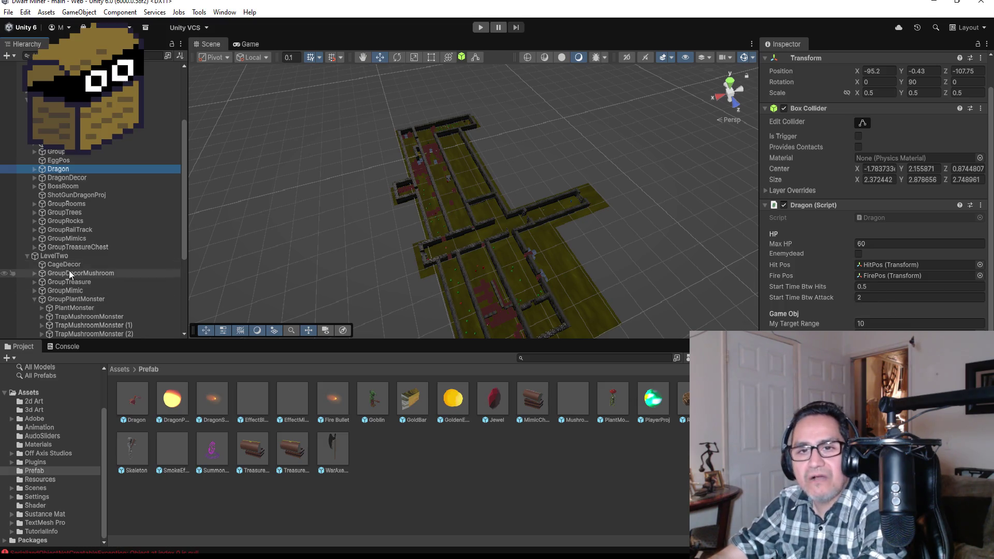
scroll(69, 268, "down", 5)
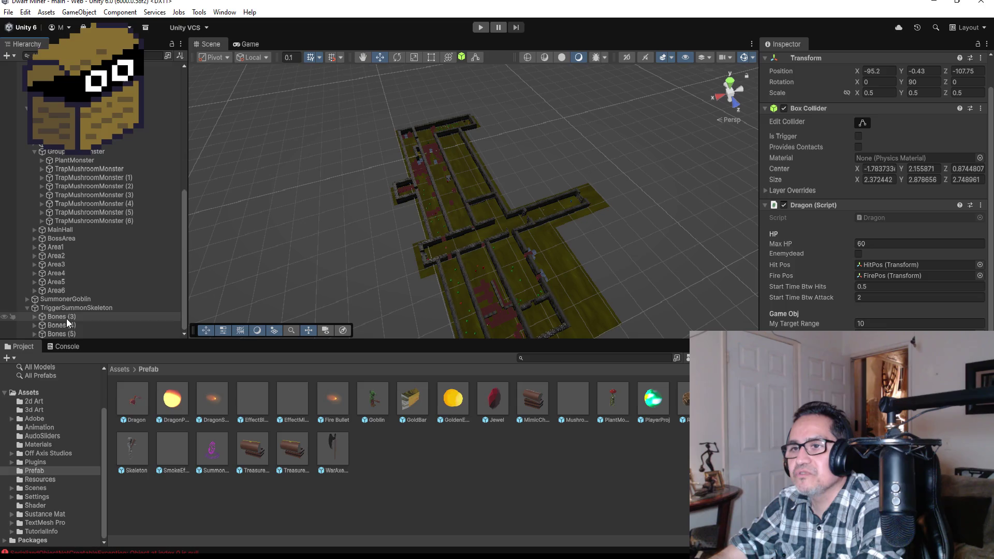
left_click(68, 299)
left_click(880, 327)
type("10")
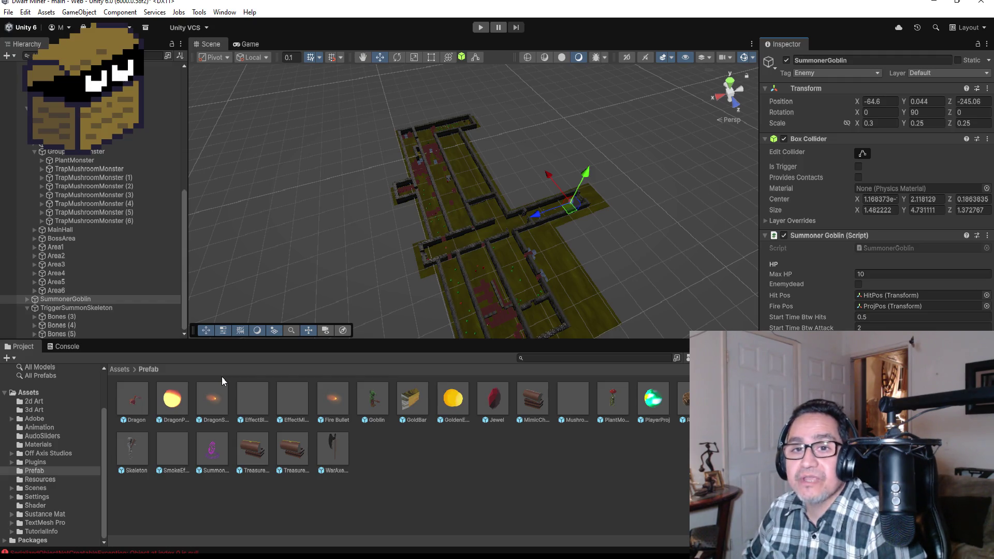
Step: Navigate the Project panel into Plugins > AllIn1VfxToolkit > Demo & Assets > Demo
left_click(118, 370)
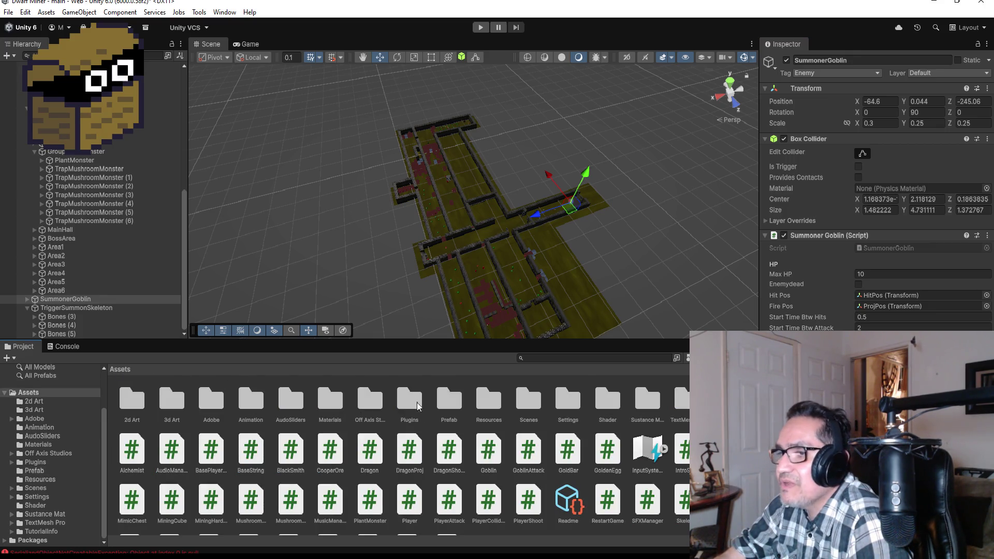
double_click(412, 397)
double_click(132, 400)
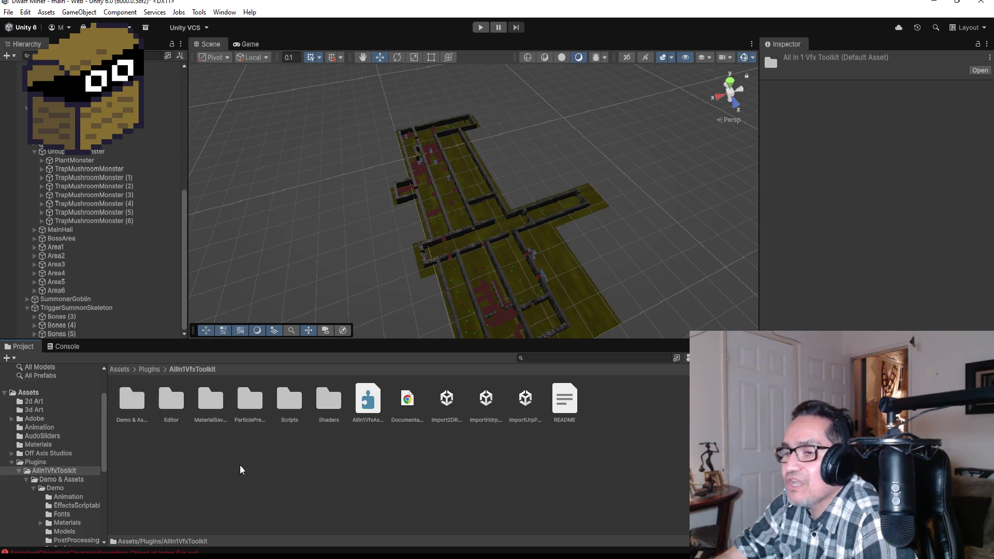
double_click(133, 401)
double_click(132, 401)
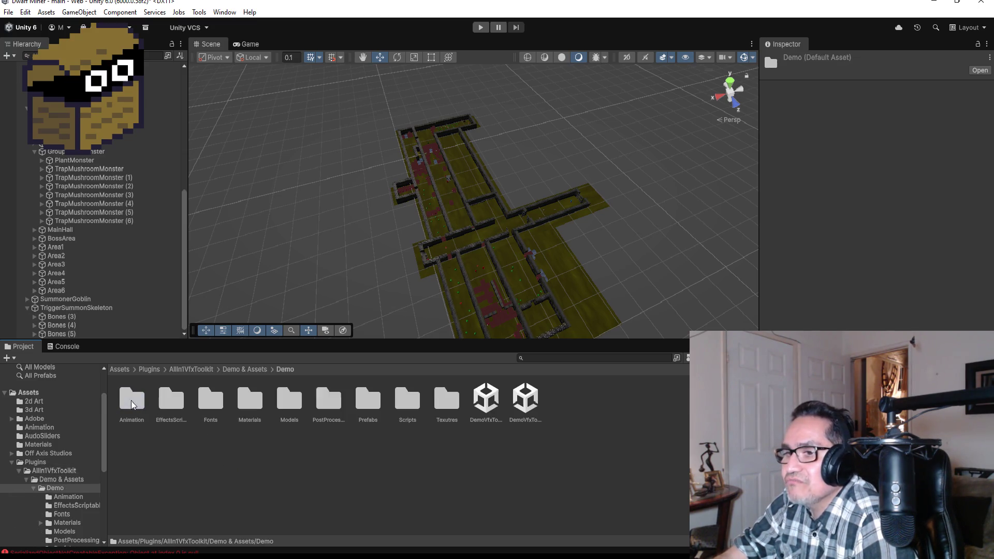
Step: Open the toolkit's Prefabs folder, select Fire Tornado, and collapse the LevelOne hierarchy groups
left_click(225, 398)
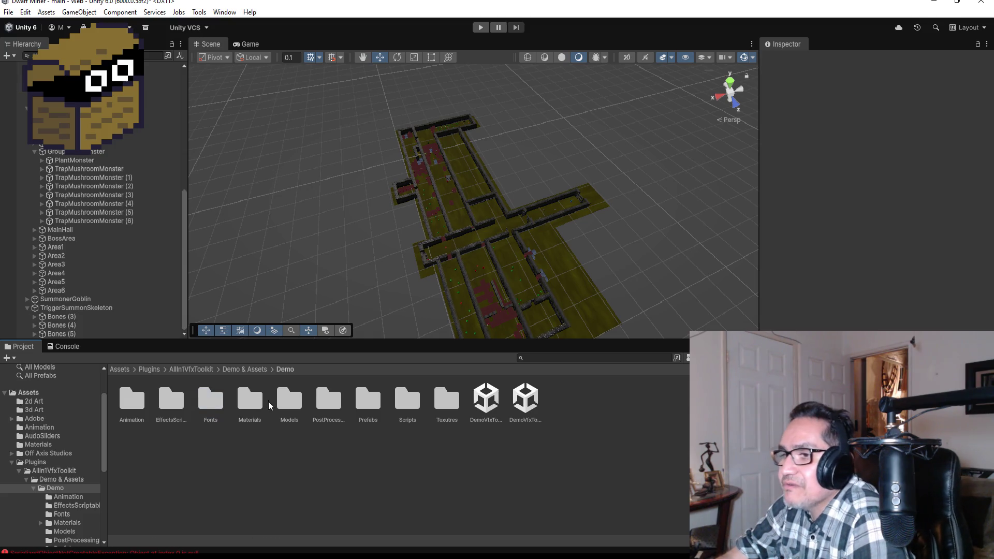
double_click(371, 408)
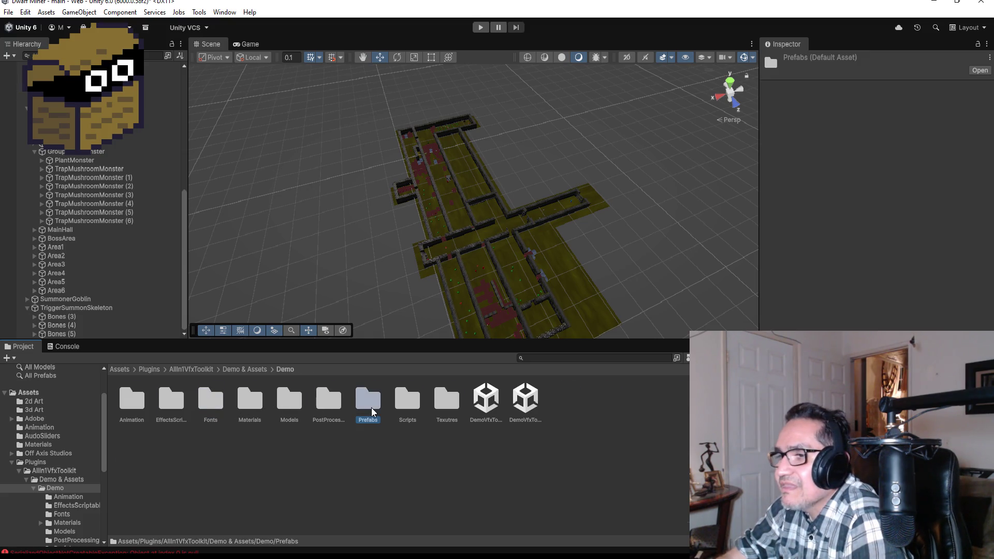
left_click(216, 454)
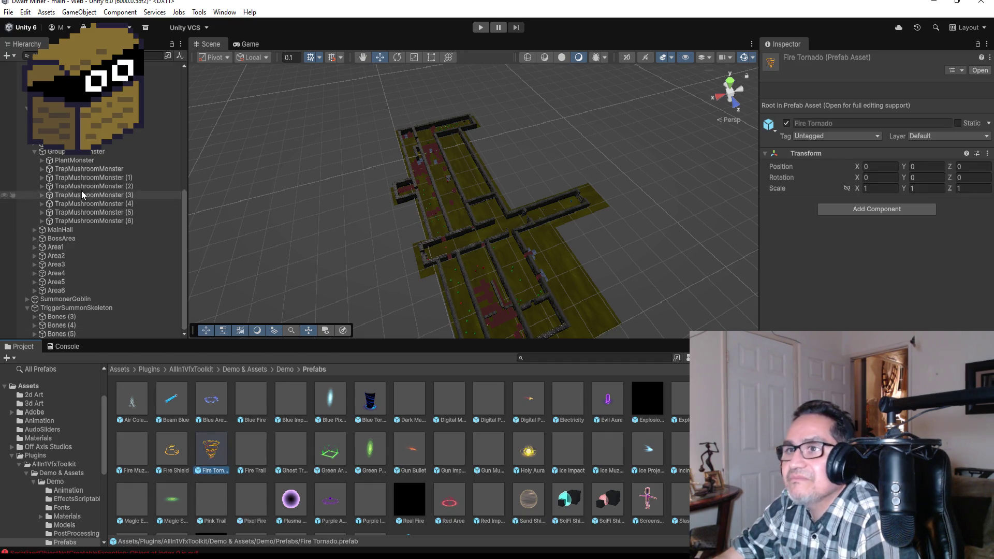
left_click(27, 108)
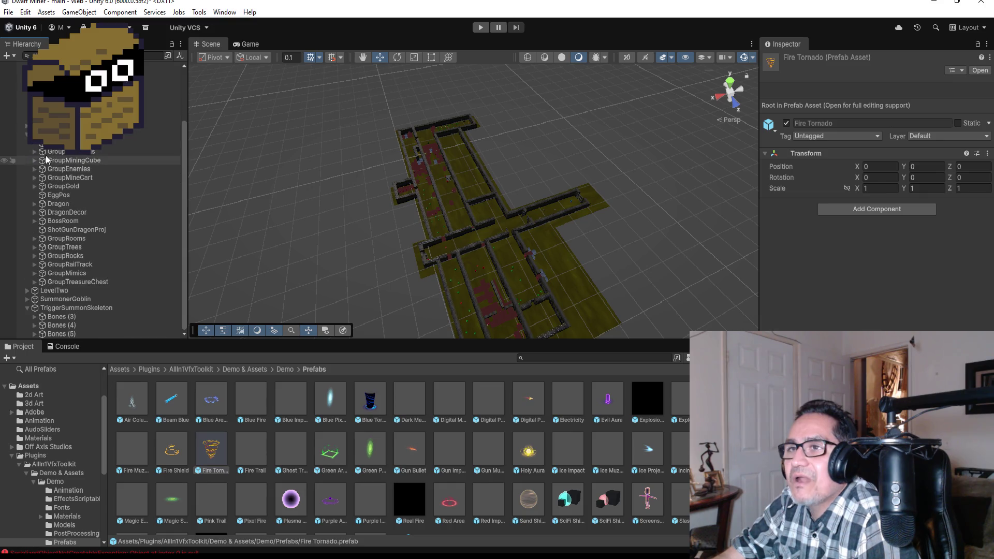
left_click(27, 114)
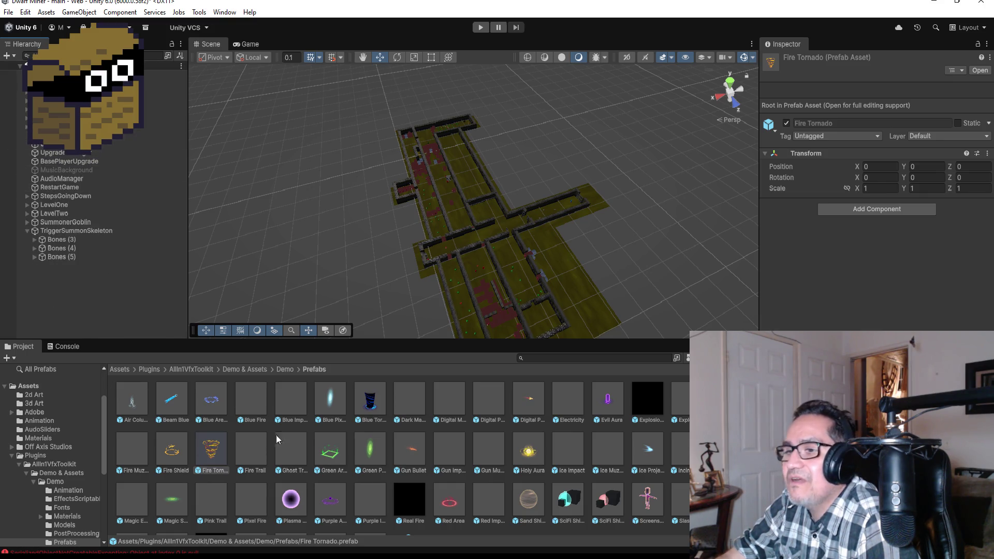
Step: Add the Fire Tornado prefab to the Hierarchy and unpack it
left_click_drag(102, 330, 60, 288)
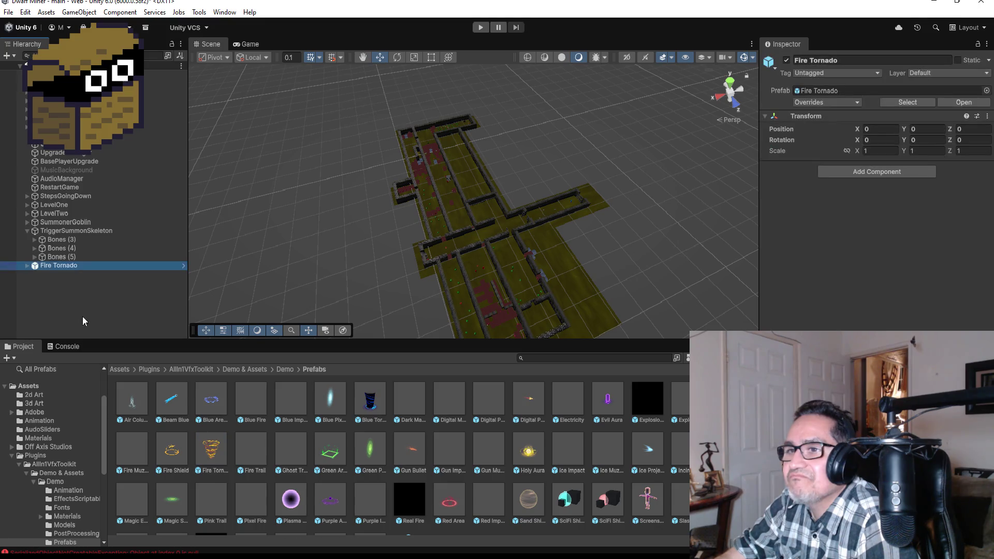
right_click(63, 267)
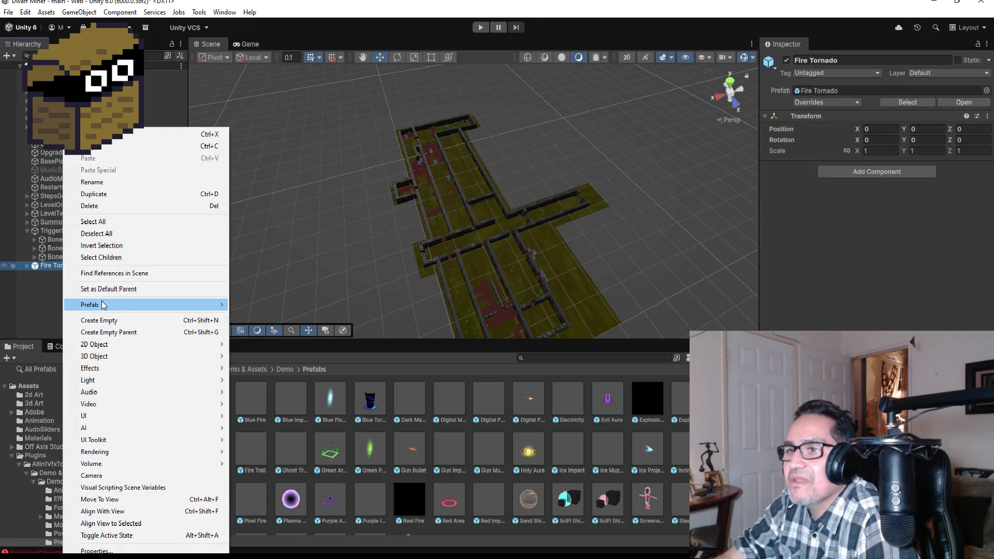
mouse_move(227, 306)
left_click(259, 387)
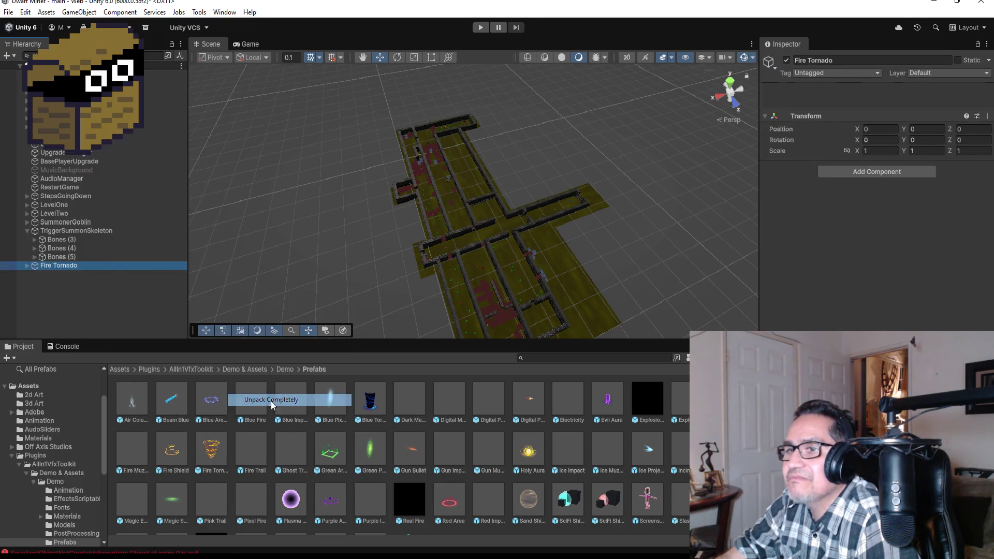
double_click(61, 267)
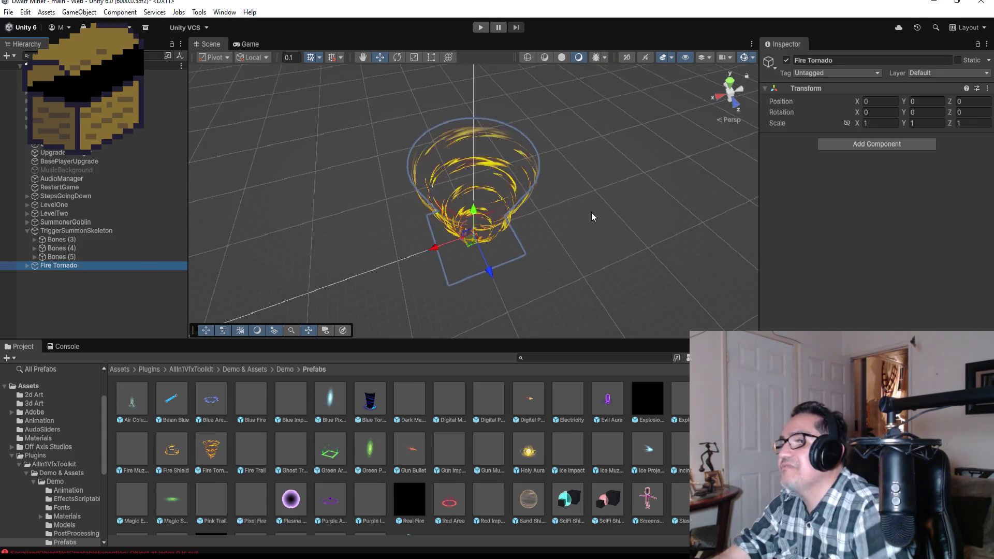
mouse_move(639, 237)
left_mouse_down()
mouse_move(642, 284)
mouse_move(592, 194)
left_mouse_up()
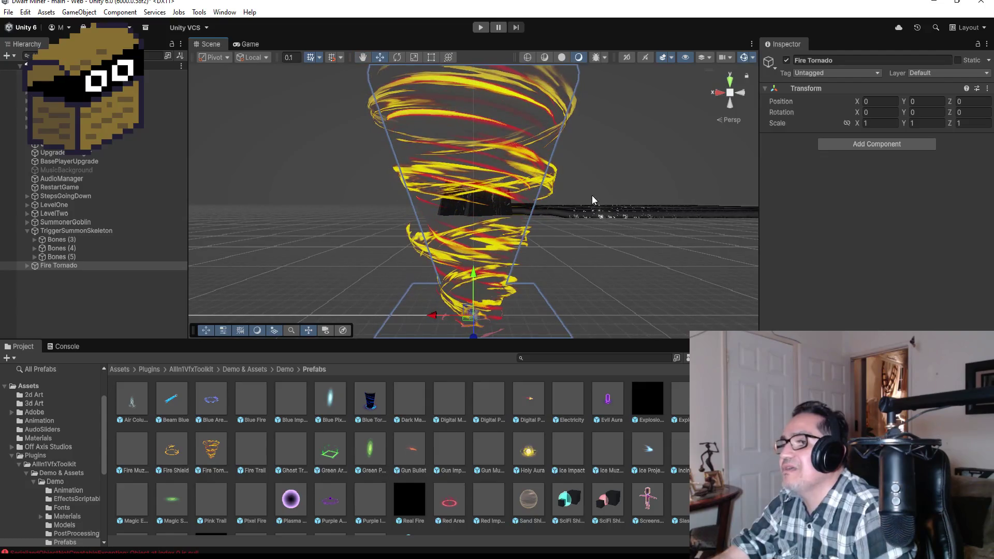
Step: Expand Fire Tornado and inspect its TornadoExterior, TornadoCore and Base parts
left_click(104, 280)
left_click(27, 265)
left_click(53, 268)
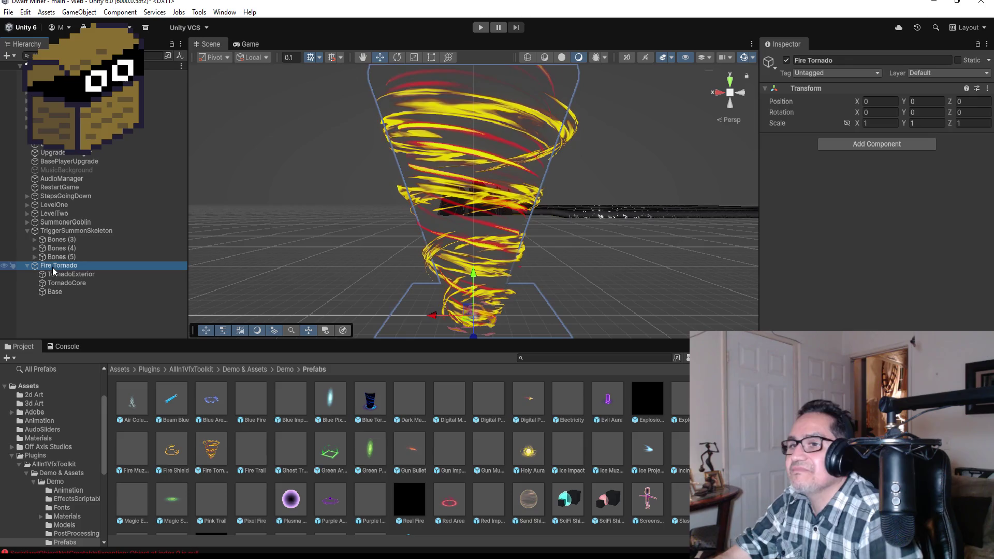
left_click(59, 275)
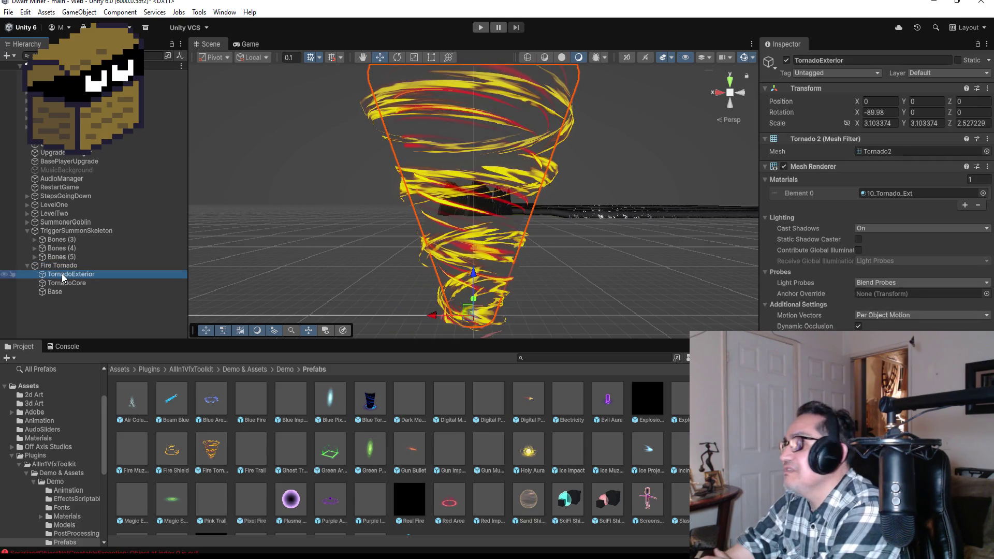
left_click(67, 283)
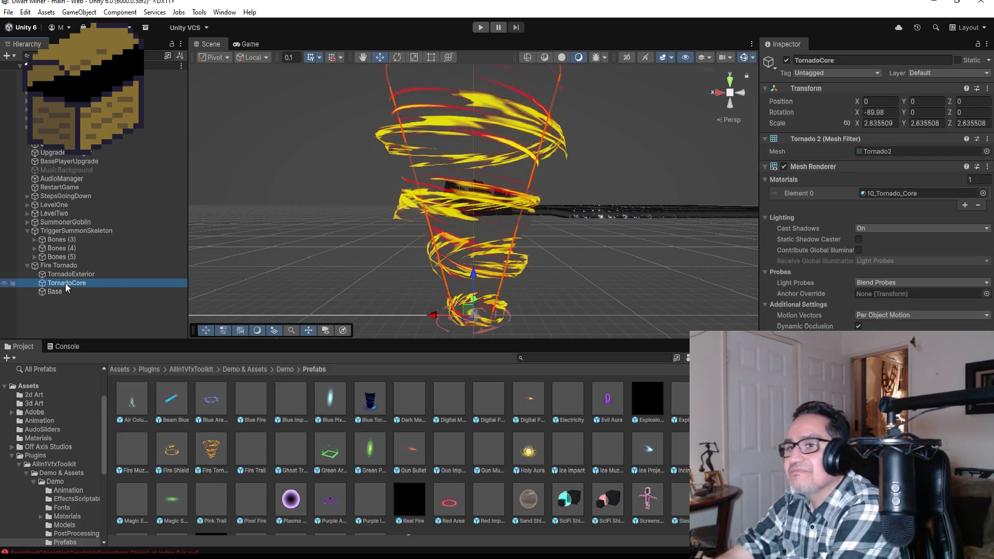
left_click(73, 291)
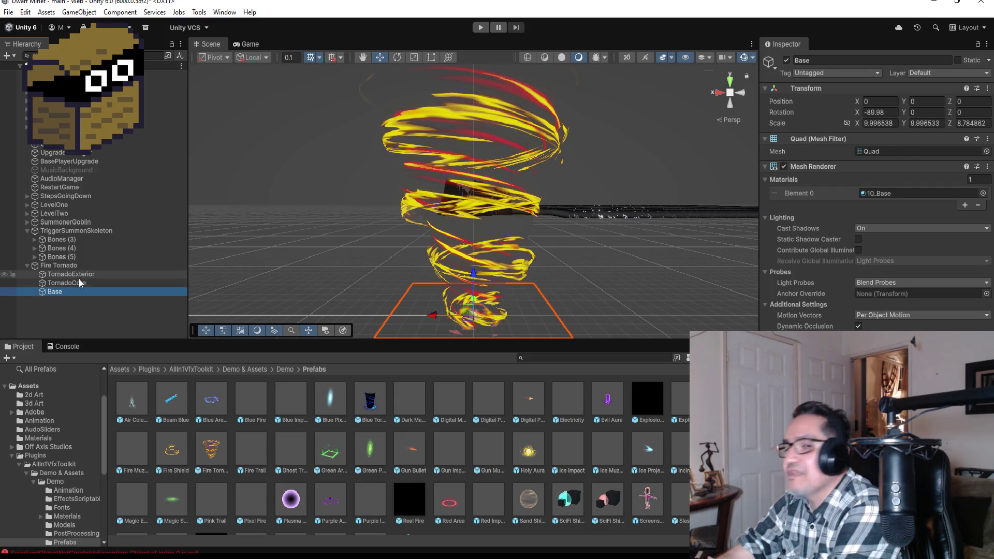
left_click(77, 283)
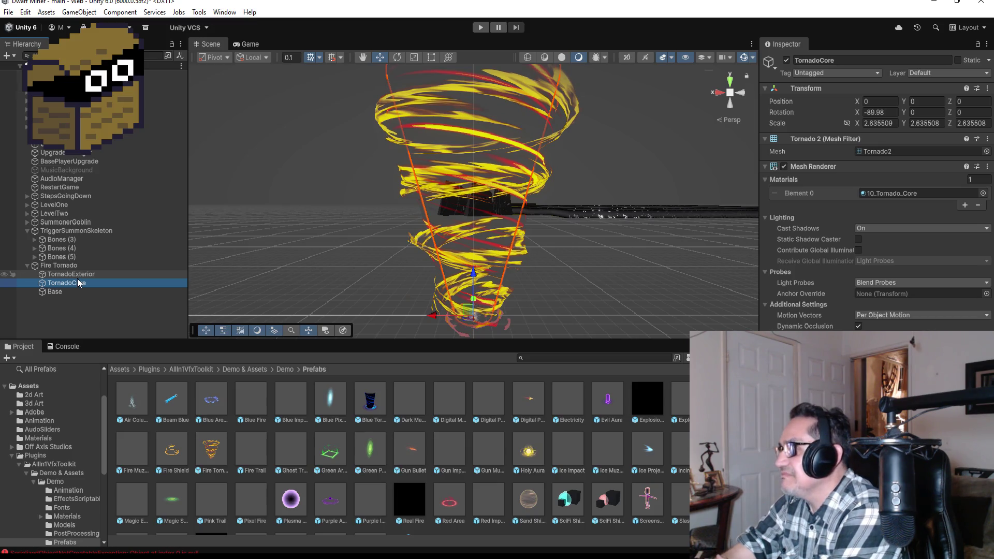
left_click(59, 265)
left_click(77, 275)
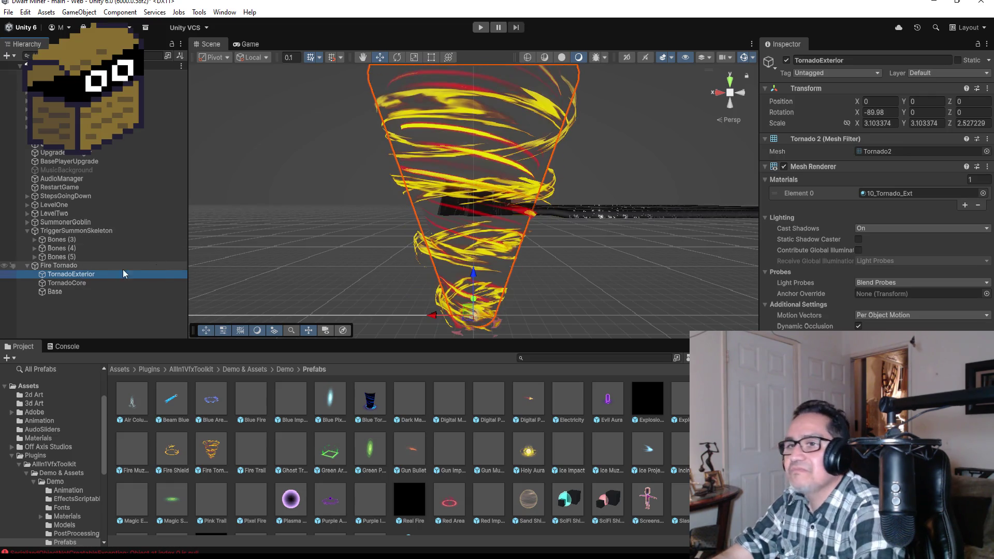
left_click(92, 265)
Step: Set Fire Tornado's Transform scale to 0.5 on X, Y and Z
left_click(888, 123)
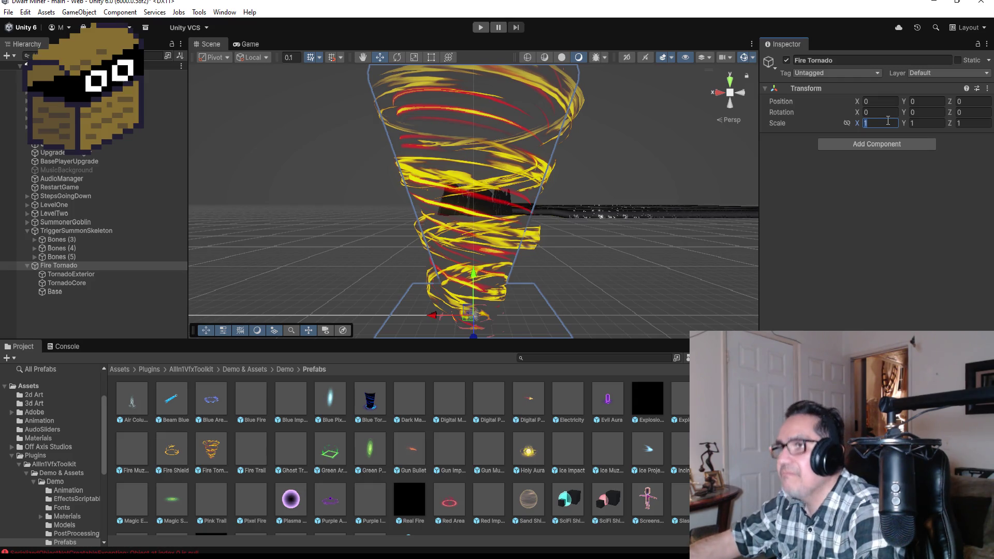
type(".5")
key("Tab")
type(".5")
key("Tab")
type(".5")
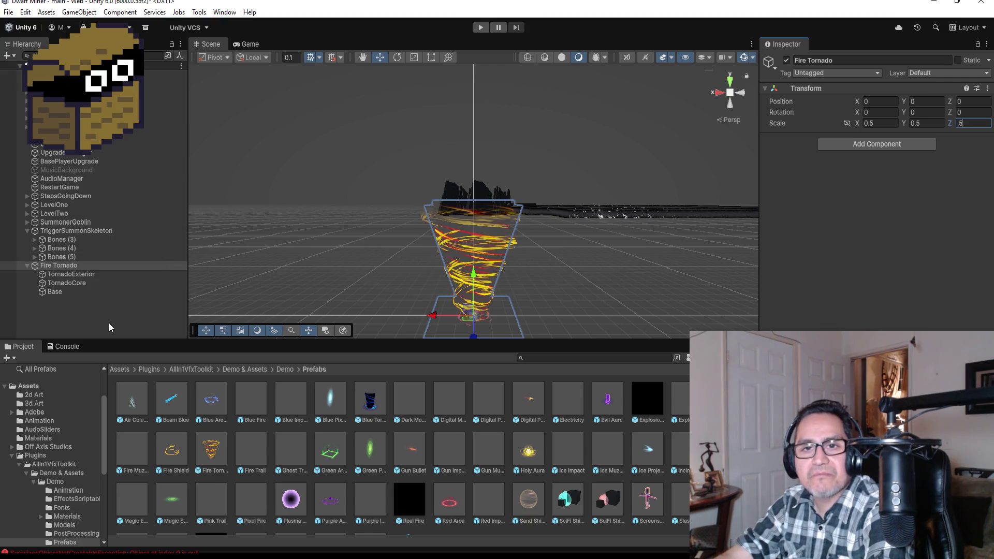
left_click(25, 266)
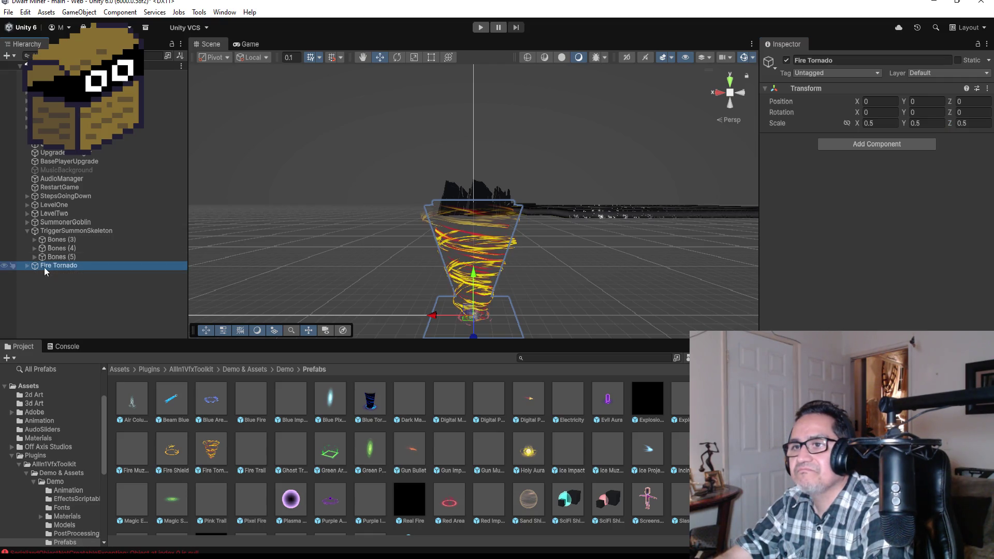
Step: Switch to a top-down view and copy SummonerGoblin's Transform position
left_click(26, 231)
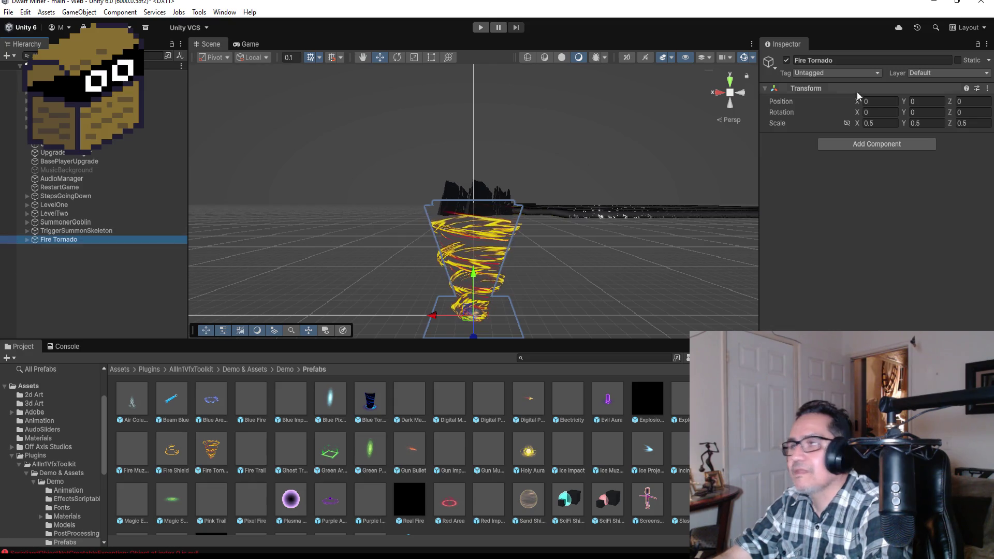
left_click(730, 84)
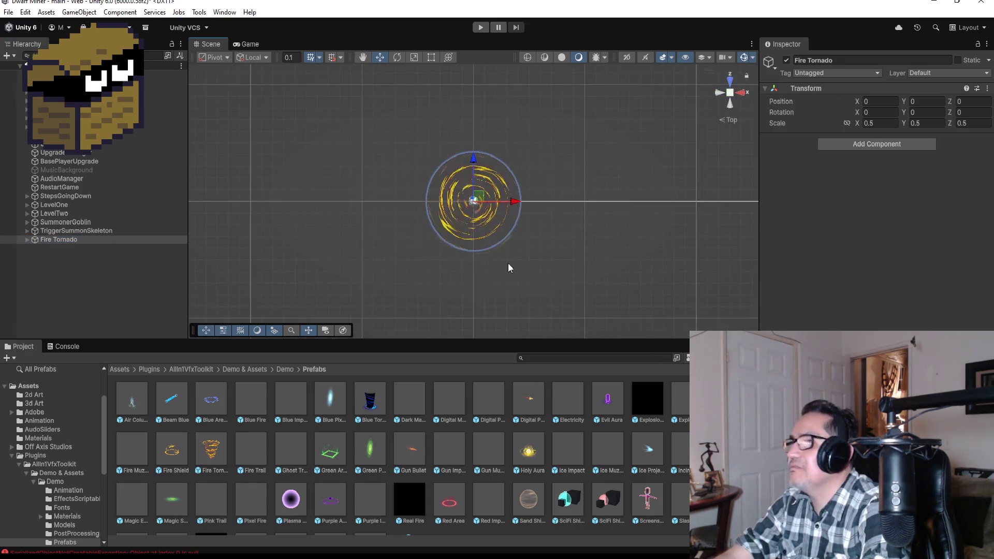
left_click(62, 223)
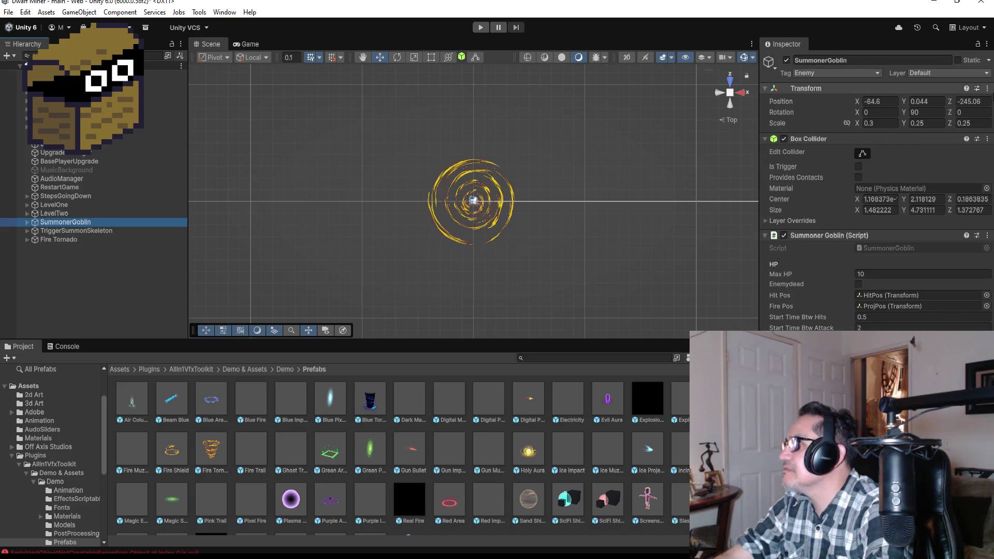
left_click(987, 89)
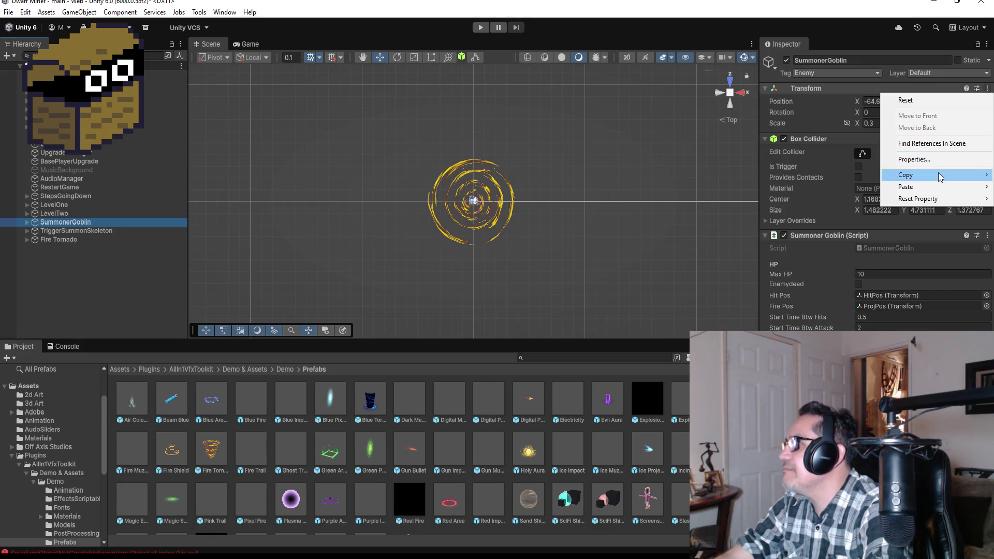
mouse_move(939, 174)
left_click(818, 176)
Step: Paste the goblin's position onto Fire Tornado and shift it along X to -61.04
left_click(98, 240)
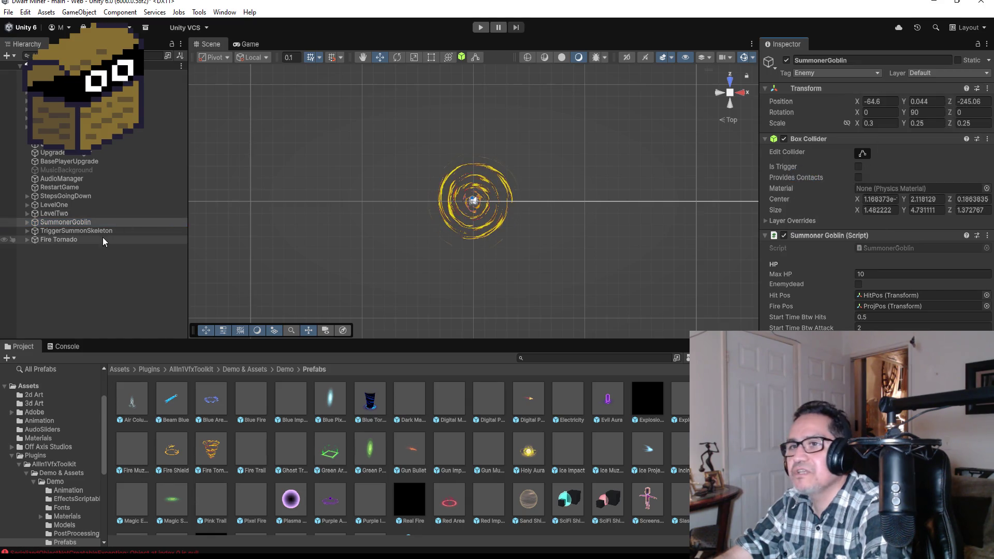
left_click(988, 89)
mouse_move(934, 190)
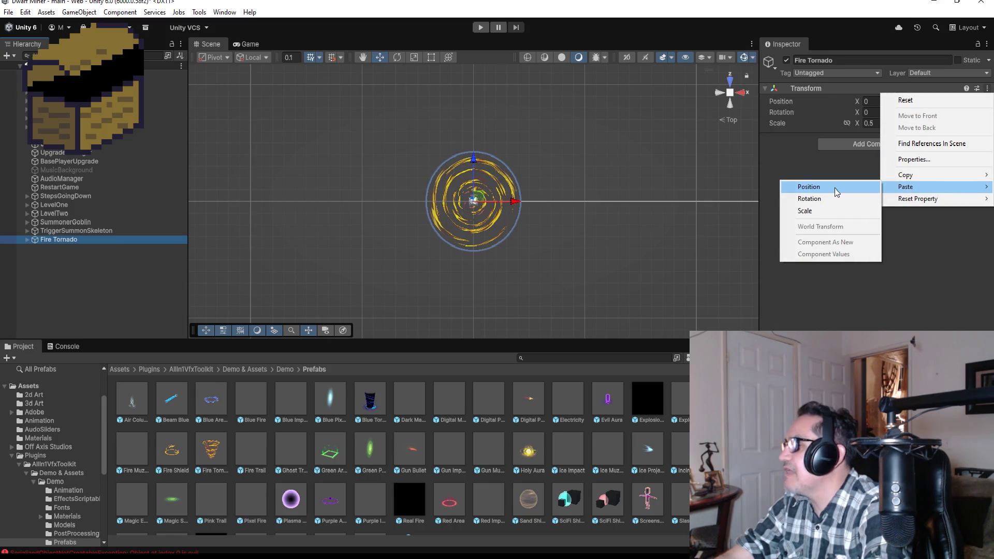
left_click(835, 192)
double_click(73, 240)
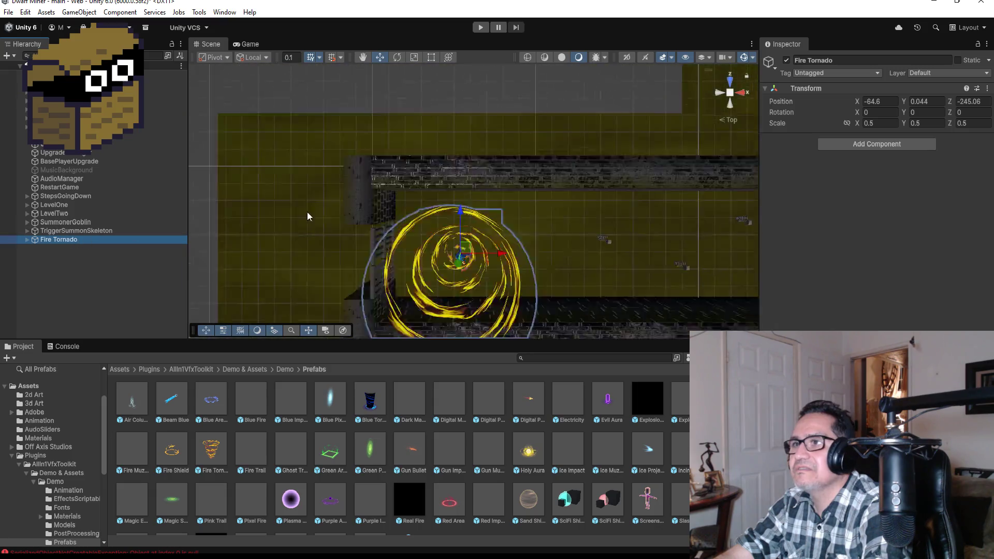
left_click_drag(513, 206, 600, 209)
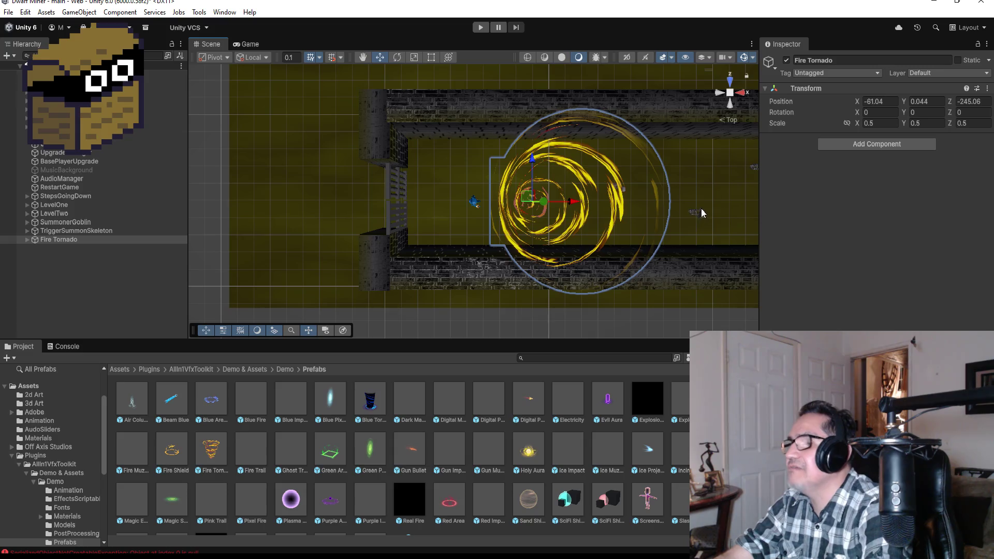
scroll(712, 191, "up", 5)
mouse_move(712, 178)
left_mouse_down()
mouse_move(690, 208)
mouse_move(623, 213)
mouse_move(529, 49)
mouse_move(551, 137)
mouse_move(535, 150)
left_mouse_up()
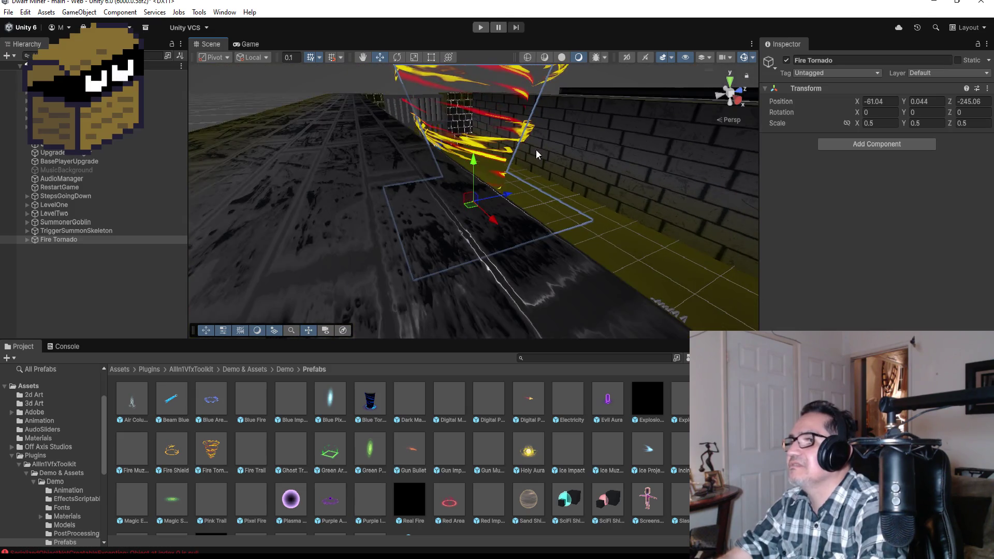
Step: Shrink Fire Tornado to 0.1 scale on X, Y and Z
left_click(880, 123)
type("0.1")
key("Tab")
type("0.1")
key("Tab")
type("0.1")
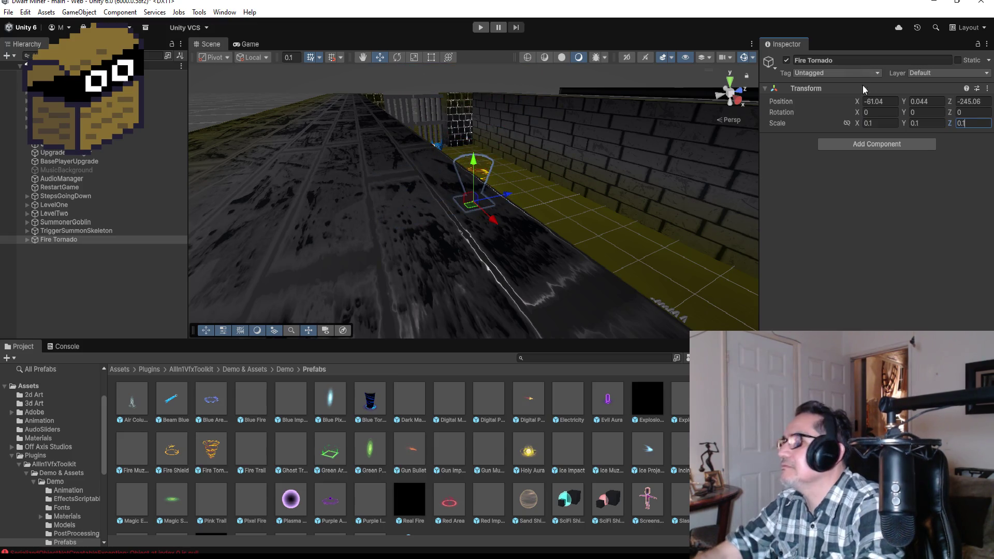
left_click(70, 240)
double_click(70, 240)
mouse_move(583, 230)
left_mouse_down()
mouse_move(609, 222)
mouse_move(521, 156)
mouse_move(532, 157)
left_mouse_up()
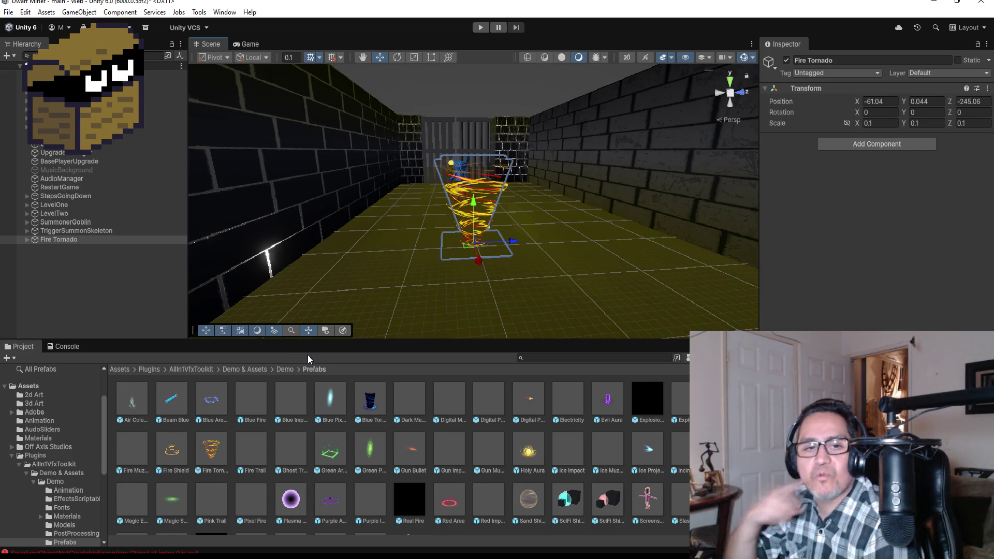
Step: Zero Fire Tornado's position and save it as a prefab in Assets/Prefab
left_click(124, 371)
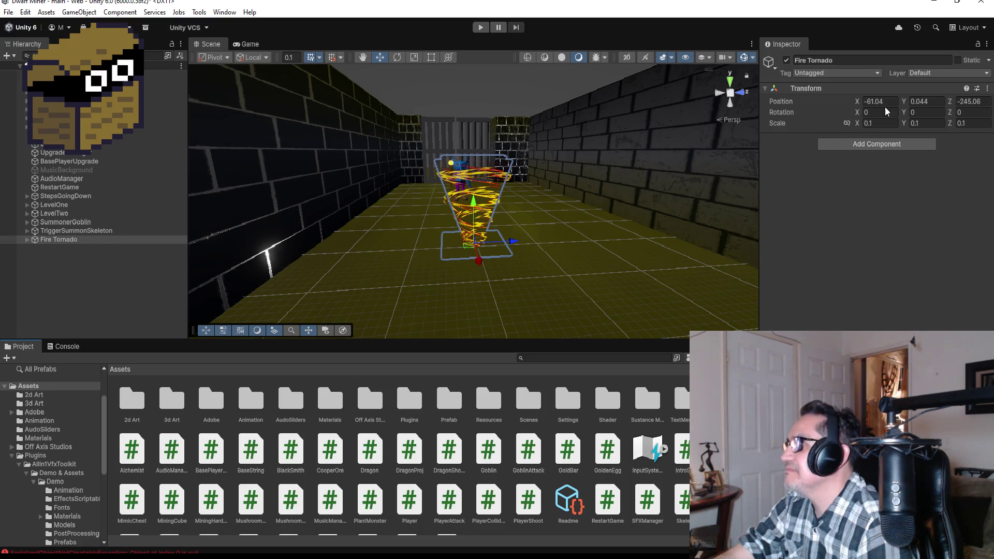
type("0")
key("Tab")
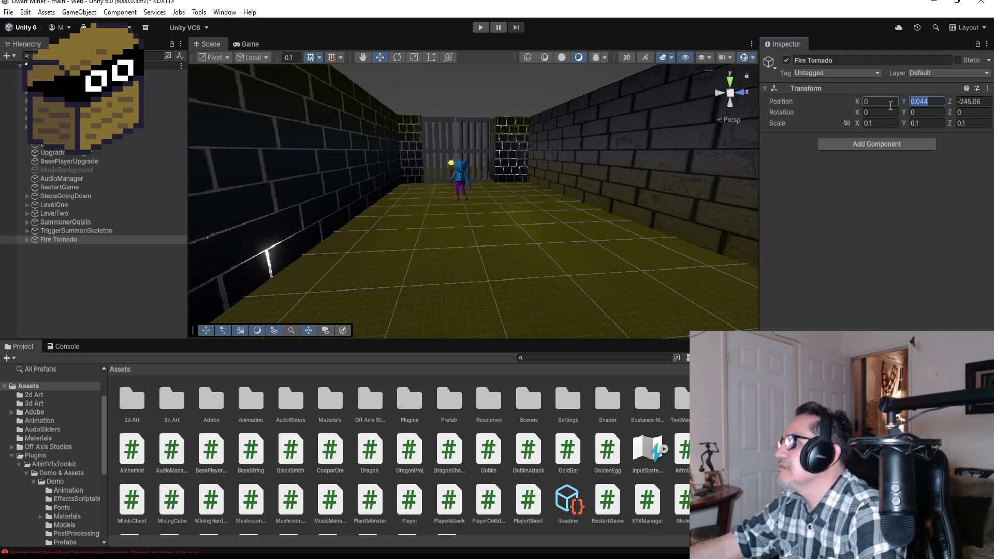
type("0")
key("Tab")
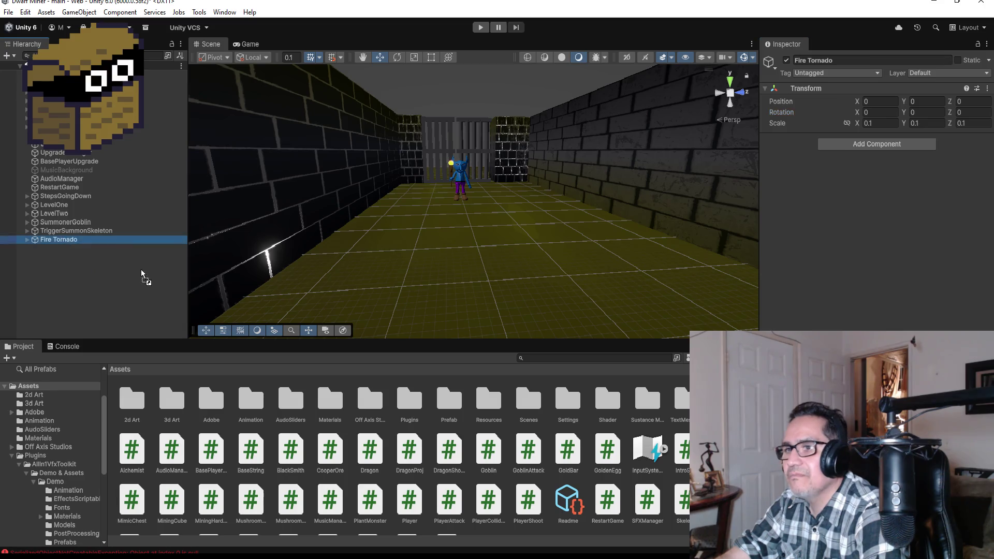
mouse_move(253, 327)
left_mouse_down()
mouse_move(370, 403)
mouse_move(457, 398)
left_mouse_up()
Step: Delete the Fire Tornado object from the scene hierarchy
left_click(72, 239)
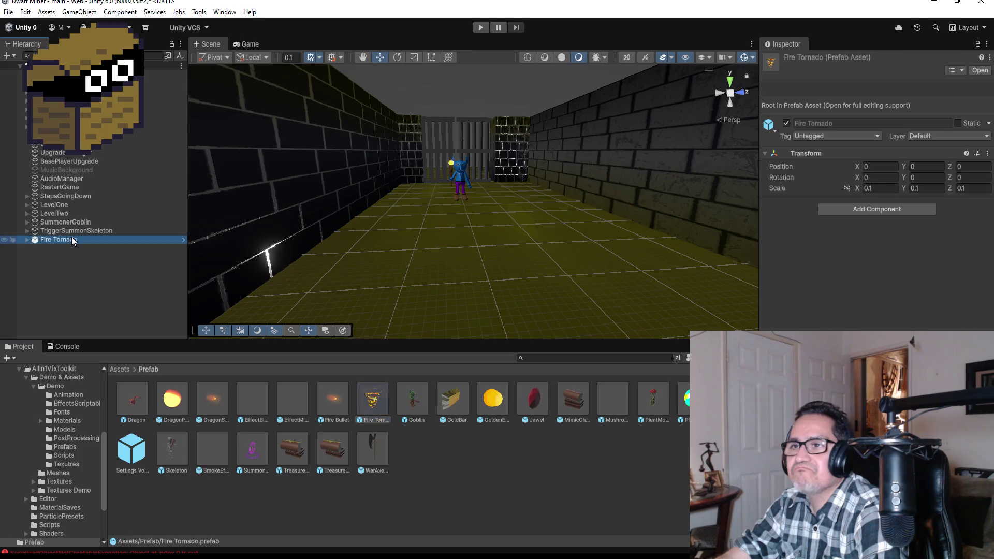
right_click(72, 239)
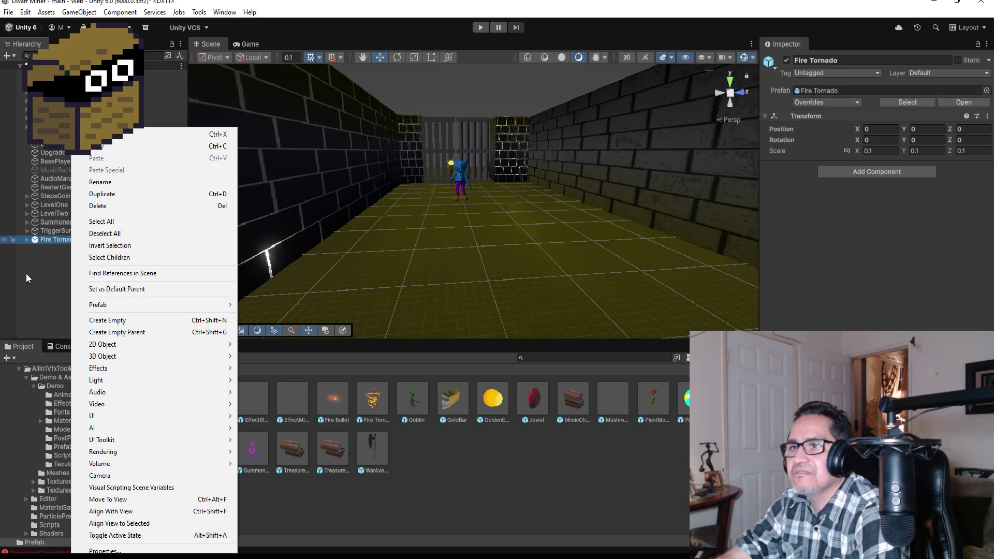
left_click(110, 205)
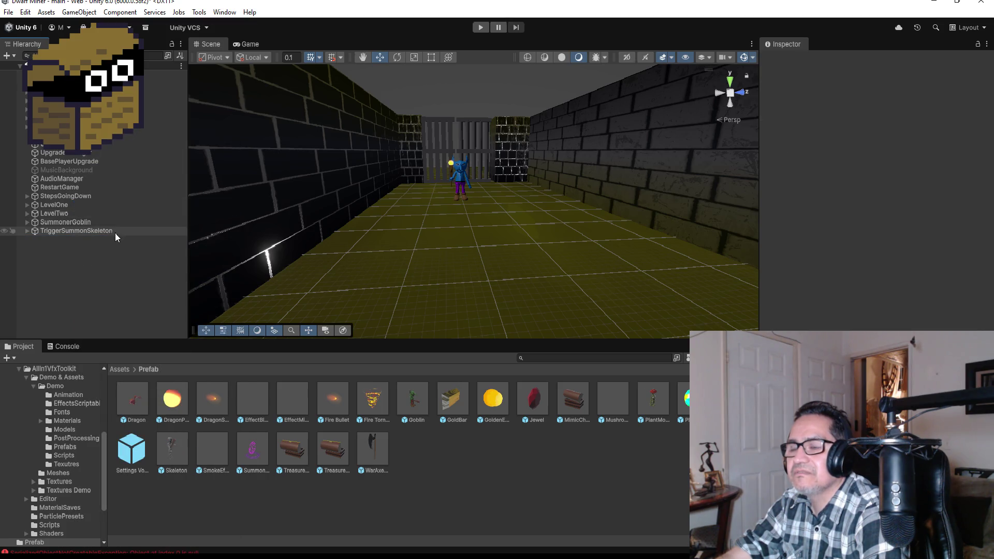
left_click(73, 230)
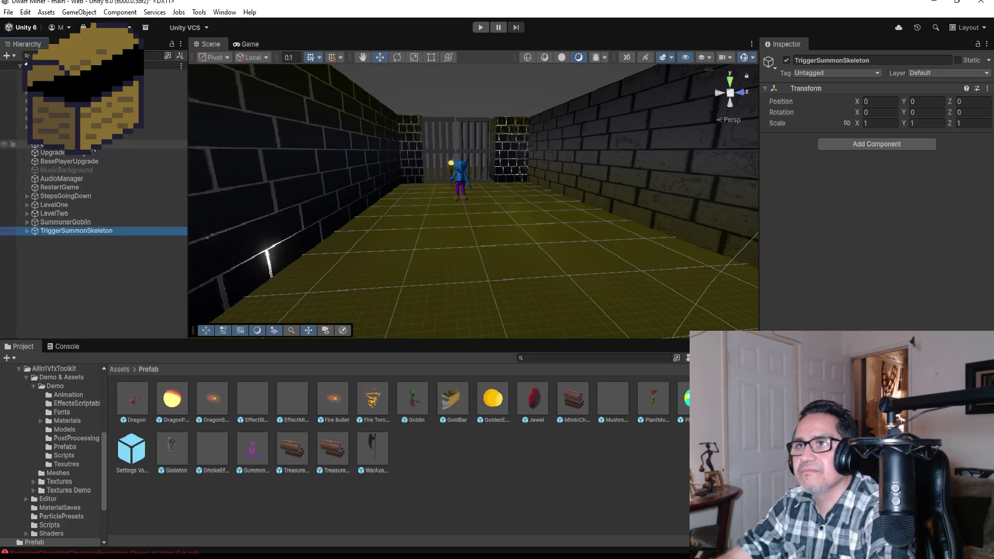
Step: Start play mode for another test run
left_click(8, 11)
left_click(8, 12)
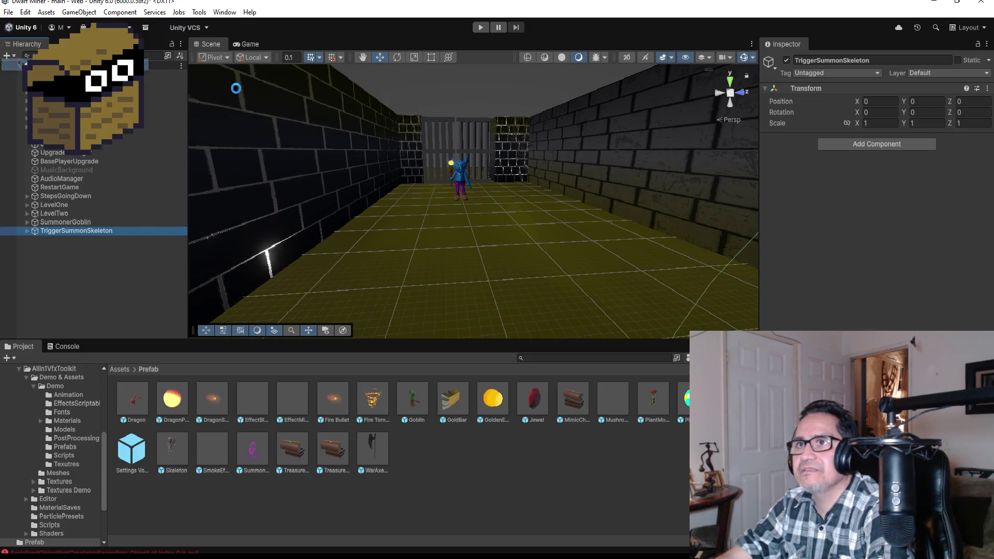
left_click(482, 27)
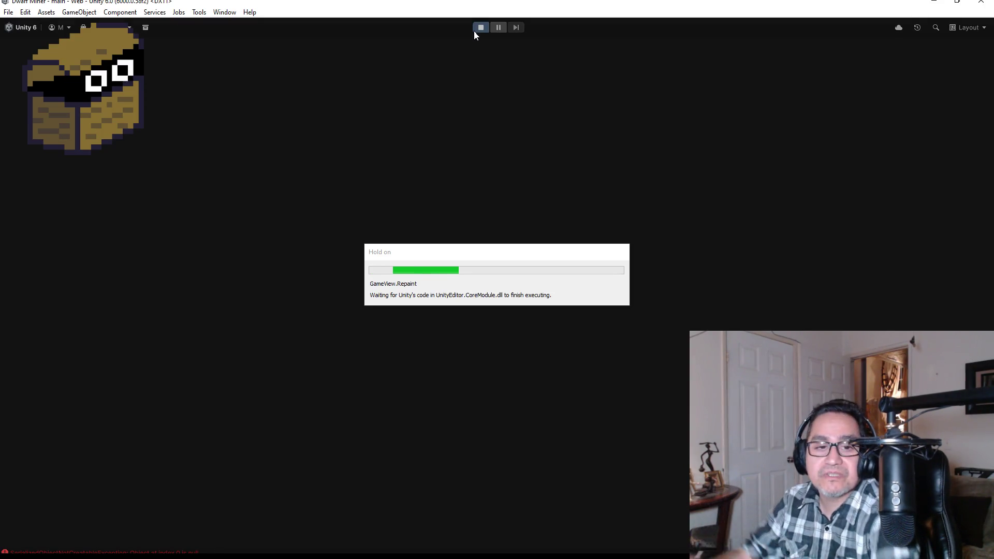
Step: Walk the corridors past the cage bars and attack the summoned skeletons
key("Escape")
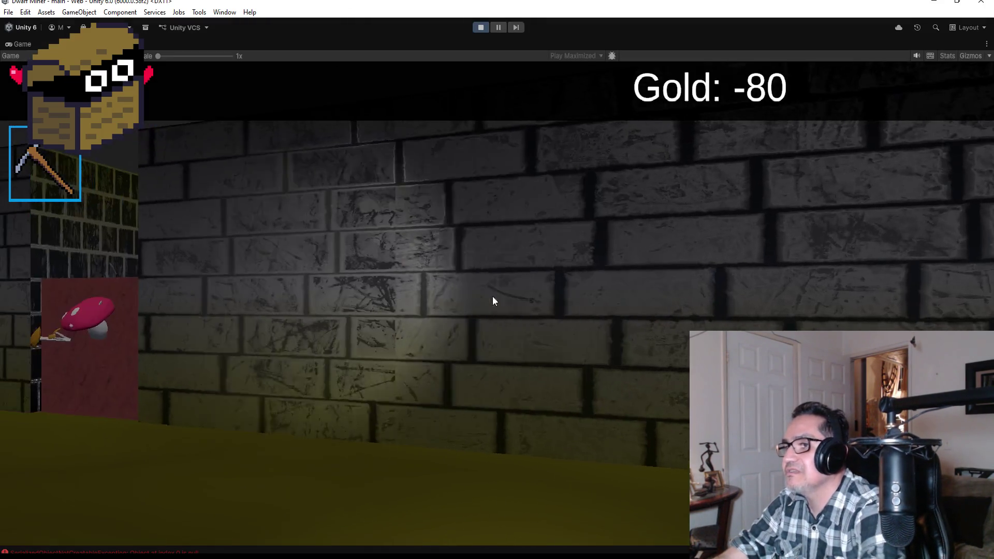
key("Left")
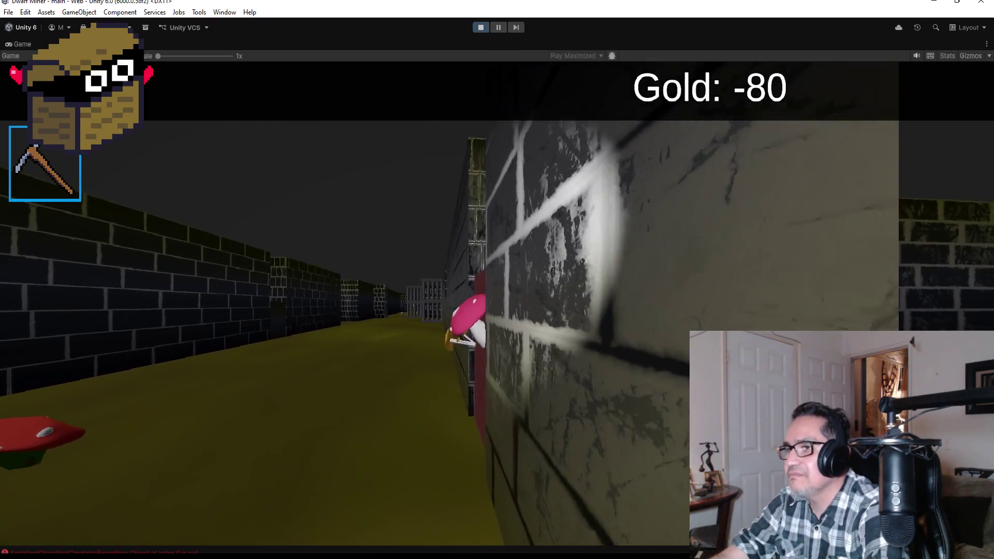
key("Up")
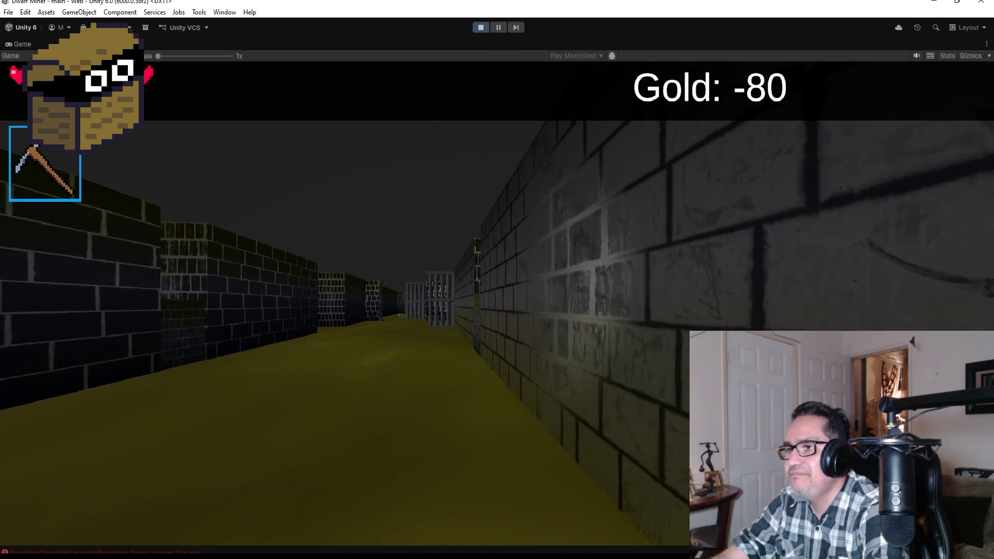
key("Left")
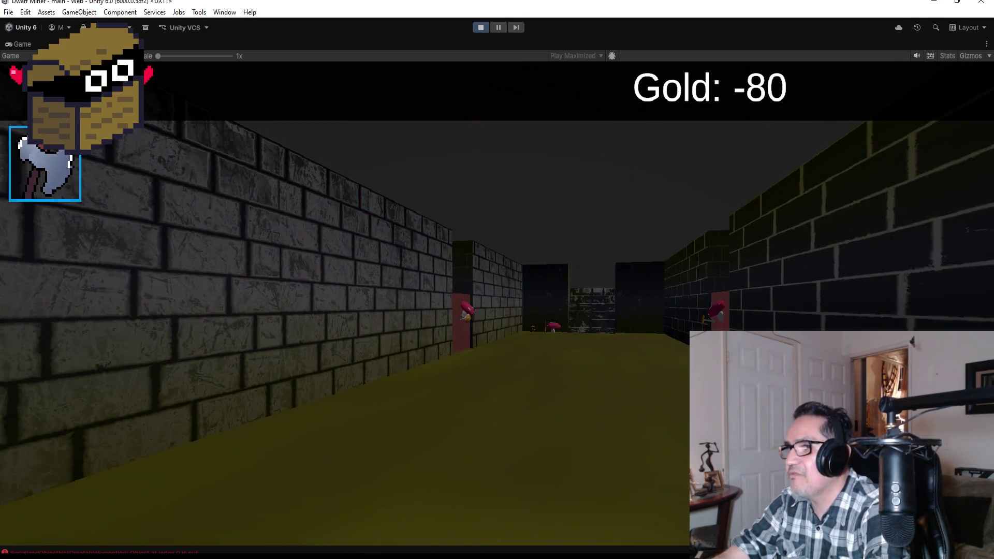
key("d")
key("d")
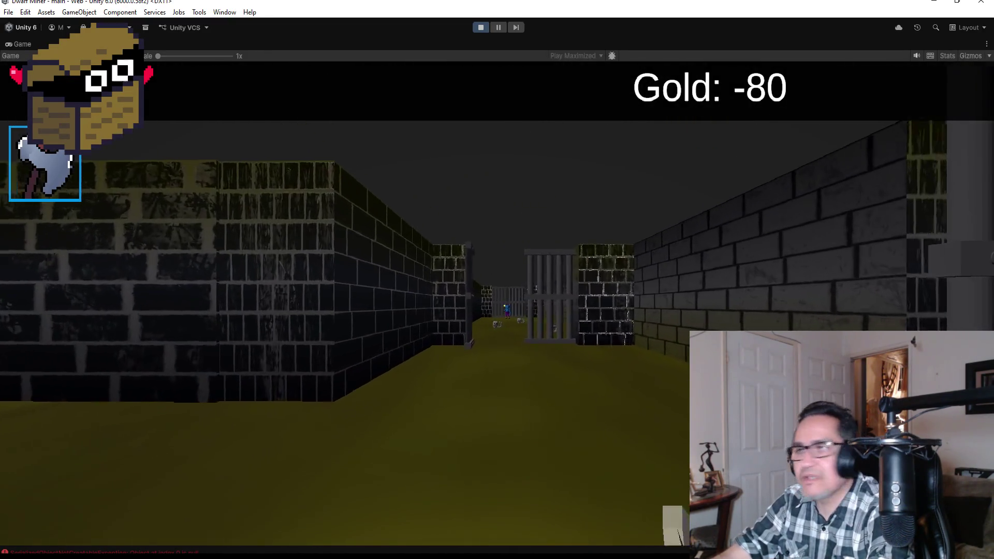
key("w")
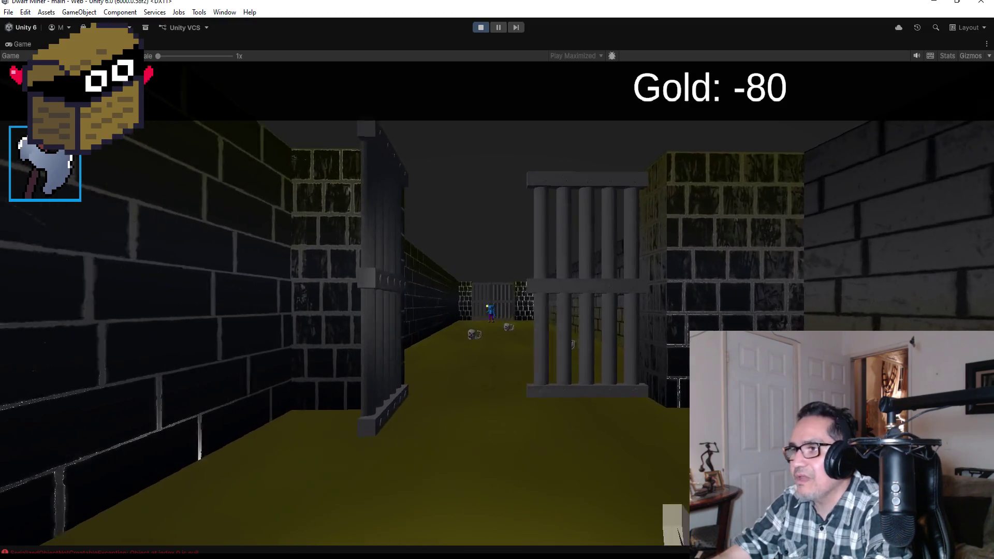
key("w")
key("d")
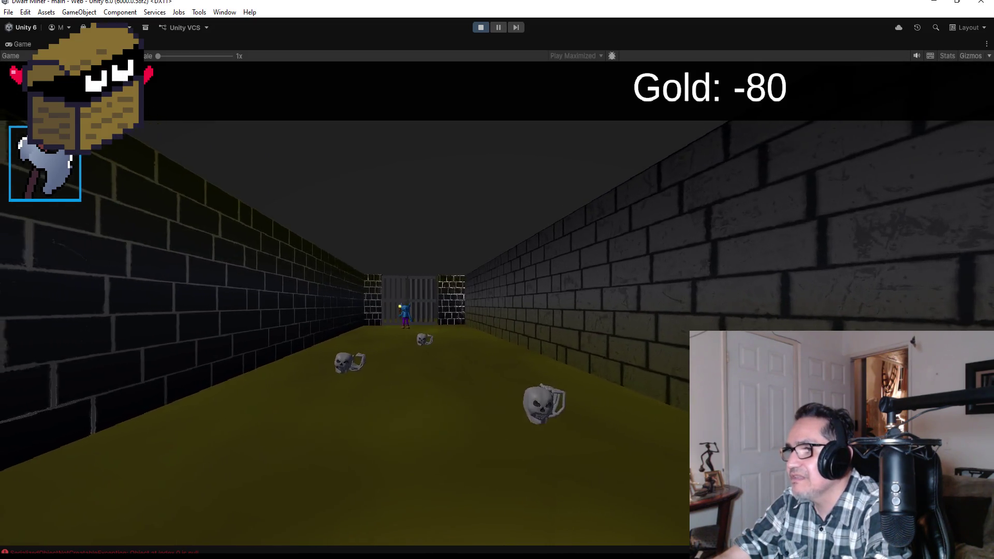
key("d")
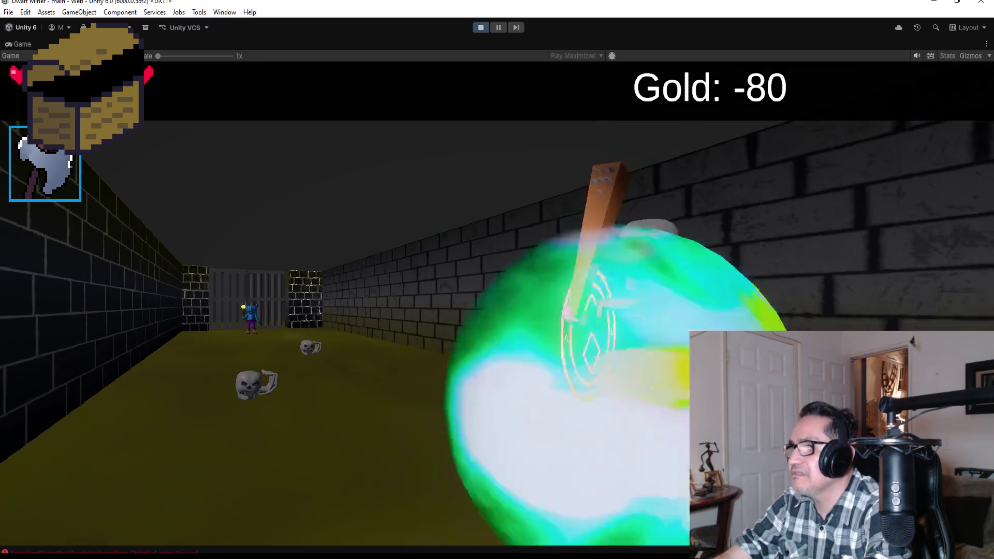
key("s")
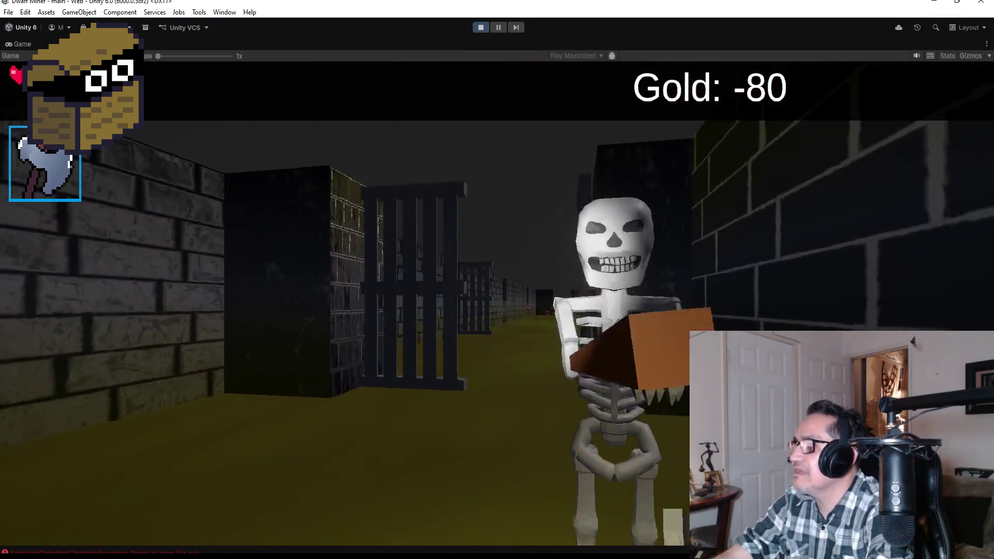
Step: Head up the other corridor toward the goblin at the barred gate until Game Over
key("d")
key("d")
key("w")
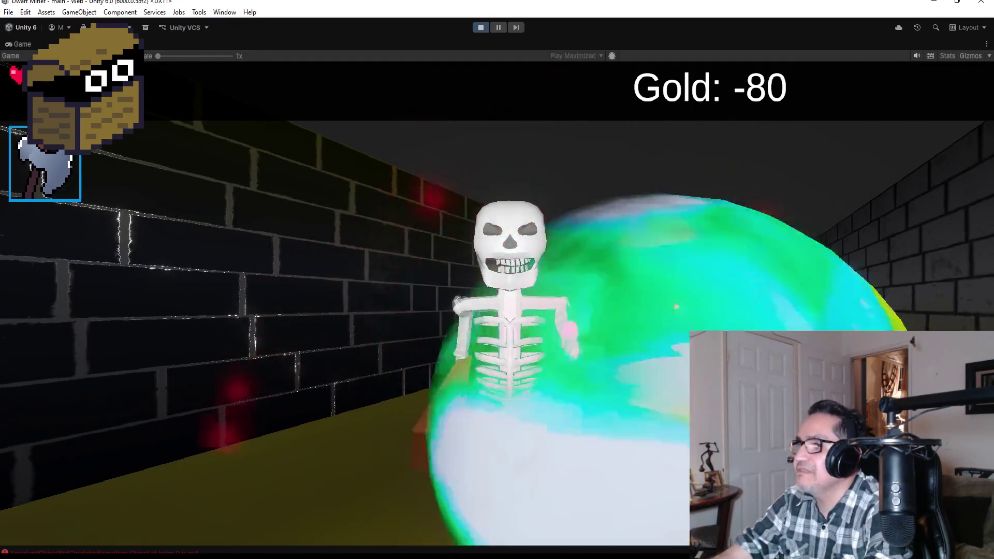
key("d")
key("a")
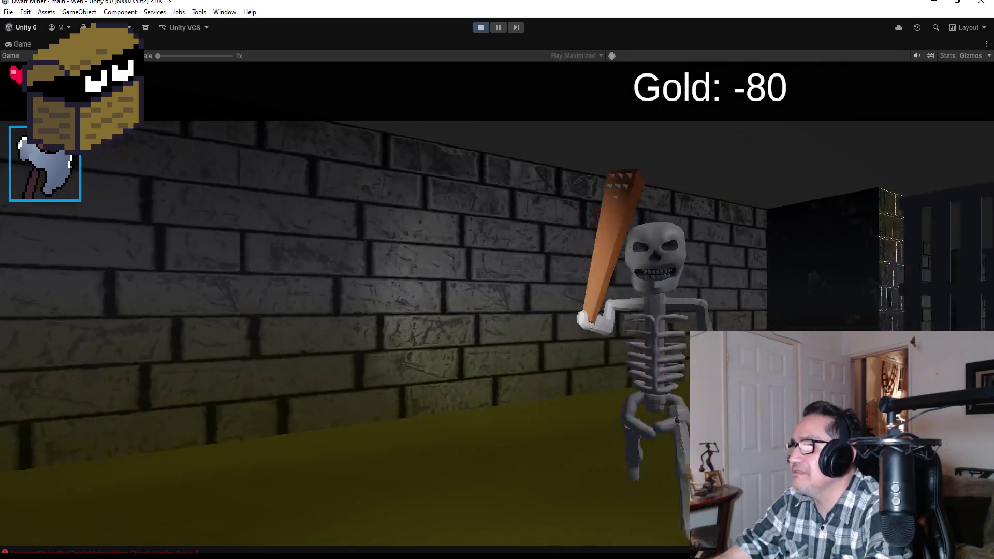
key("d")
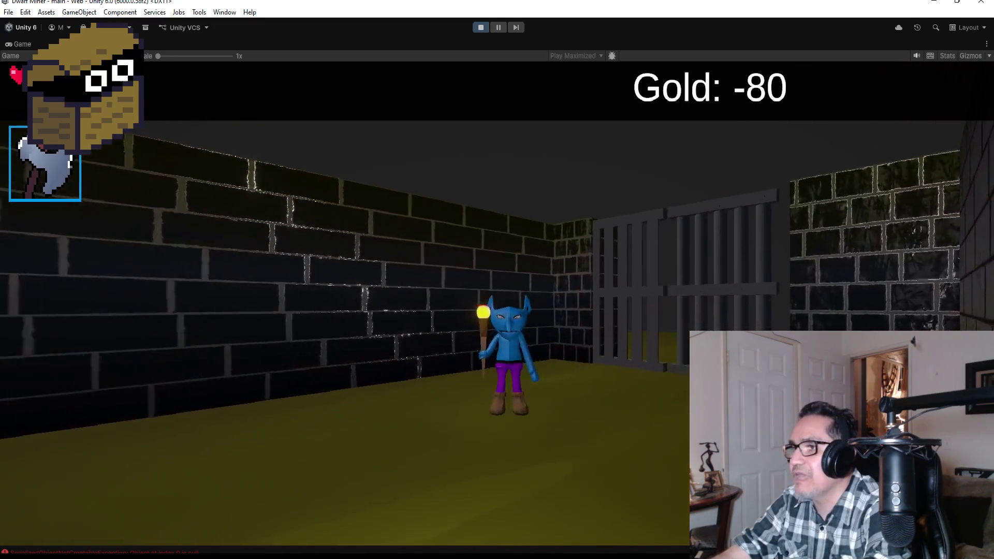
key("d")
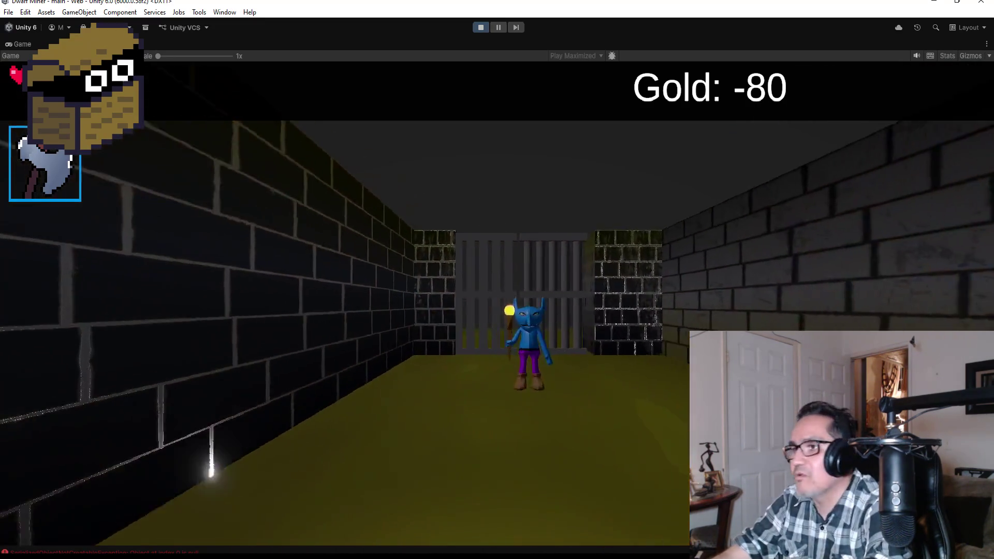
key("d")
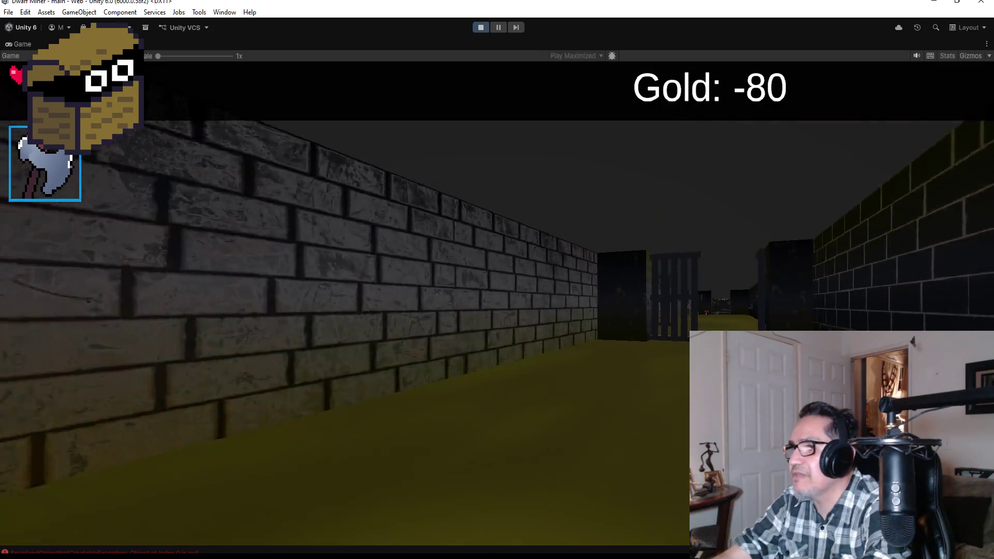
key("a")
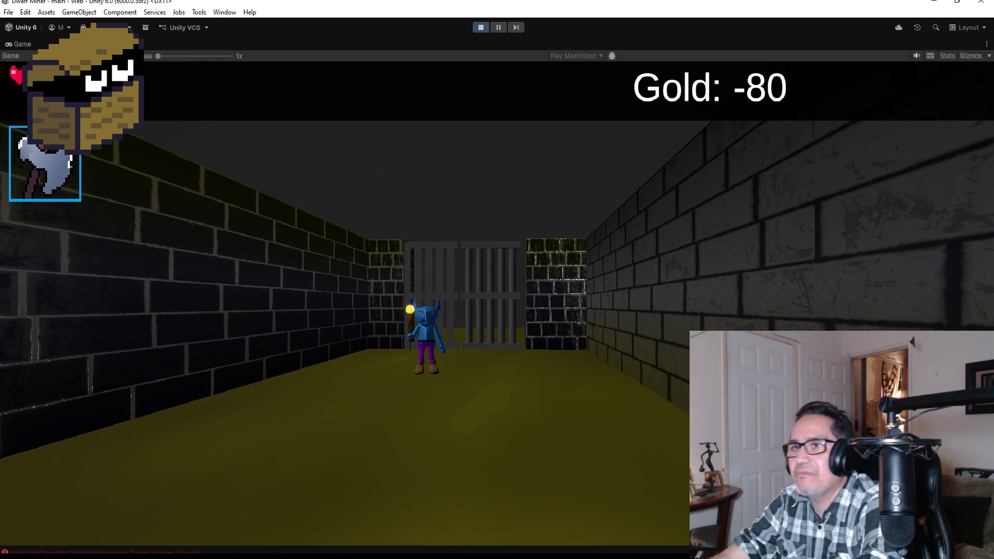
key("w")
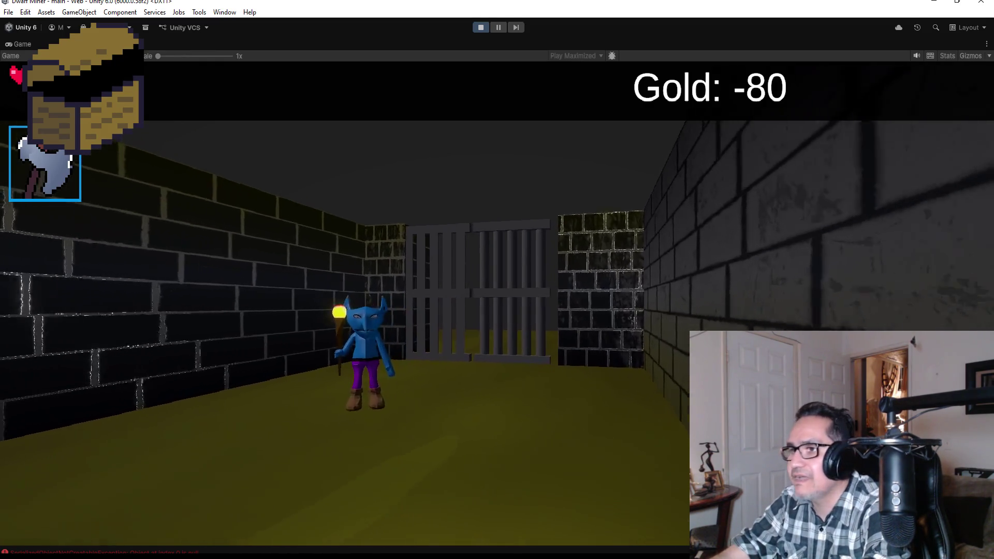
key("d")
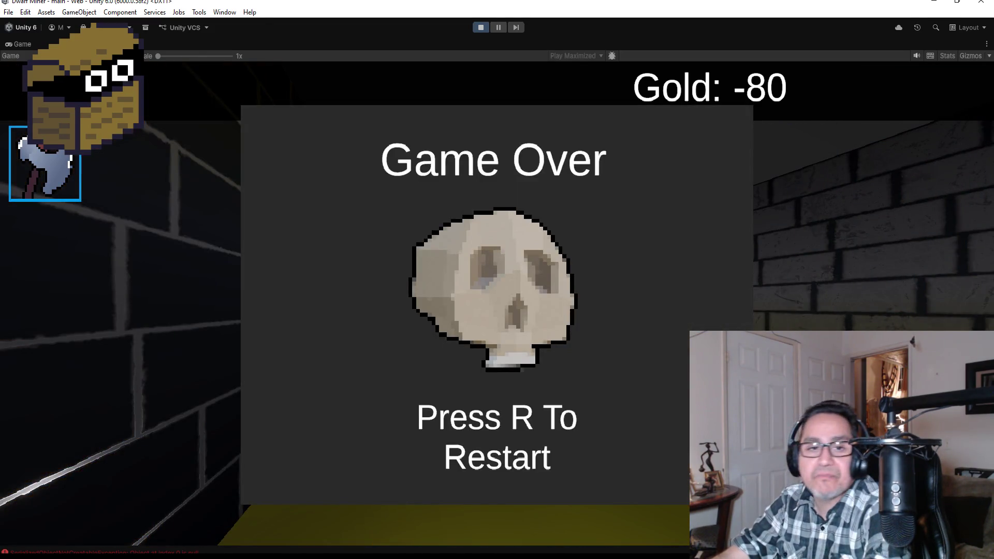
Step: Free the cursor with Esc, stop play mode, and dismiss the File menu
key("Escape")
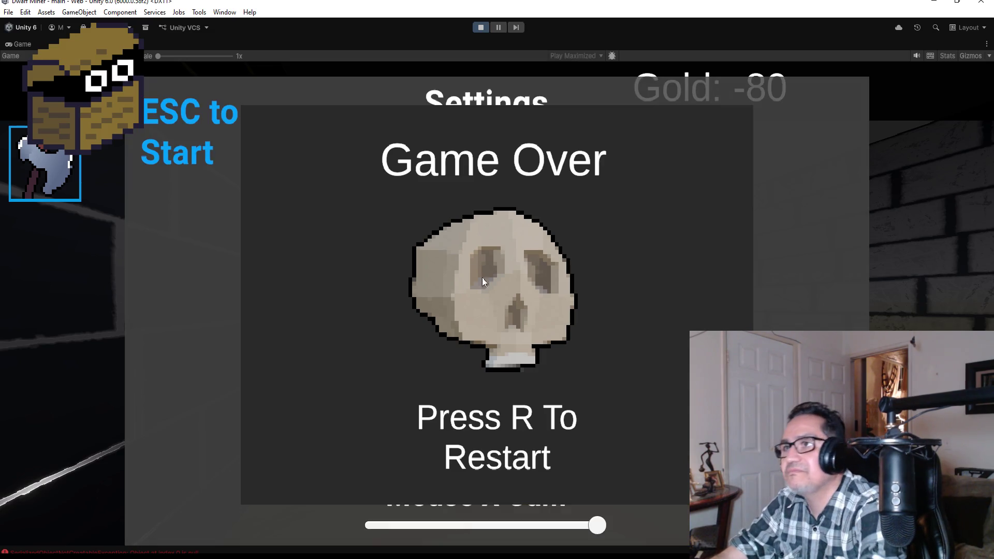
left_click(480, 28)
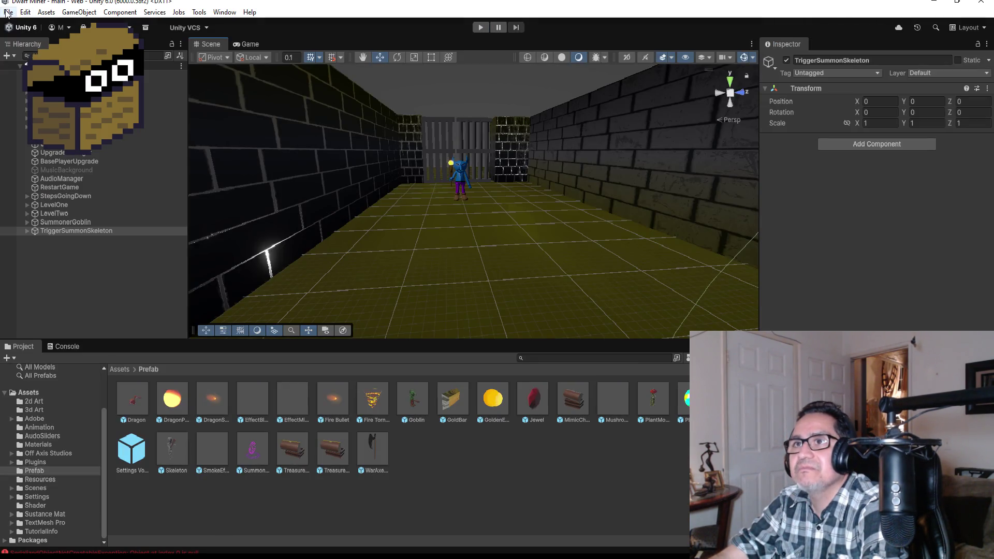
left_click(8, 12)
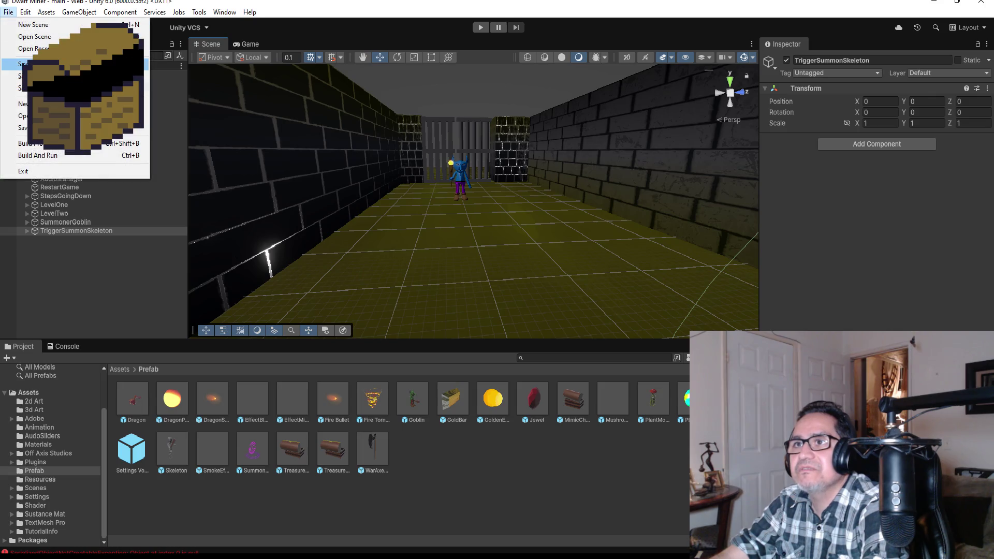
left_click(420, 216)
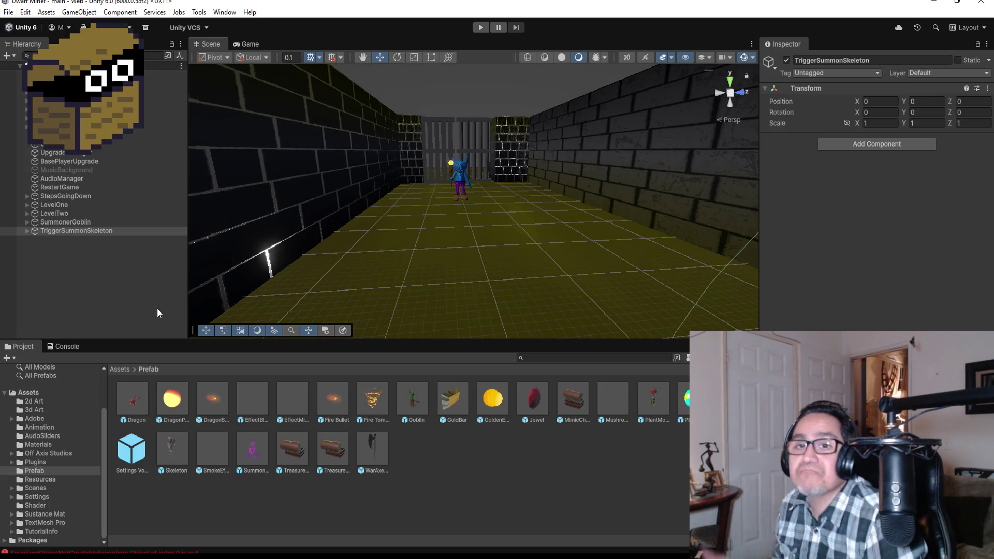